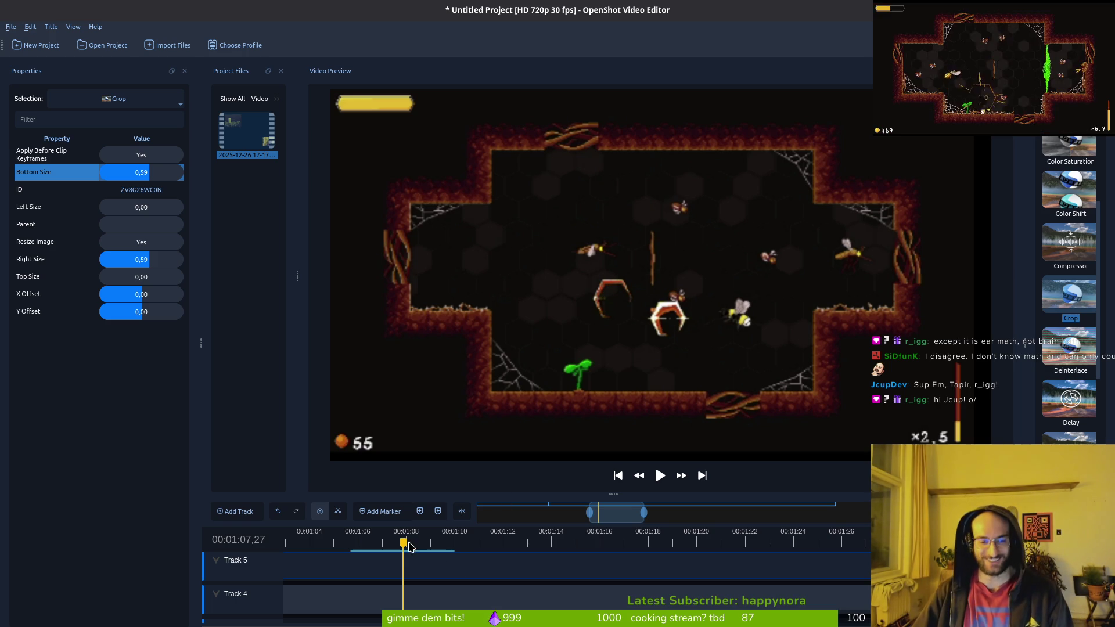
Step: Scrub the gameplay preview forward from about 1:07 to 1:21
{"action": "left_click_drag", "start_coordinate": [402, 543], "coordinate": [445, 548]}
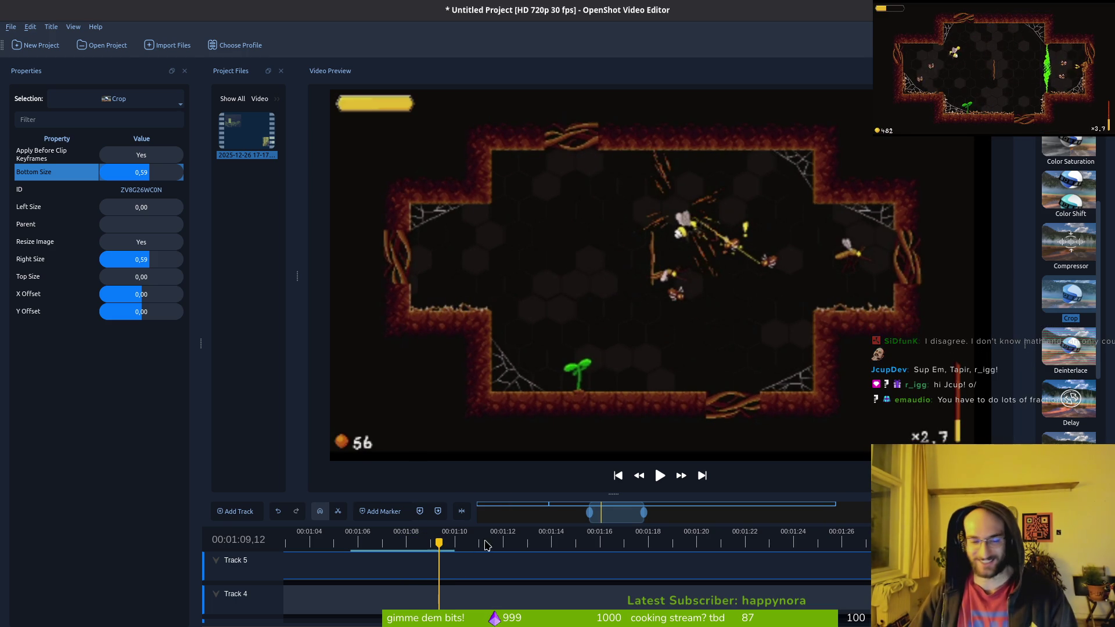
{"action": "left_click_drag", "start_coordinate": [437, 545], "coordinate": [483, 544]}
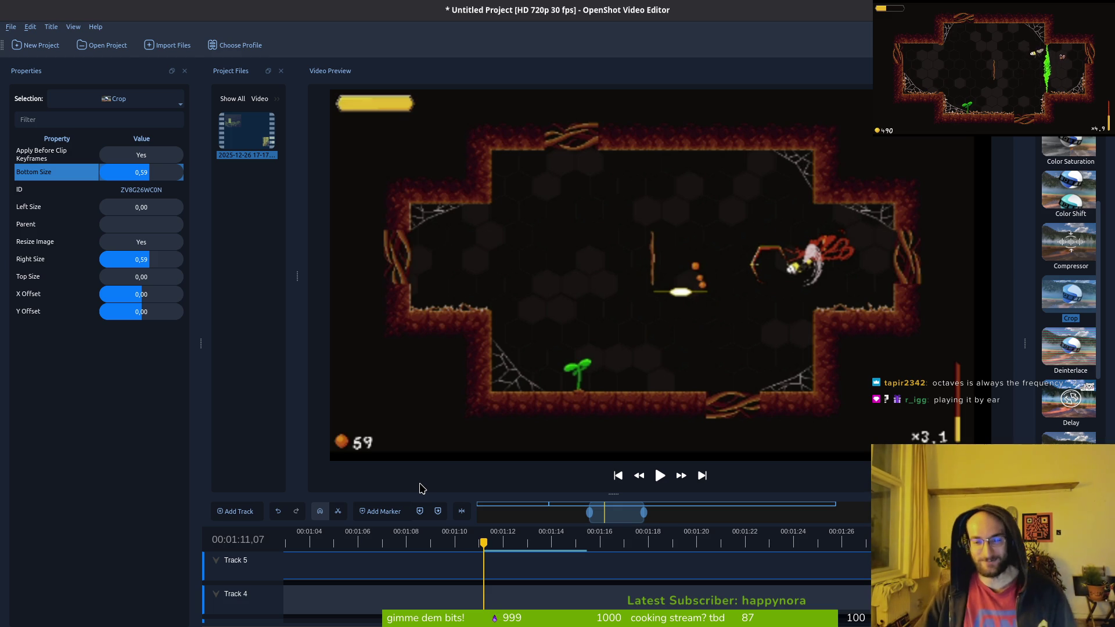
{"action": "mouse_move", "coordinate": [484, 543]}
{"action": "left_mouse_down"}
{"action": "mouse_move", "coordinate": [601, 556]}
{"action": "mouse_move", "coordinate": [723, 541]}
{"action": "left_mouse_up"}
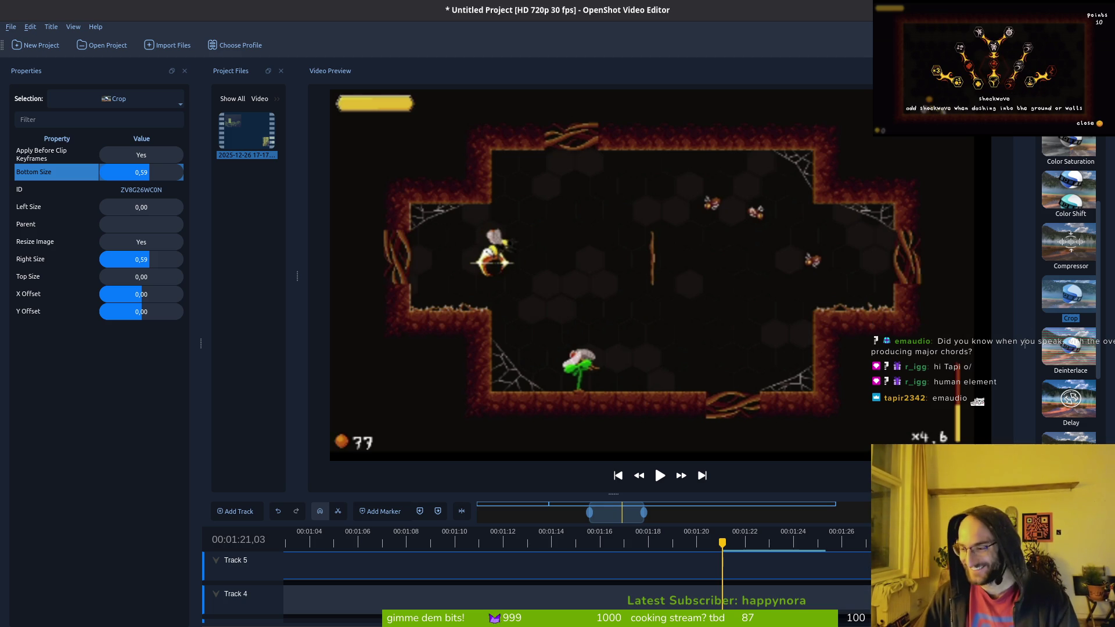
Step: Scrub the preview from just past 1:21 to about 1:29, where the plant is tall
{"action": "mouse_move", "coordinate": [727, 548]}
{"action": "left_mouse_down"}
{"action": "mouse_move", "coordinate": [846, 566]}
{"action": "mouse_move", "coordinate": [773, 569]}
{"action": "mouse_move", "coordinate": [643, 549]}
{"action": "left_mouse_up"}
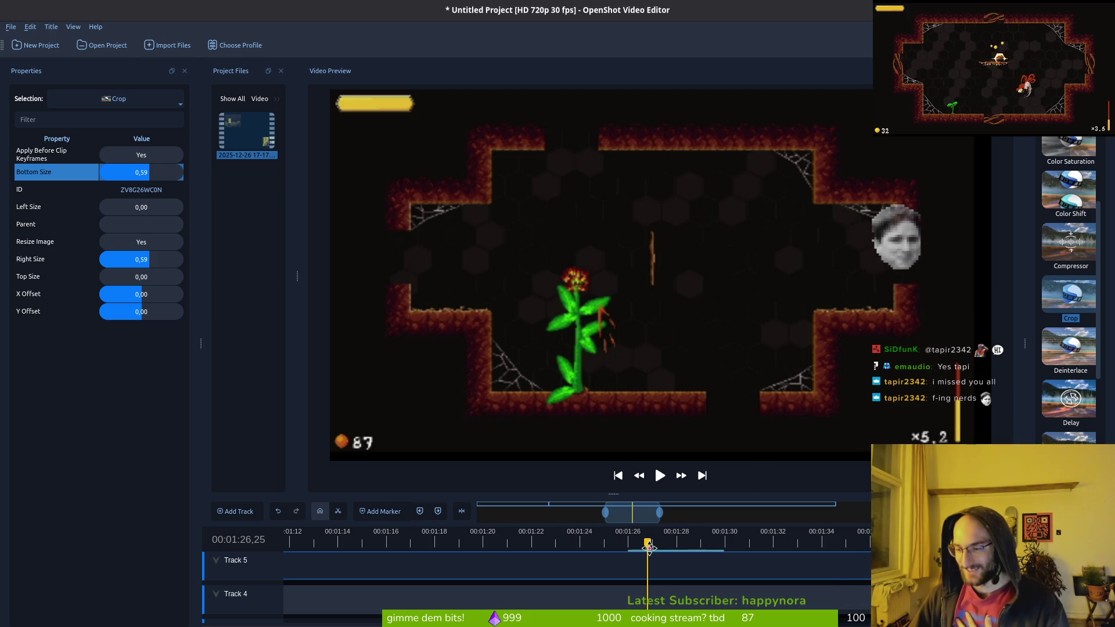
{"action": "left_click_drag", "start_coordinate": [649, 543], "coordinate": [717, 548]}
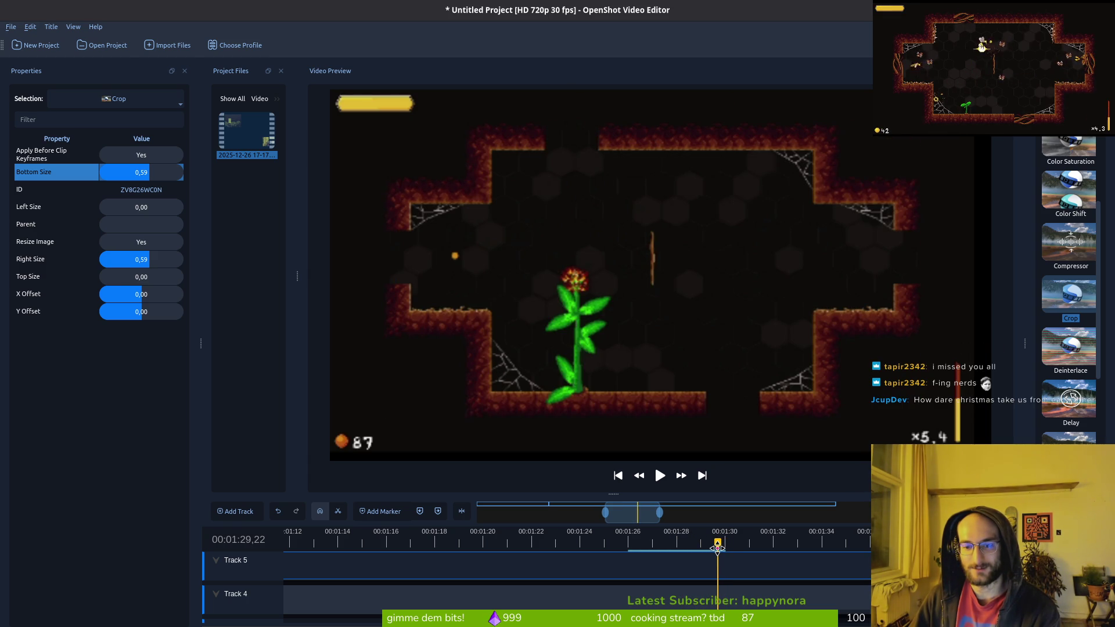
{"action": "right_click", "coordinate": [725, 553]}
Step: Slice all clips at about 1:29, keeping both sides
{"action": "mouse_move", "coordinate": [737, 561]}
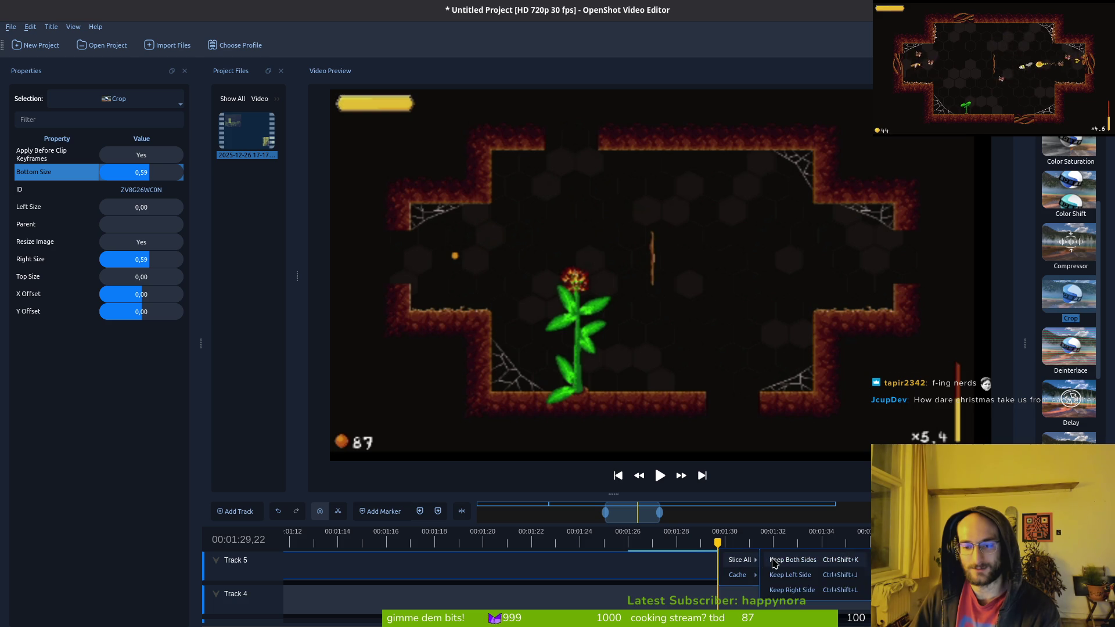
{"action": "left_click", "coordinate": [793, 560]}
{"action": "scroll", "coordinate": [577, 602], "scroll_direction": "right", "scroll_amount": 3}
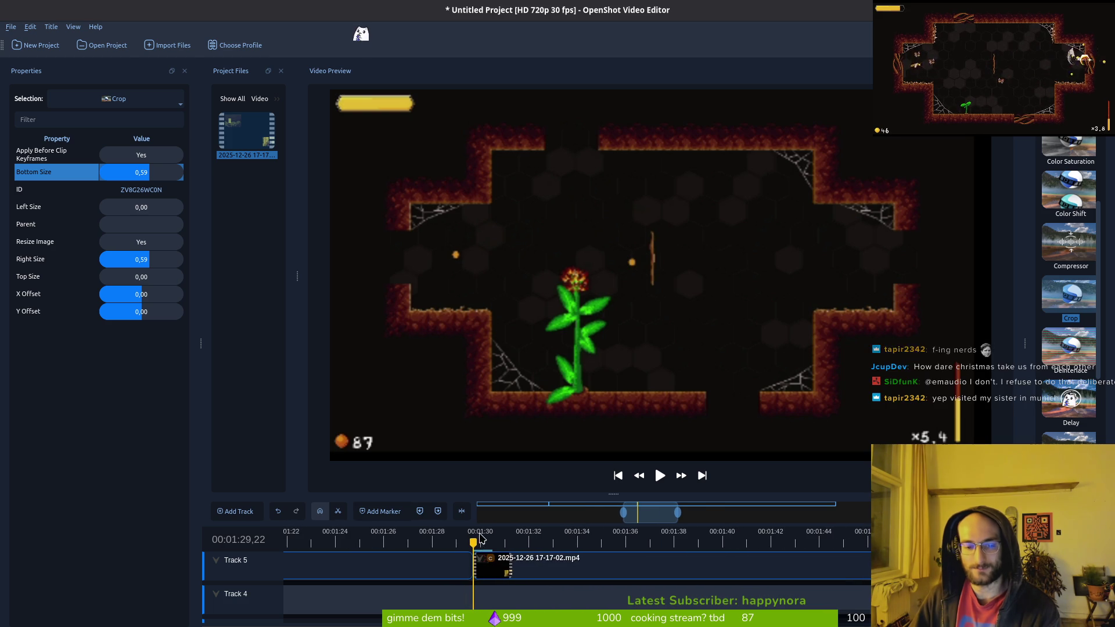
Step: Scrub the preview ahead from 1:30 to the spider-web arena near 1:56
{"action": "left_click", "coordinate": [489, 542]}
{"action": "left_click_drag", "start_coordinate": [490, 542], "coordinate": [613, 542]}
{"action": "scroll", "coordinate": [725, 605], "scroll_direction": "right", "scroll_amount": 5}
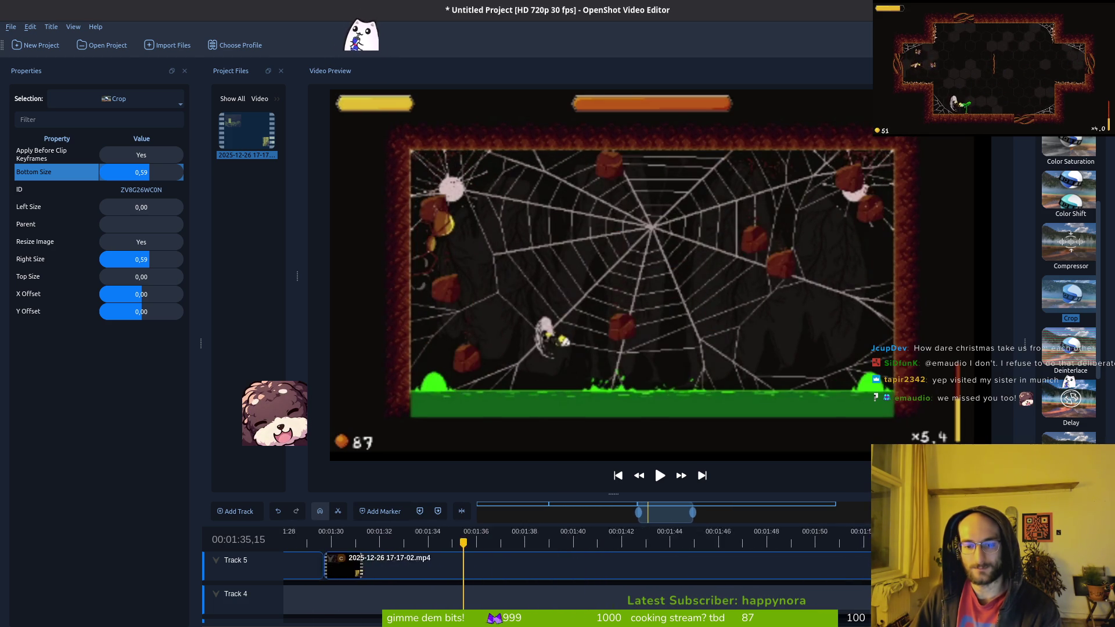
{"action": "left_click", "coordinate": [408, 542]}
{"action": "left_click_drag", "start_coordinate": [408, 541], "coordinate": [843, 521]}
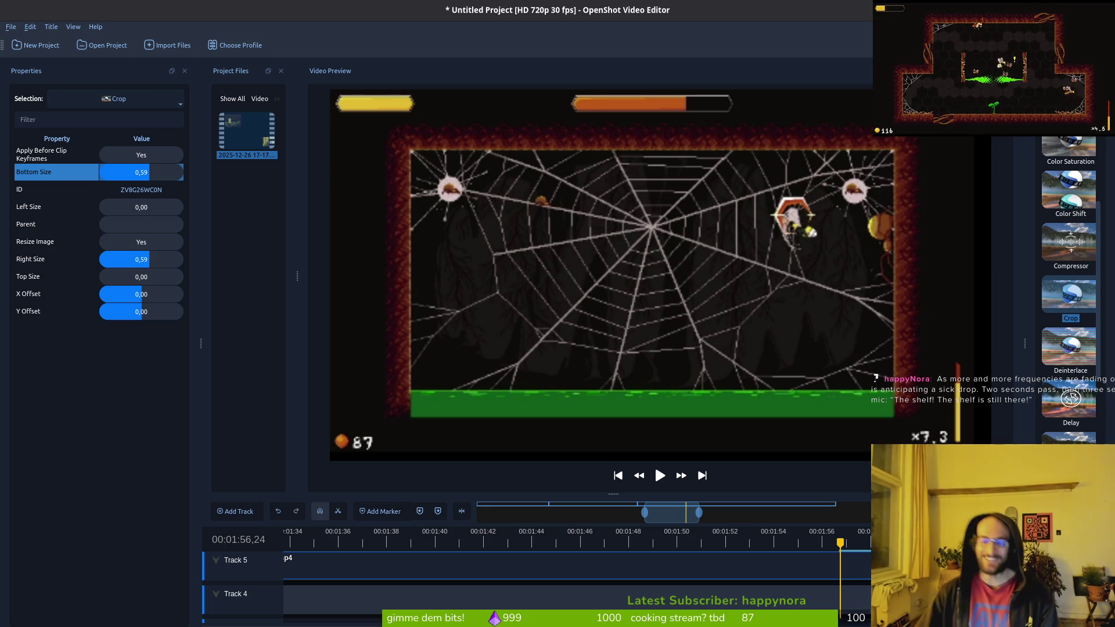
Step: Scrub the preview from 1:56 into the start of the spider fight
{"action": "mouse_move", "coordinate": [840, 544]}
{"action": "left_mouse_down"}
{"action": "mouse_move", "coordinate": [856, 543]}
{"action": "mouse_move", "coordinate": [772, 543]}
{"action": "mouse_move", "coordinate": [822, 543]}
{"action": "left_mouse_up"}
{"action": "left_click", "coordinate": [834, 559]}
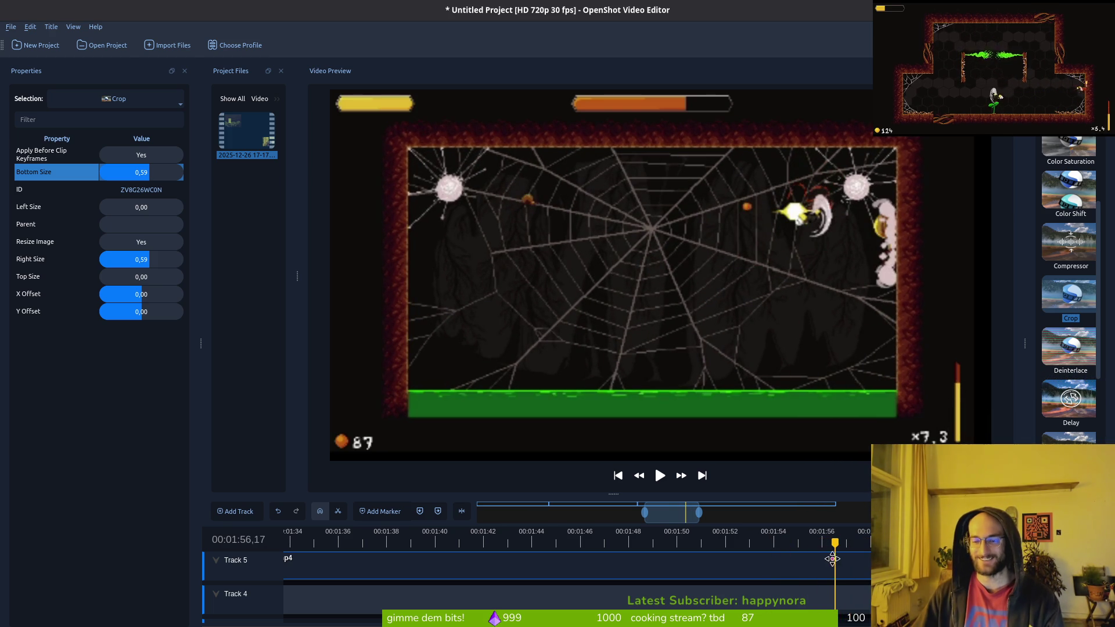
{"action": "scroll", "coordinate": [839, 572], "scroll_direction": "right", "scroll_amount": 3}
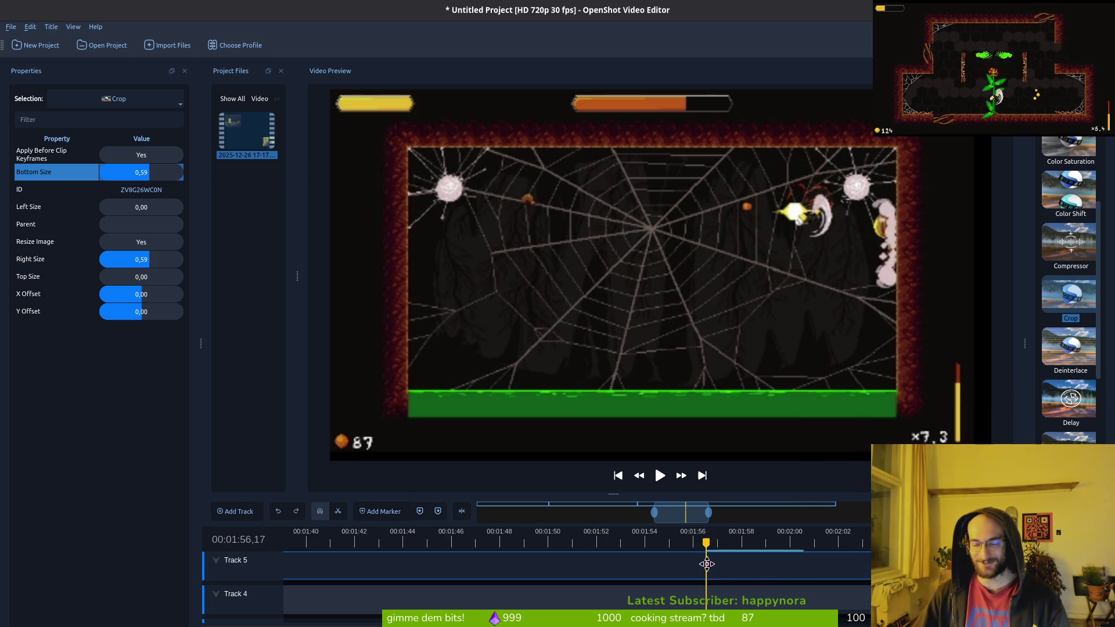
{"action": "left_click_drag", "start_coordinate": [705, 542], "coordinate": [735, 542]}
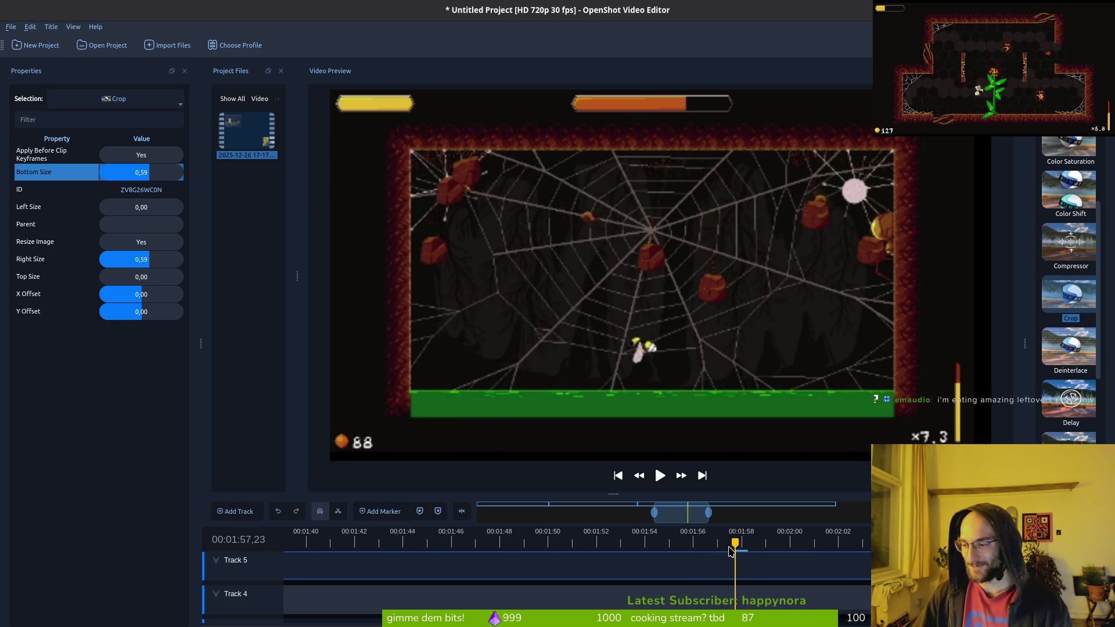
{"action": "scroll", "coordinate": [743, 606], "scroll_direction": "right", "scroll_amount": 3}
{"action": "mouse_move", "coordinate": [598, 542]}
{"action": "left_mouse_down"}
{"action": "mouse_move", "coordinate": [689, 543]}
{"action": "mouse_move", "coordinate": [703, 556]}
{"action": "mouse_move", "coordinate": [869, 552]}
{"action": "mouse_move", "coordinate": [679, 541]}
{"action": "mouse_move", "coordinate": [821, 546]}
{"action": "left_mouse_up"}
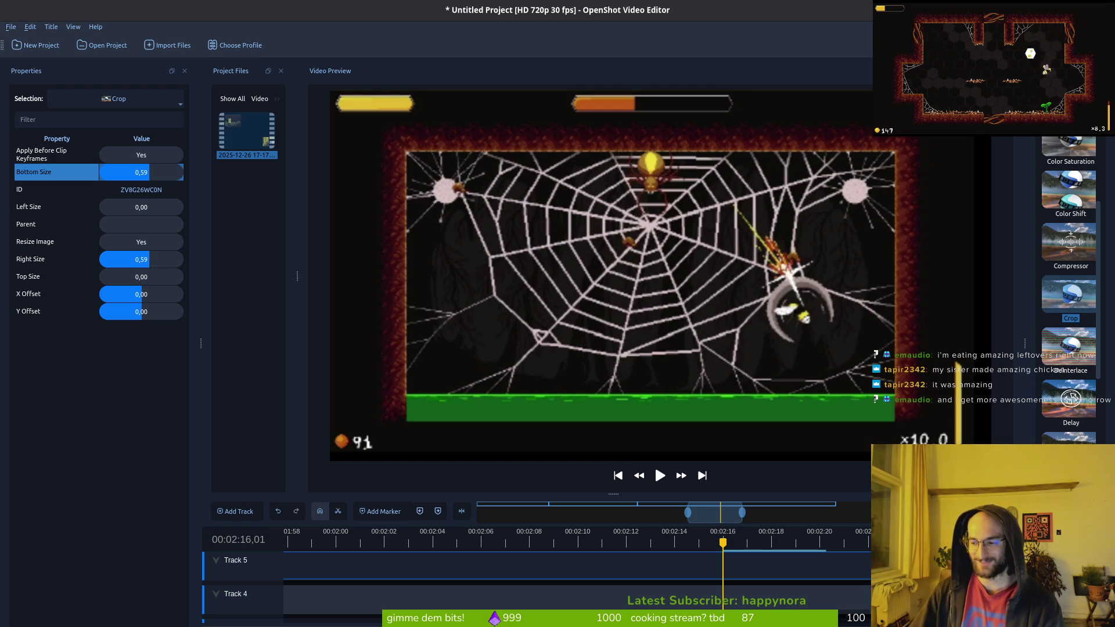
Step: Scrub through the spider fight from 2:18 to about 2:50
{"action": "left_click_drag", "start_coordinate": [722, 540], "coordinate": [864, 545]}
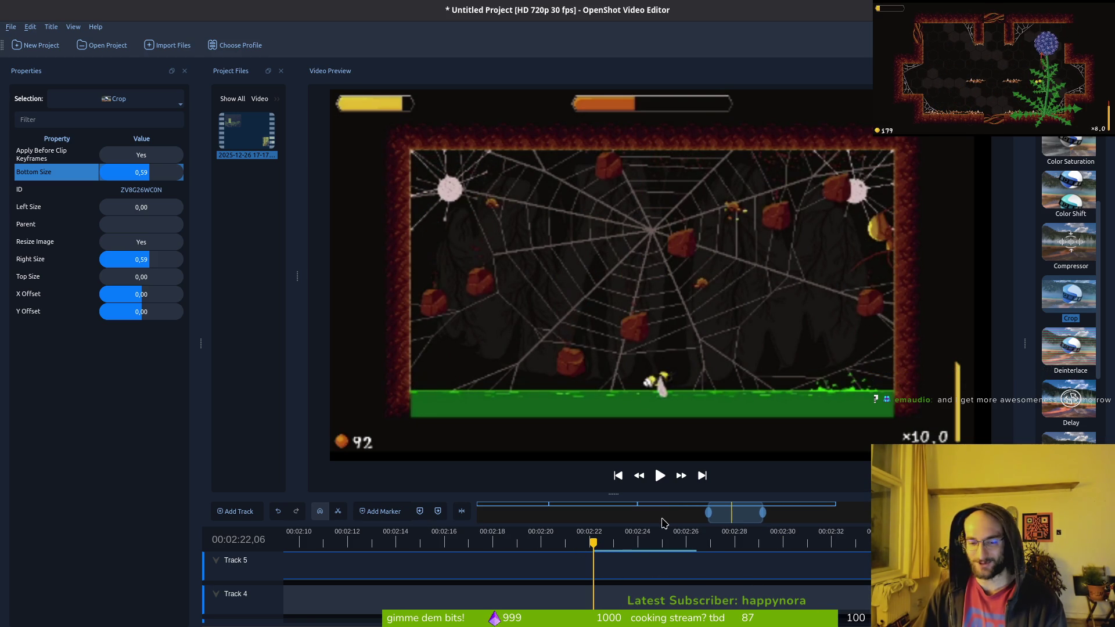
{"action": "left_click_drag", "start_coordinate": [593, 544], "coordinate": [801, 548]}
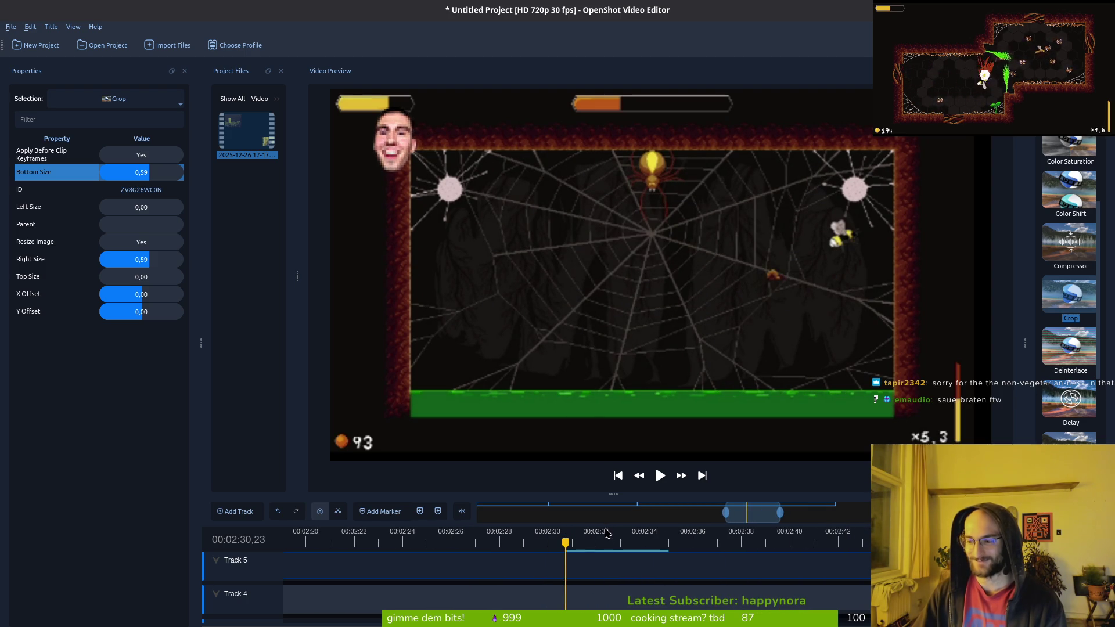
{"action": "mouse_move", "coordinate": [566, 542]}
{"action": "left_mouse_down"}
{"action": "mouse_move", "coordinate": [784, 545]}
{"action": "mouse_move", "coordinate": [705, 544]}
{"action": "mouse_move", "coordinate": [744, 544]}
{"action": "left_mouse_up"}
{"action": "scroll", "coordinate": [649, 566], "scroll_direction": "right", "scroll_amount": 3}
{"action": "mouse_move", "coordinate": [628, 542]}
{"action": "left_mouse_down"}
{"action": "mouse_move", "coordinate": [894, 541]}
{"action": "mouse_move", "coordinate": [830, 542]}
{"action": "mouse_move", "coordinate": [853, 542]}
{"action": "left_mouse_up"}
{"action": "left_click_drag", "start_coordinate": [782, 540], "coordinate": [846, 541]}
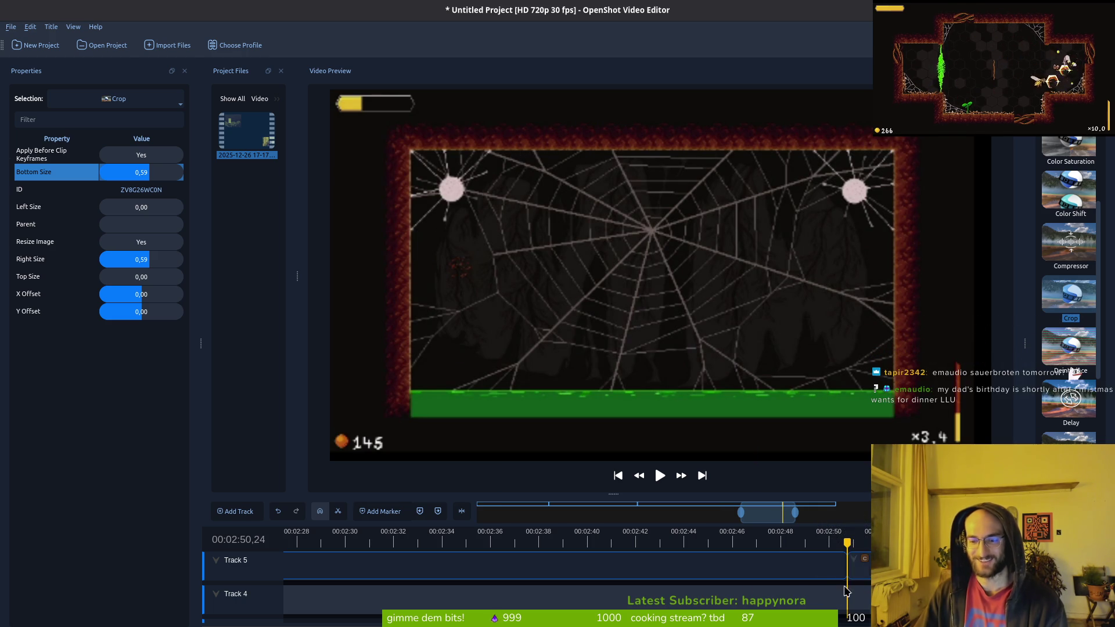
{"action": "scroll", "coordinate": [510, 567], "scroll_direction": "down", "scroll_amount": 3}
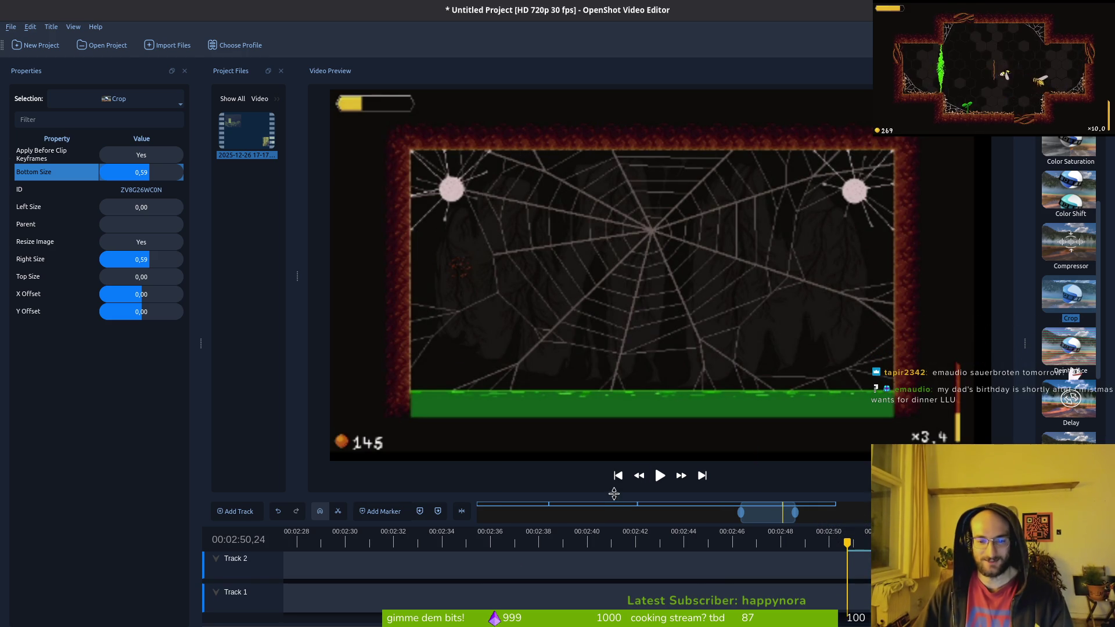
Step: Select the clip on Track 4 and show its properties
{"action": "left_click_drag", "start_coordinate": [614, 494], "coordinate": [614, 427]}
{"action": "scroll", "coordinate": [731, 548], "scroll_direction": "left", "scroll_amount": 3}
{"action": "scroll", "coordinate": [731, 548], "scroll_direction": "left", "scroll_amount": 2}
{"action": "scroll", "coordinate": [732, 555], "scroll_direction": "up", "scroll_amount": 1}
{"action": "scroll", "coordinate": [688, 561], "scroll_direction": "right", "scroll_amount": 2}
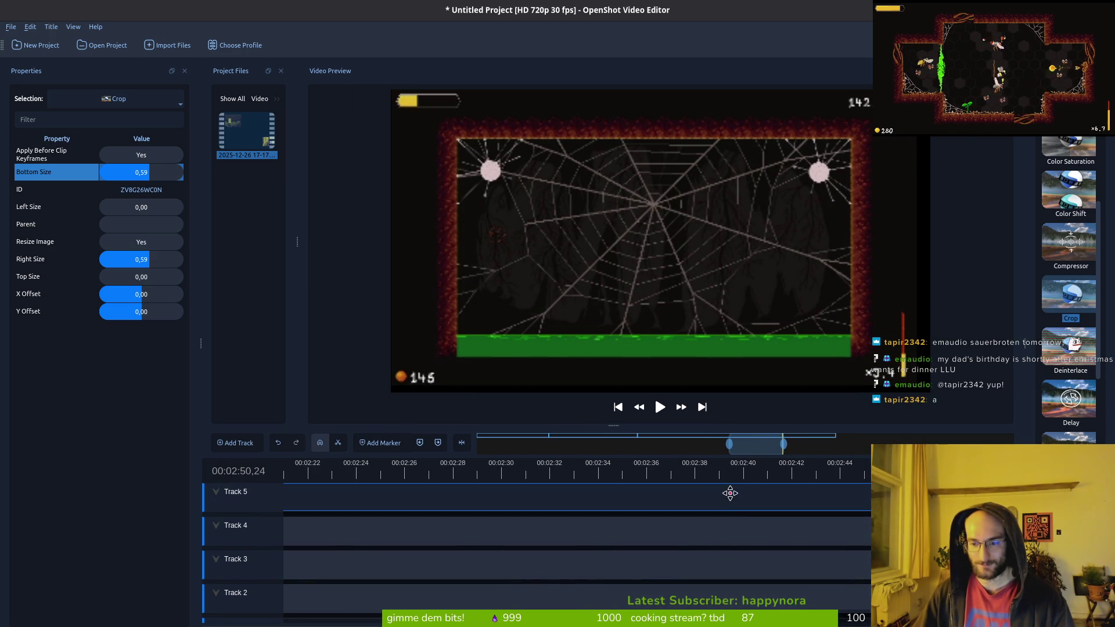
{"action": "left_click", "coordinate": [702, 537]}
{"action": "left_click", "coordinate": [540, 474]}
Step: Select the Track 4 clip starting at 25.70, then deselect it
{"action": "scroll", "coordinate": [540, 512], "scroll_direction": "left", "scroll_amount": 6}
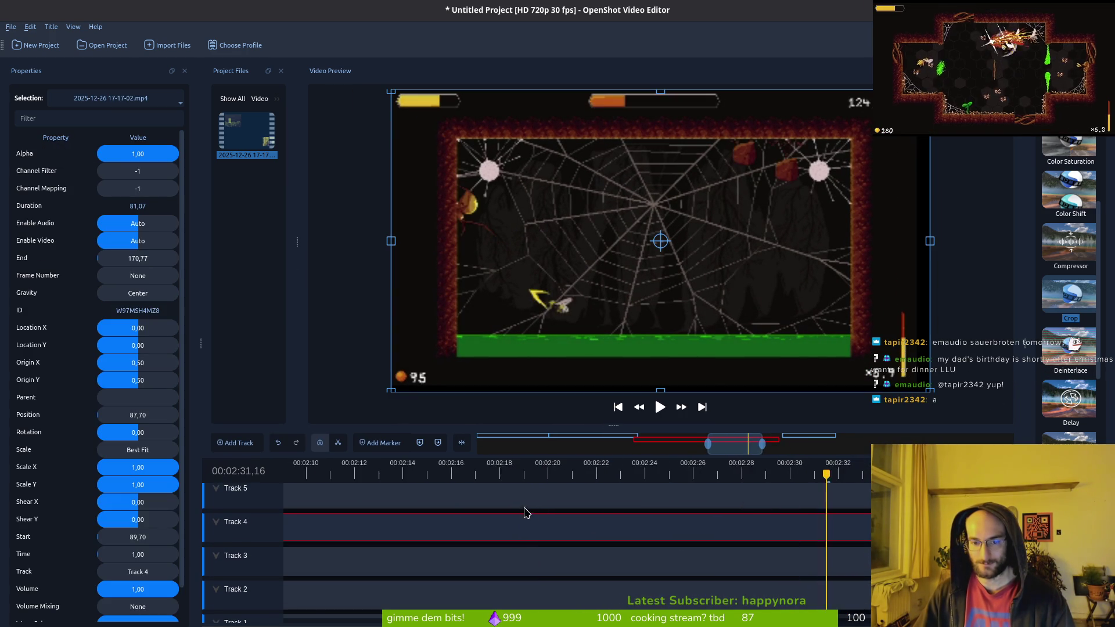
{"action": "scroll", "coordinate": [540, 512], "scroll_direction": "left", "scroll_amount": 20}
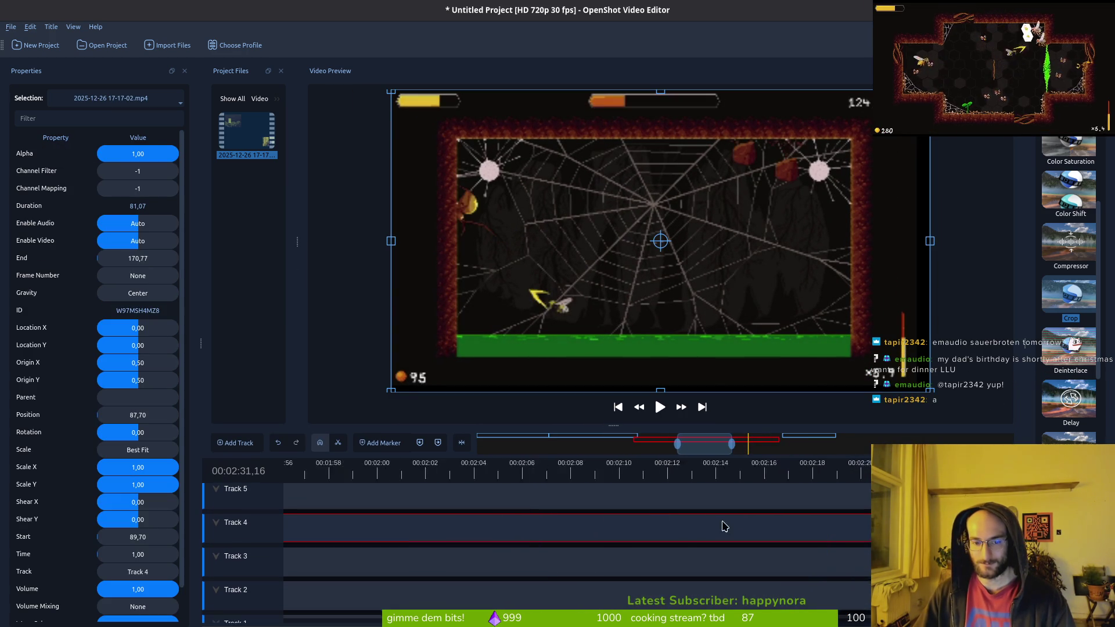
{"action": "scroll", "coordinate": [441, 531], "scroll_direction": "left", "scroll_amount": 6}
{"action": "left_click", "coordinate": [436, 521]}
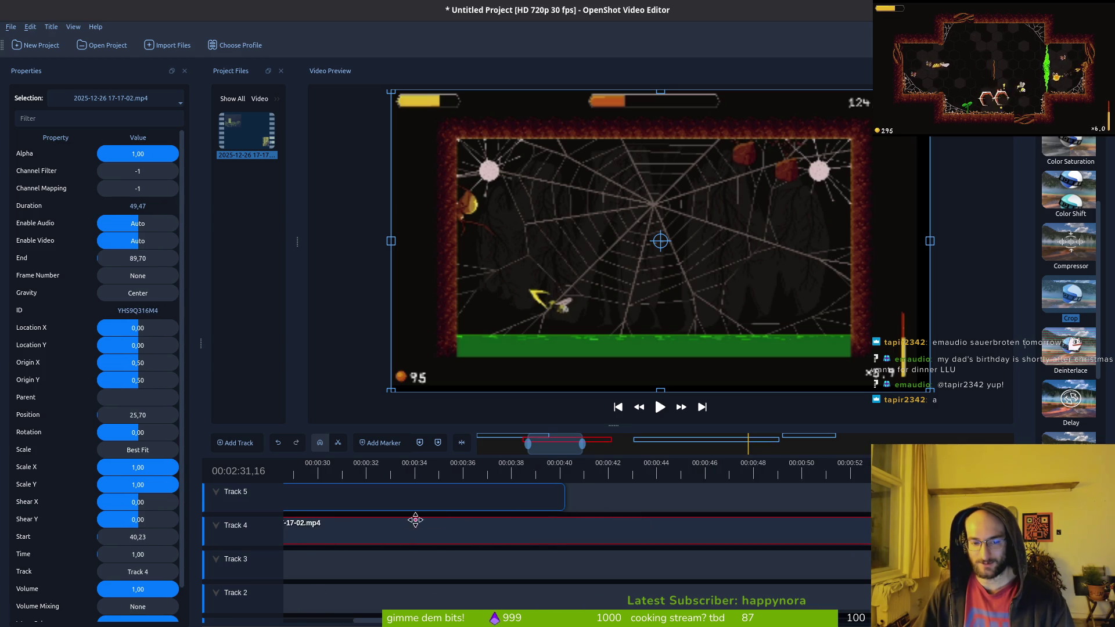
{"action": "scroll", "coordinate": [520, 500], "scroll_direction": "left", "scroll_amount": 6}
{"action": "mouse_move", "coordinate": [486, 467]}
{"action": "left_mouse_down"}
{"action": "mouse_move", "coordinate": [450, 467]}
{"action": "mouse_move", "coordinate": [528, 467]}
{"action": "left_mouse_up"}
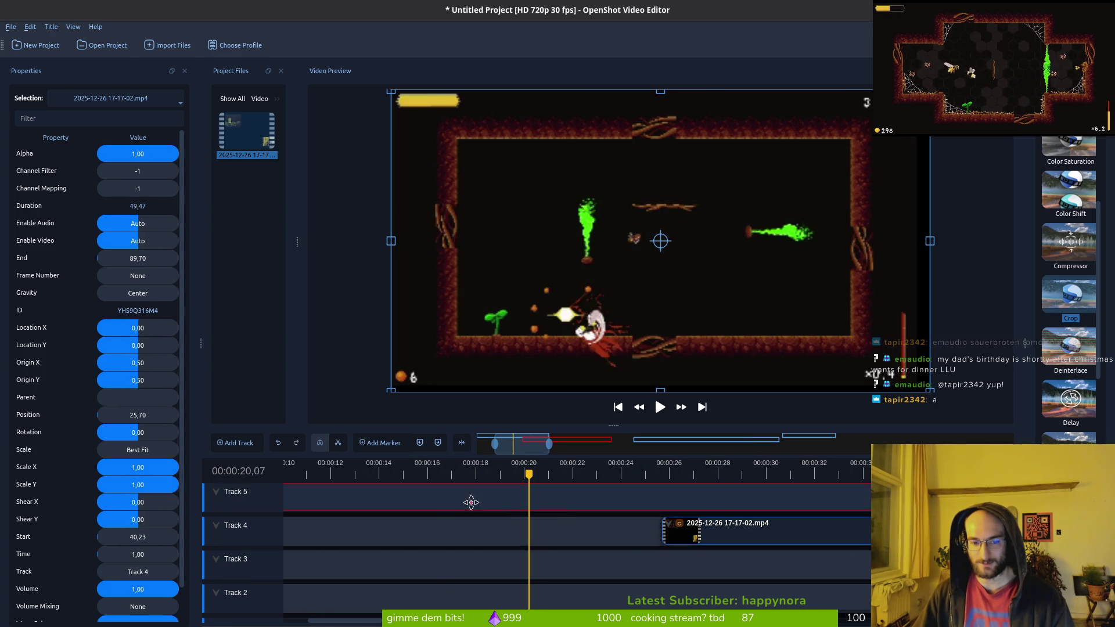
{"action": "left_click", "coordinate": [552, 508]}
Step: Place the clip at the start of Track 4
{"action": "mouse_move", "coordinate": [697, 522]}
{"action": "left_mouse_down"}
{"action": "mouse_move", "coordinate": [313, 554]}
{"action": "mouse_move", "coordinate": [424, 550]}
{"action": "mouse_move", "coordinate": [416, 540]}
{"action": "left_mouse_up"}
{"action": "mouse_move", "coordinate": [465, 573]}
{"action": "left_mouse_down"}
{"action": "mouse_move", "coordinate": [321, 535]}
{"action": "mouse_move", "coordinate": [321, 500]}
{"action": "left_mouse_up"}
{"action": "key", "text": "Home"}
{"action": "scroll", "coordinate": [584, 530], "scroll_direction": "down", "scroll_amount": 5}
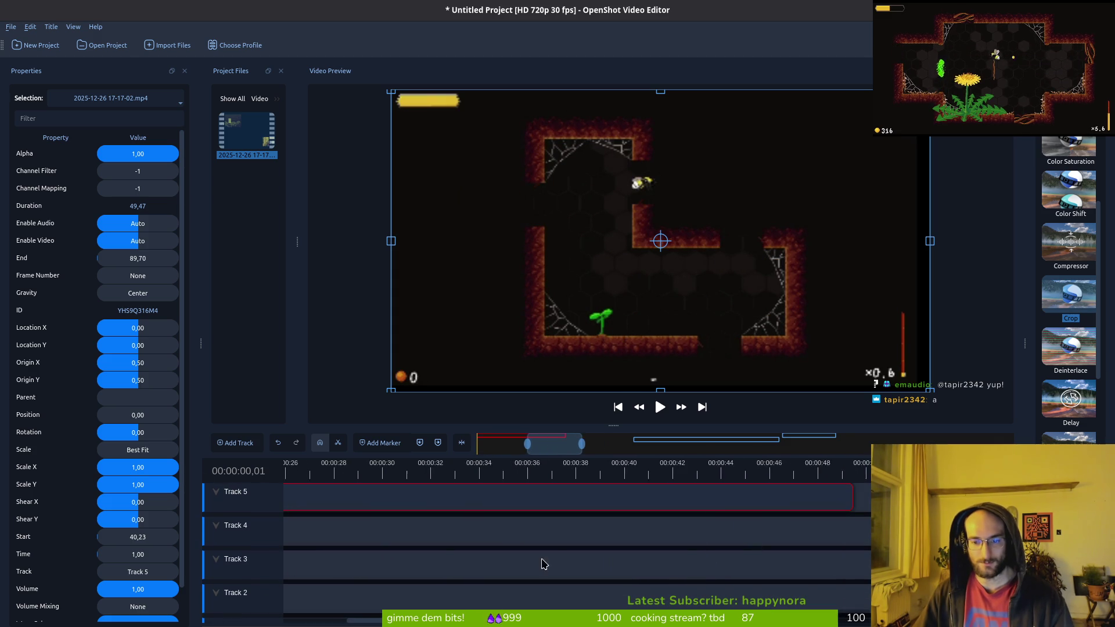
{"action": "scroll", "coordinate": [523, 546], "scroll_direction": "down", "scroll_amount": 8}
Step: Slide the Track 5 clip earlier to 68.60
{"action": "right_click", "coordinate": [812, 525]}
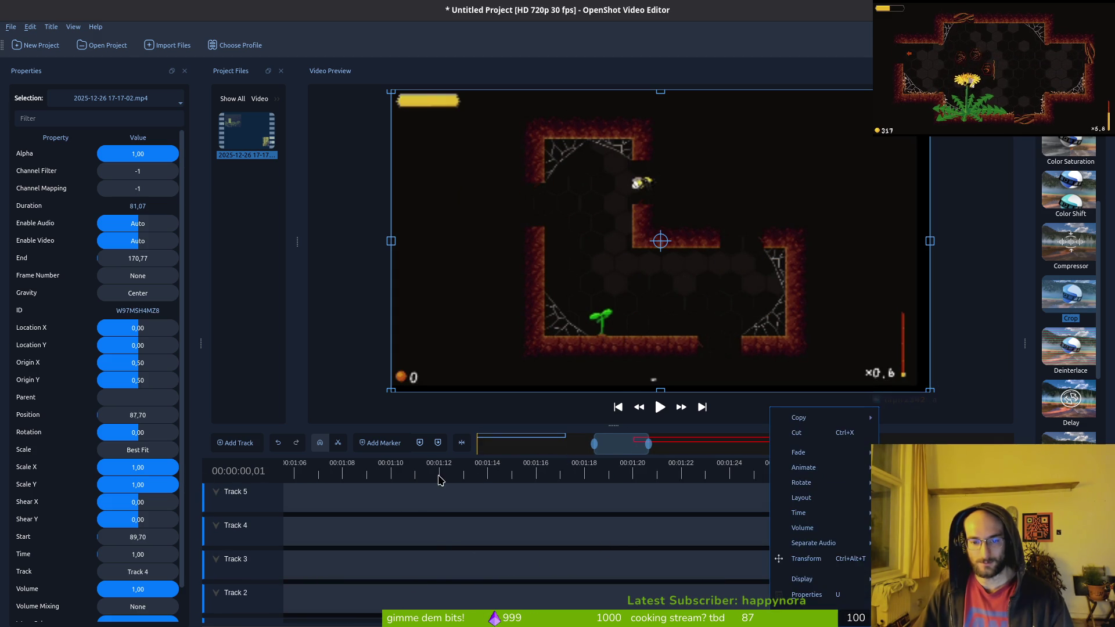
{"action": "key", "text": "Escape"}
{"action": "left_click_drag", "start_coordinate": [772, 497], "coordinate": [424, 505]}
{"action": "scroll", "coordinate": [709, 562], "scroll_direction": "up", "scroll_amount": 6}
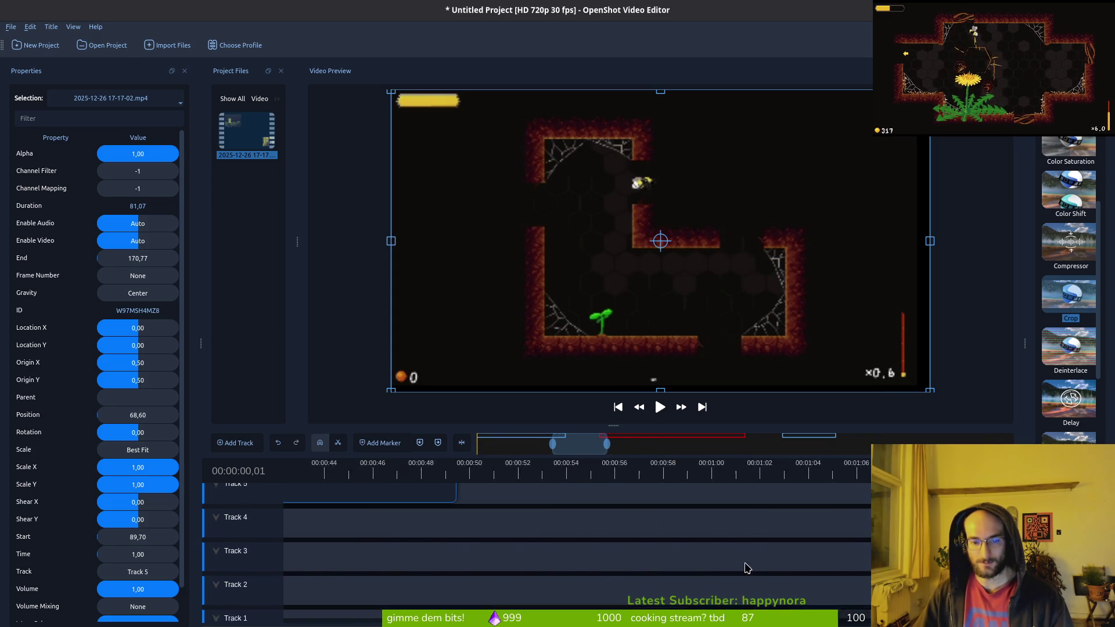
{"action": "scroll", "coordinate": [517, 557], "scroll_direction": "down", "scroll_amount": 1}
{"action": "left_click_drag", "start_coordinate": [836, 498], "coordinate": [502, 501]}
Step: Delete the third clip on Track 5
{"action": "scroll", "coordinate": [502, 526], "scroll_direction": "up", "scroll_amount": 2}
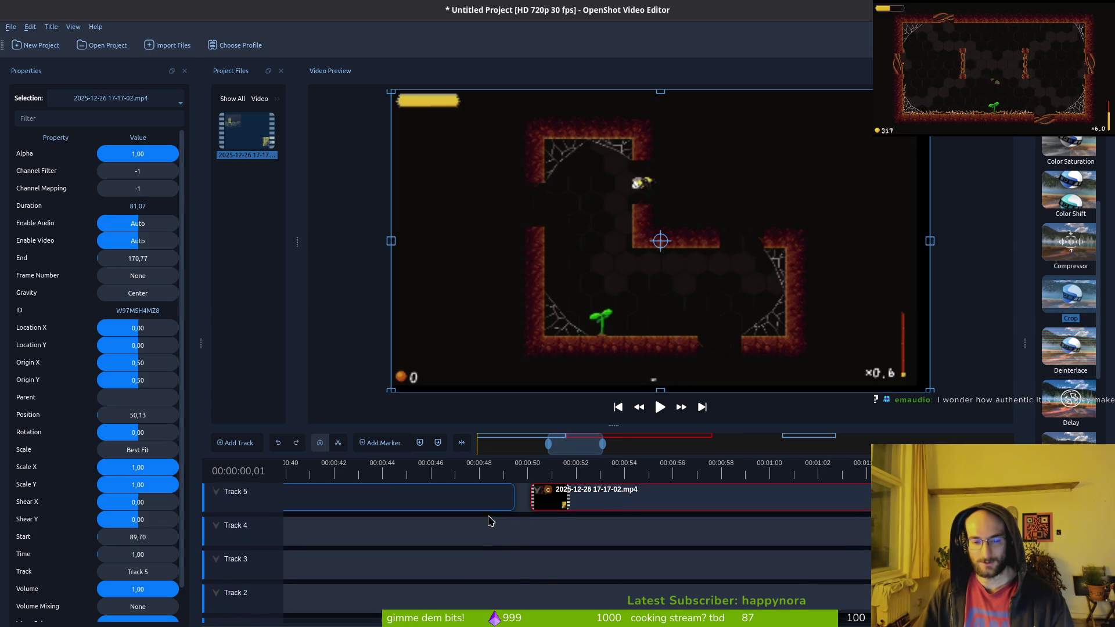
{"action": "scroll", "coordinate": [632, 499], "scroll_direction": "down", "scroll_amount": 5}
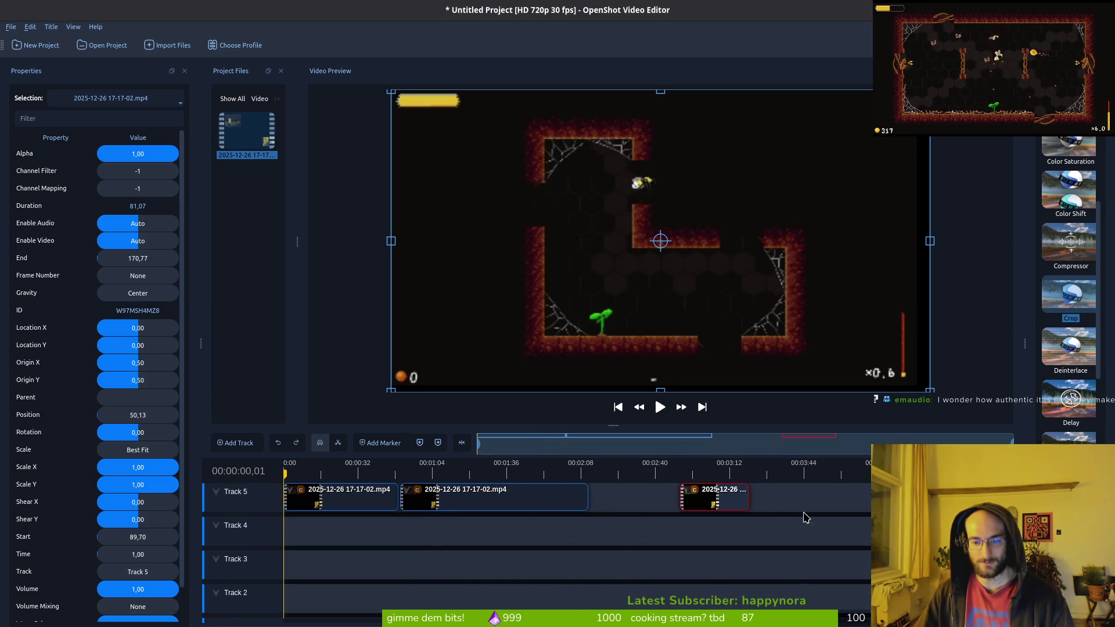
{"action": "key", "text": "Delete"}
Step: Move the second clip down to Track 4, then back up to Track 5, later
{"action": "left_click_drag", "start_coordinate": [494, 506], "coordinate": [512, 540]}
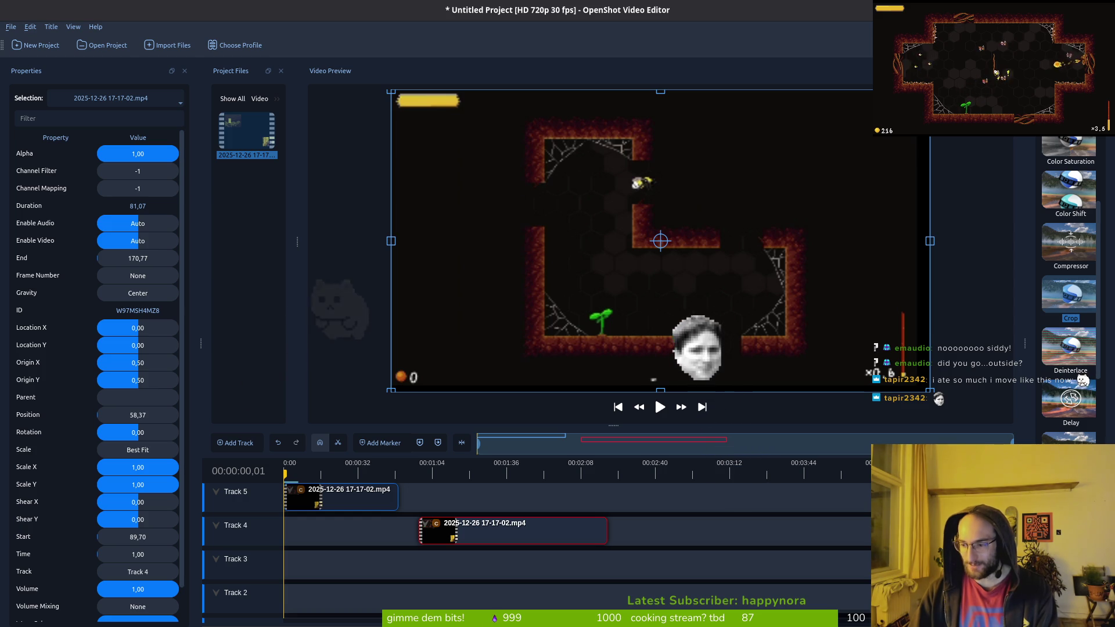
{"action": "left_click_drag", "start_coordinate": [483, 537], "coordinate": [546, 503]}
{"action": "mouse_move", "coordinate": [342, 466]}
{"action": "left_mouse_down"}
{"action": "mouse_move", "coordinate": [333, 467]}
{"action": "mouse_move", "coordinate": [352, 466]}
{"action": "mouse_move", "coordinate": [253, 494]}
{"action": "left_mouse_up"}
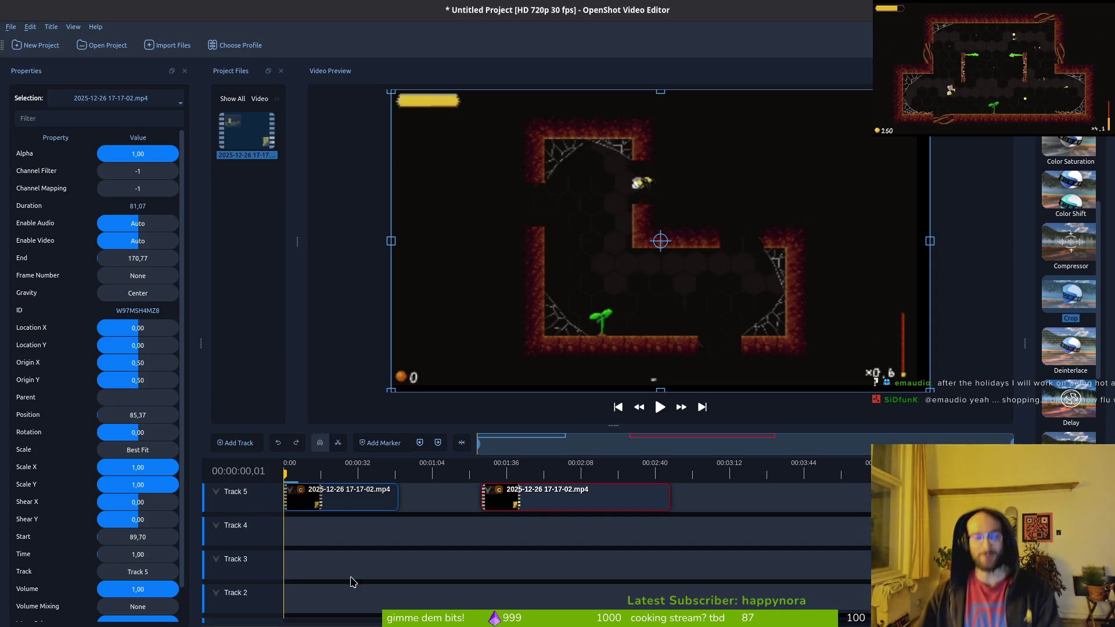
Step: Return the clip to Track 4 slightly earlier, then delete the leftover Track 4 clip
{"action": "mouse_move", "coordinate": [587, 497]}
{"action": "left_mouse_down"}
{"action": "mouse_move", "coordinate": [523, 532]}
{"action": "mouse_move", "coordinate": [578, 533]}
{"action": "mouse_move", "coordinate": [553, 540]}
{"action": "left_mouse_up"}
{"action": "left_click", "coordinate": [412, 497]}
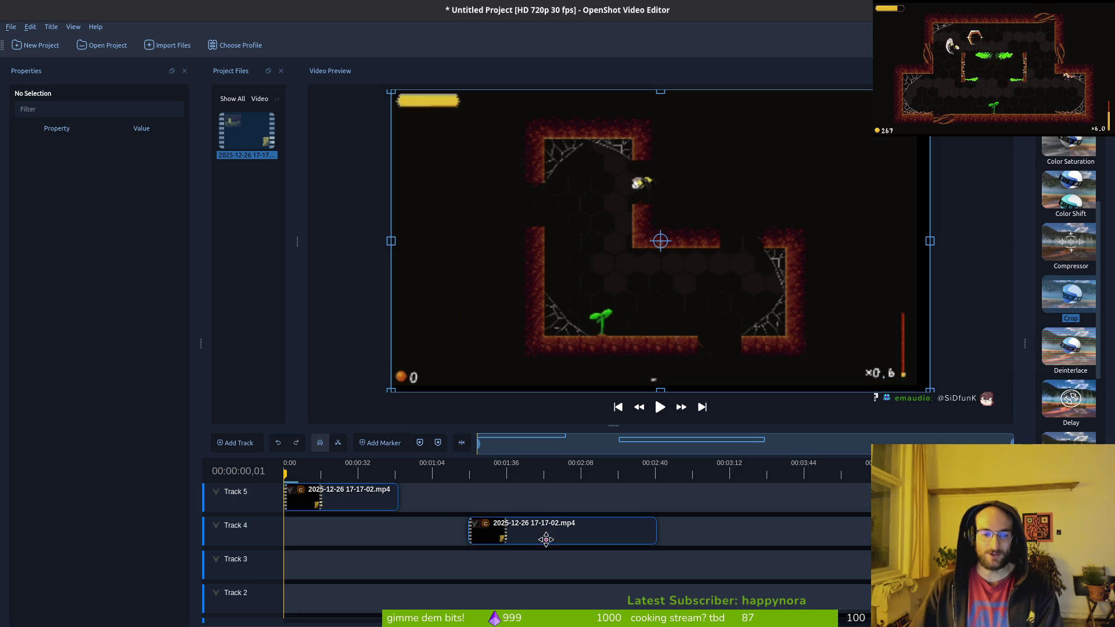
{"action": "left_click", "coordinate": [570, 538]}
{"action": "key", "text": "Delete"}
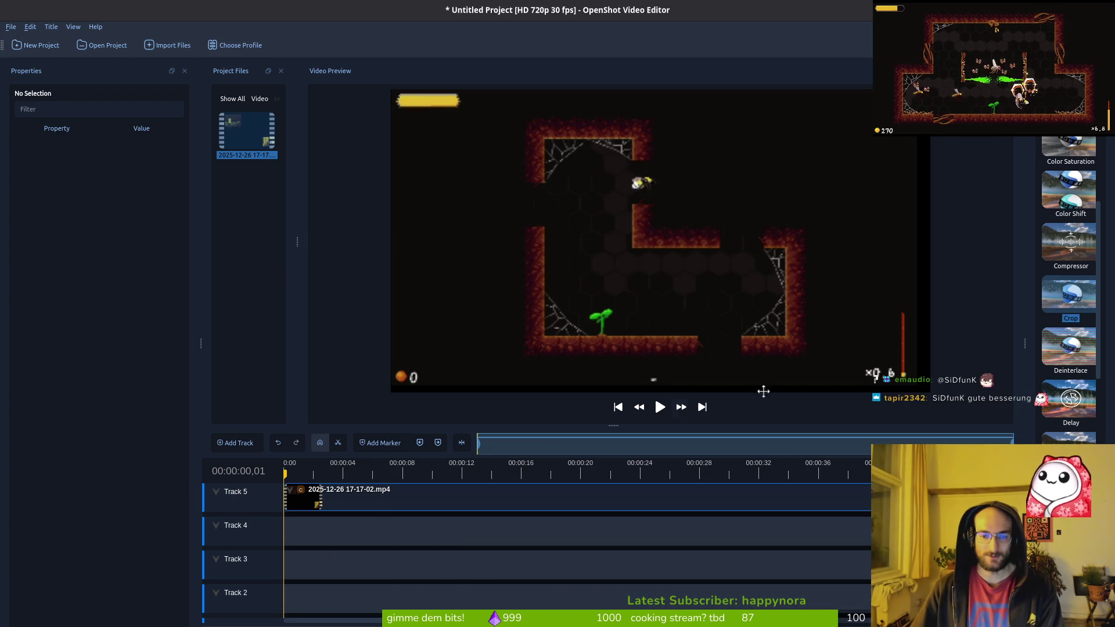
Step: Set the export destination to Downloads with the file name levels
{"action": "key", "text": "ctrl+e"}
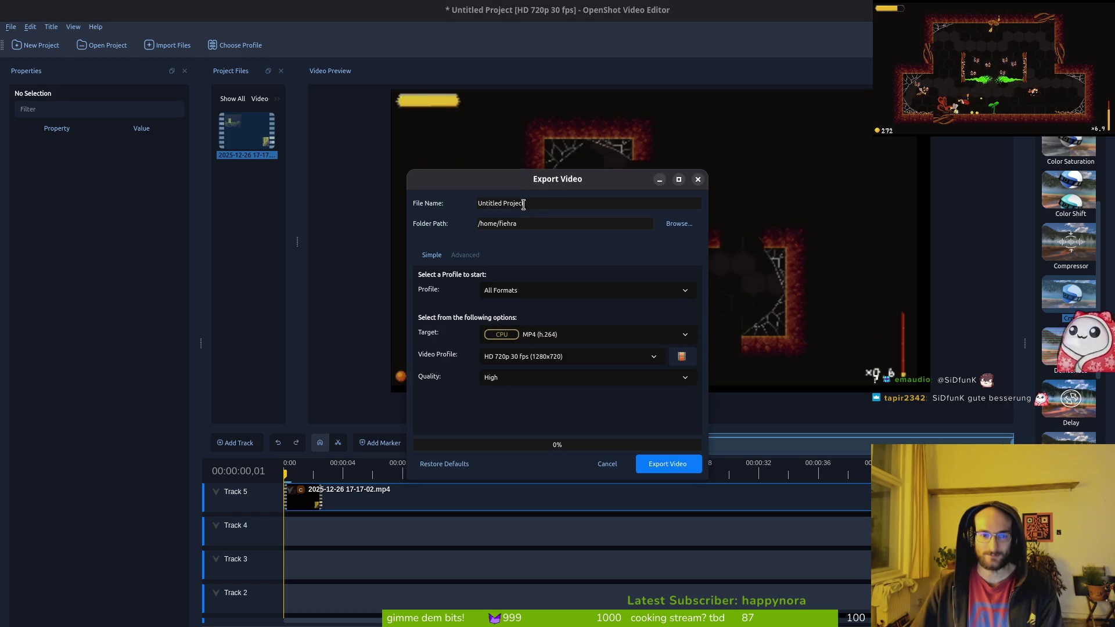
{"action": "left_click", "coordinate": [679, 224]}
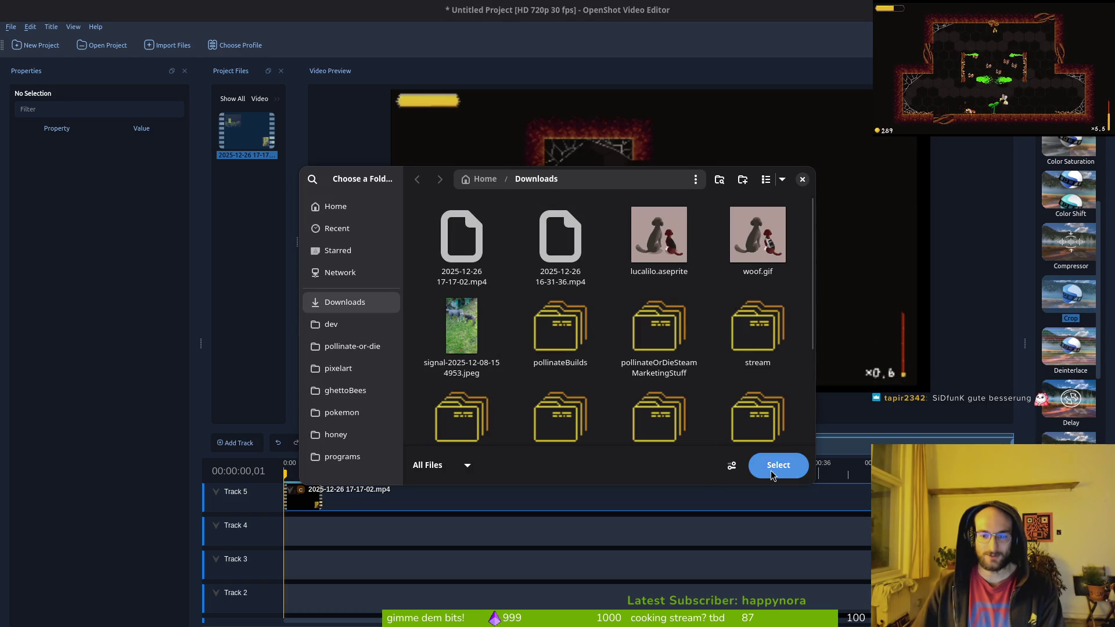
{"action": "left_click", "coordinate": [777, 465]}
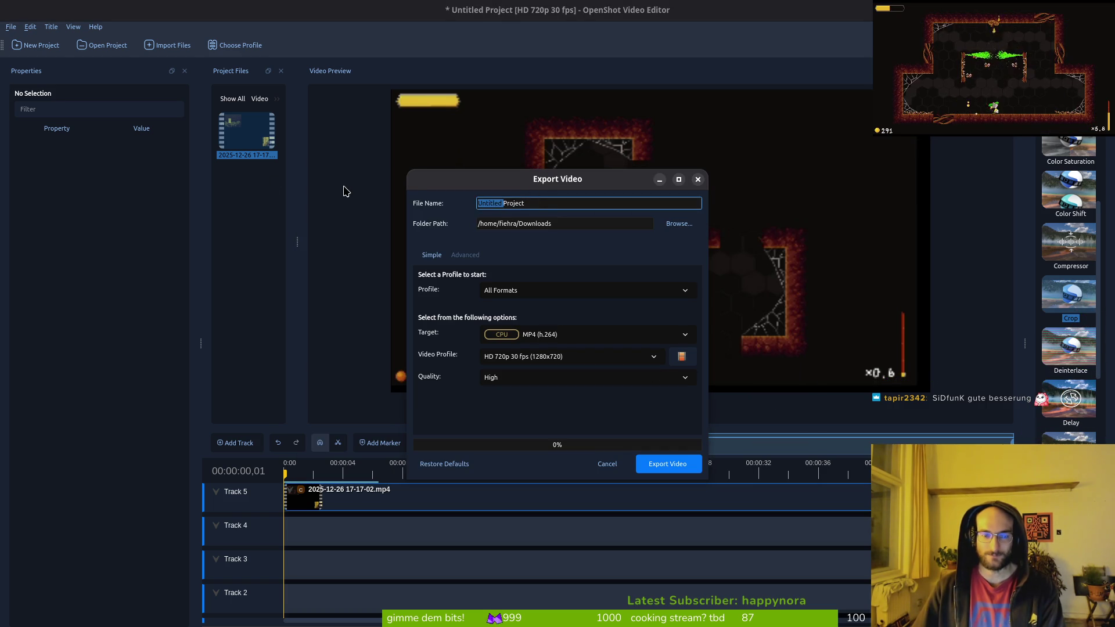
{"action": "left_click_drag", "start_coordinate": [497, 204], "coordinate": [576, 219]}
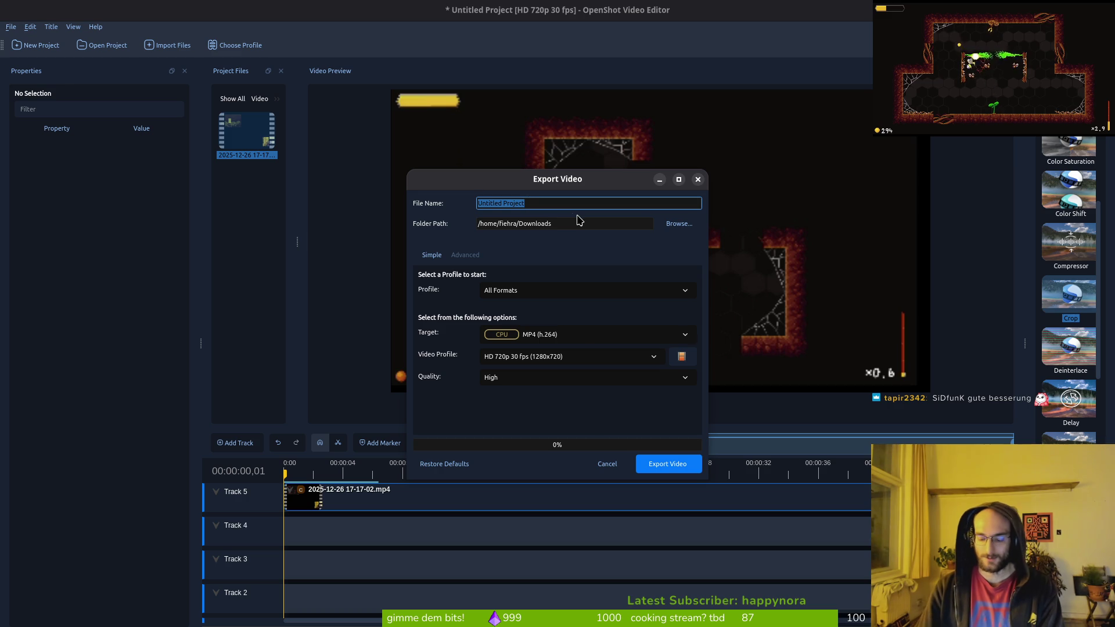
{"action": "type", "text": "levels"}
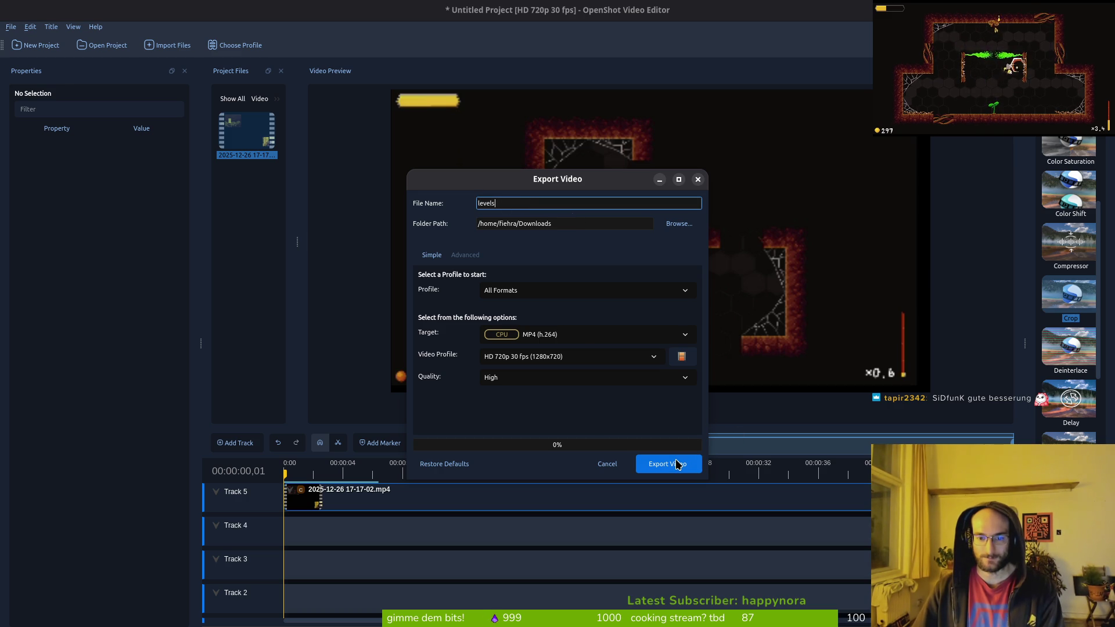
Step: Start the levels export, then cancel it
{"action": "left_click", "coordinate": [676, 464]}
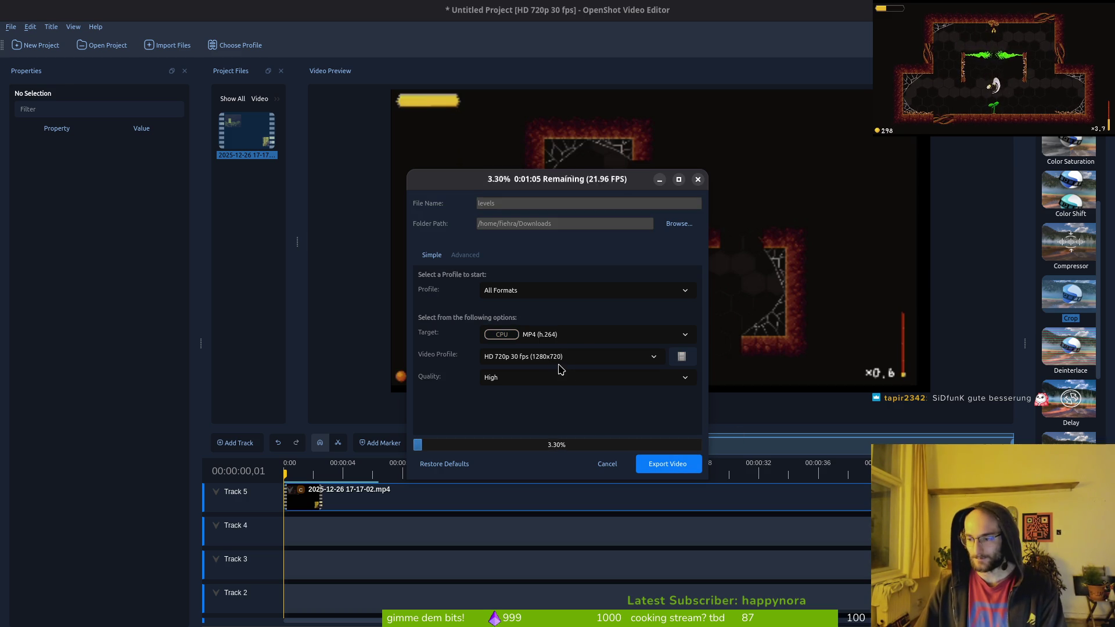
{"action": "left_click", "coordinate": [604, 469]}
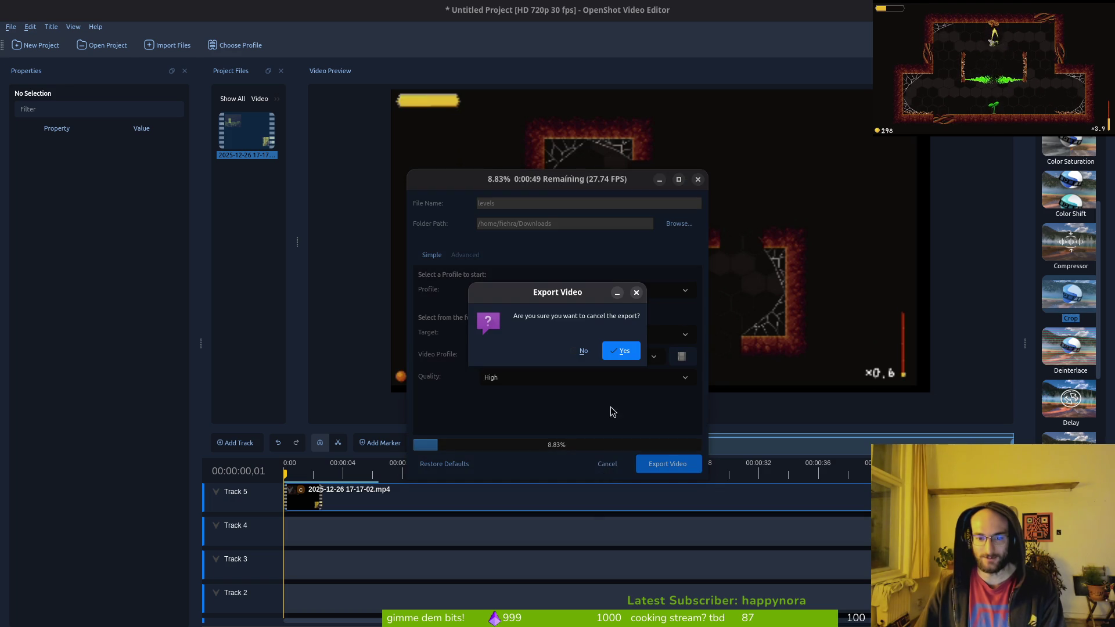
{"action": "left_click", "coordinate": [616, 355]}
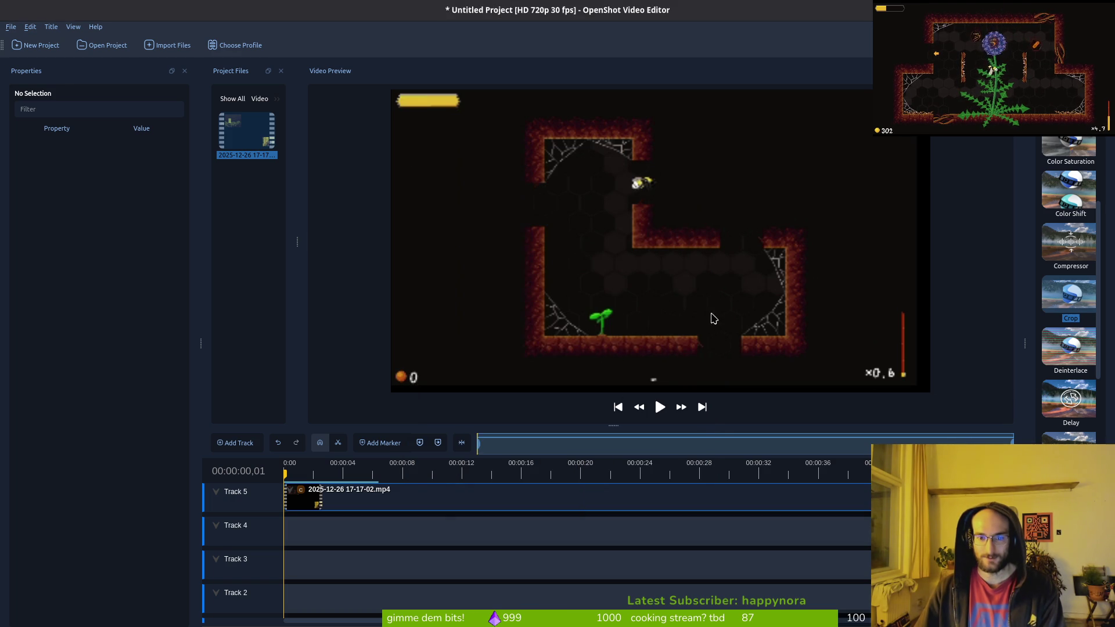
Step: Switch the levels export to the WVGA 480p 30 fps 768x480 profile and start exporting
{"action": "key", "text": "ctrl+e"}
{"action": "left_click", "coordinate": [569, 356]}
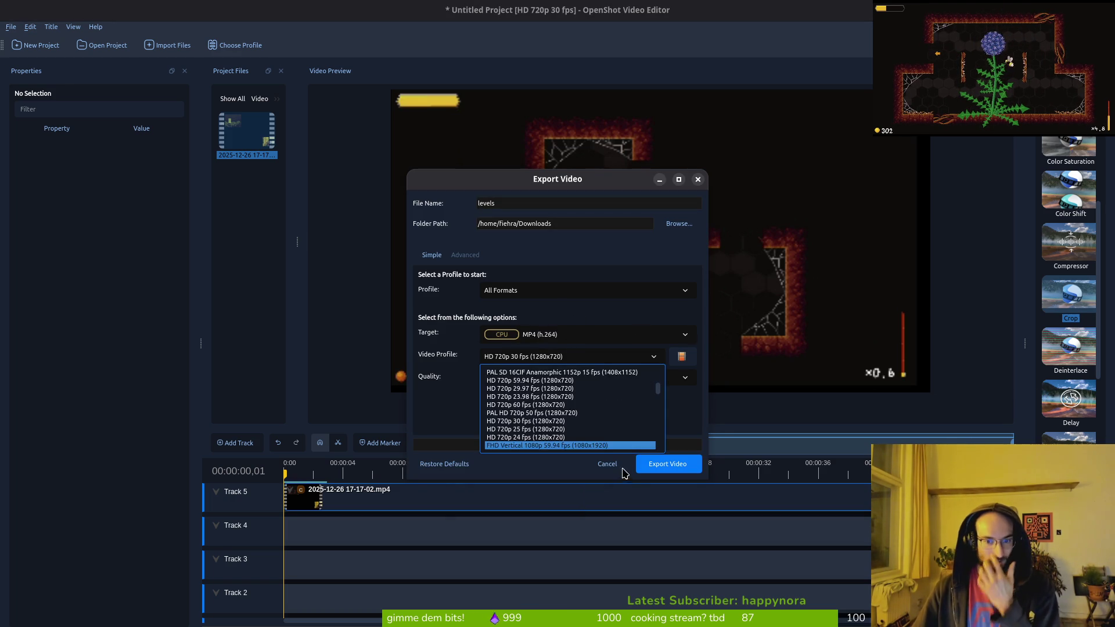
{"action": "scroll", "coordinate": [604, 425], "scroll_direction": "up", "scroll_amount": 1}
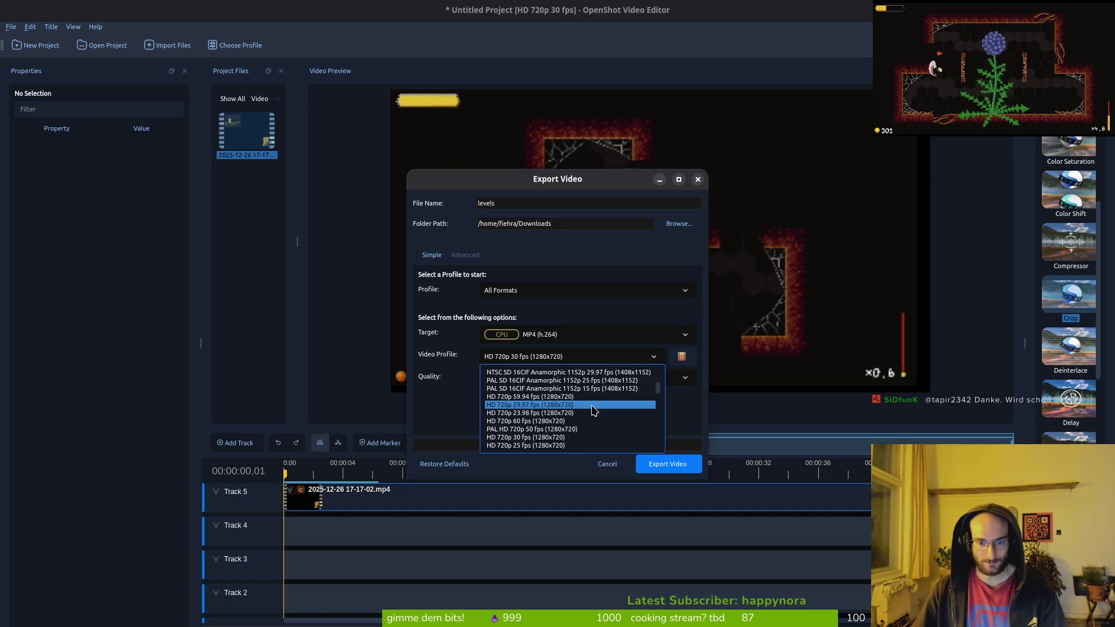
{"action": "scroll", "coordinate": [604, 406], "scroll_direction": "up", "scroll_amount": 5}
{"action": "scroll", "coordinate": [621, 404], "scroll_direction": "down", "scroll_amount": 10}
{"action": "scroll", "coordinate": [613, 406], "scroll_direction": "down", "scroll_amount": 6}
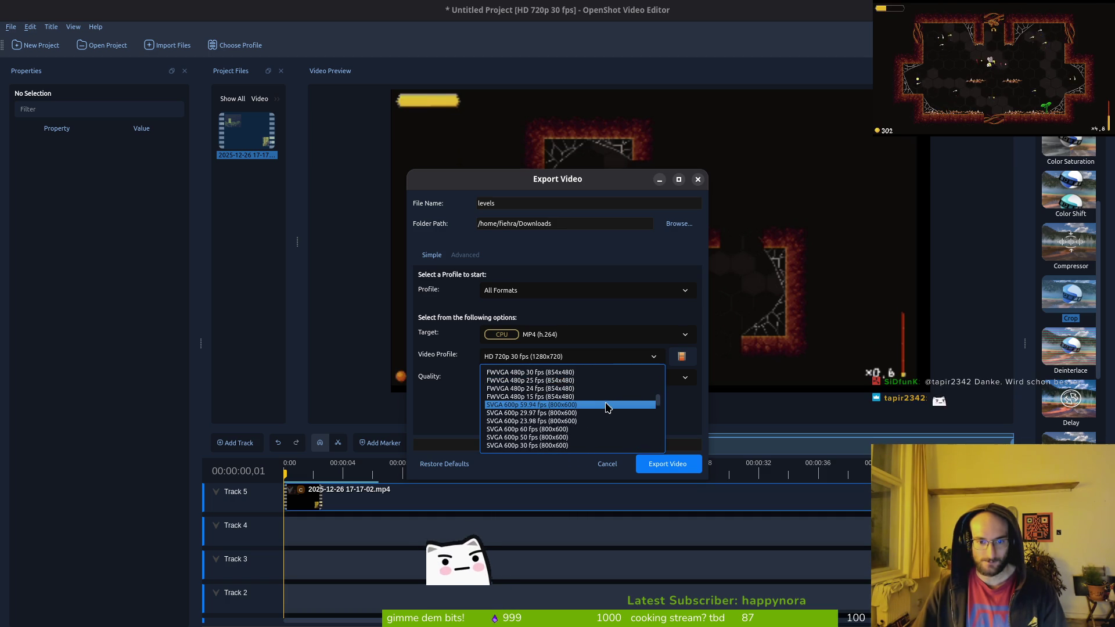
{"action": "scroll", "coordinate": [606, 407], "scroll_direction": "down", "scroll_amount": 4}
{"action": "scroll", "coordinate": [607, 406], "scroll_direction": "down", "scroll_amount": 2}
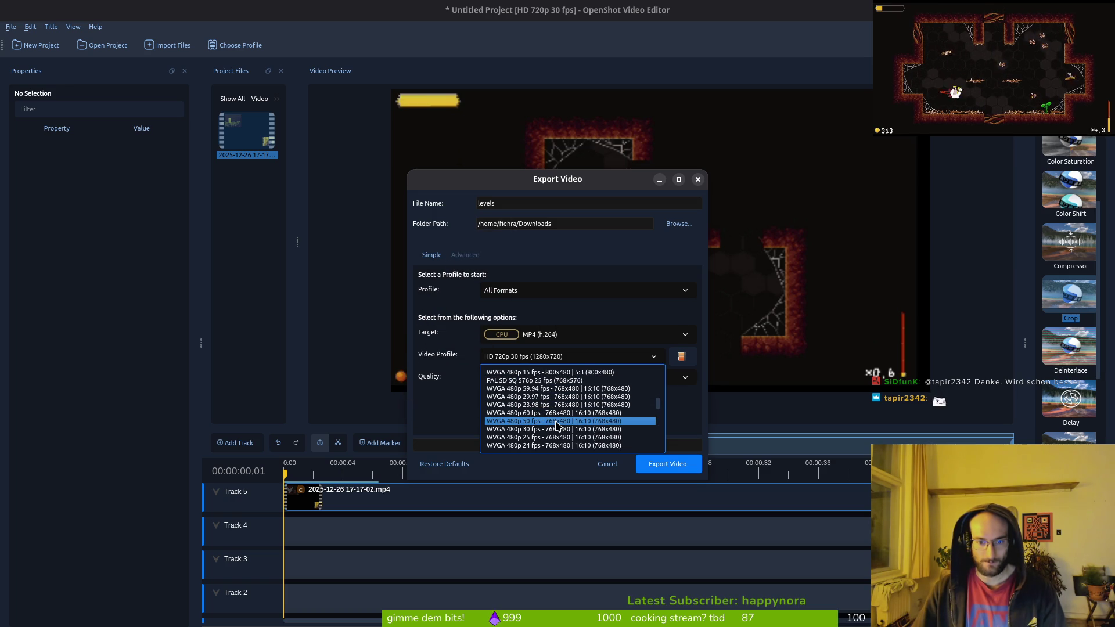
{"action": "scroll", "coordinate": [561, 430], "scroll_direction": "down", "scroll_amount": 1}
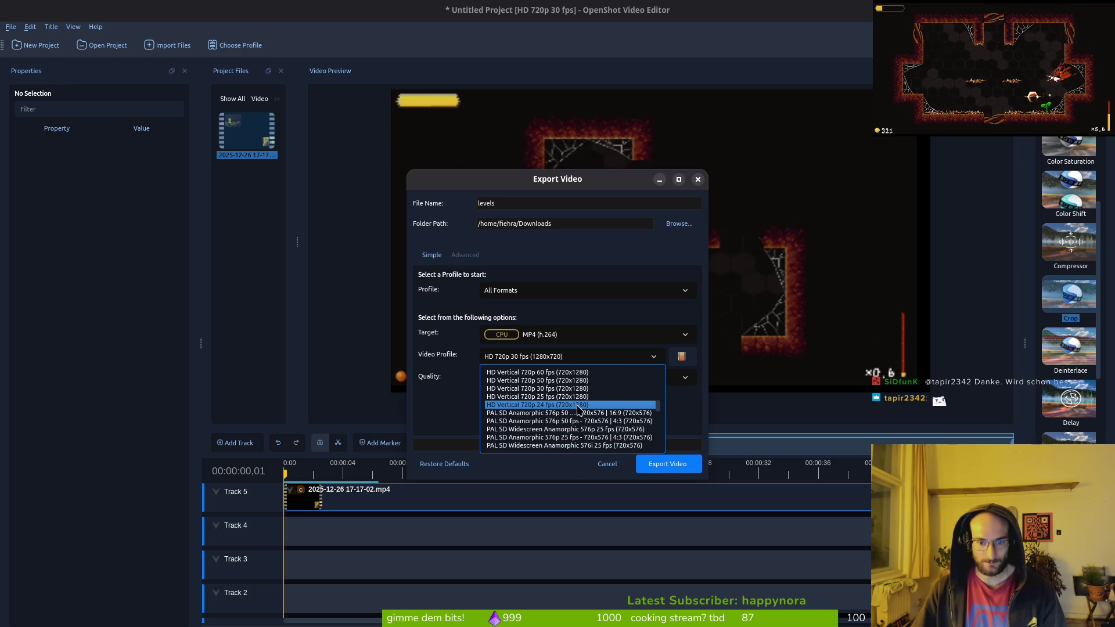
{"action": "scroll", "coordinate": [604, 425], "scroll_direction": "down", "scroll_amount": 1}
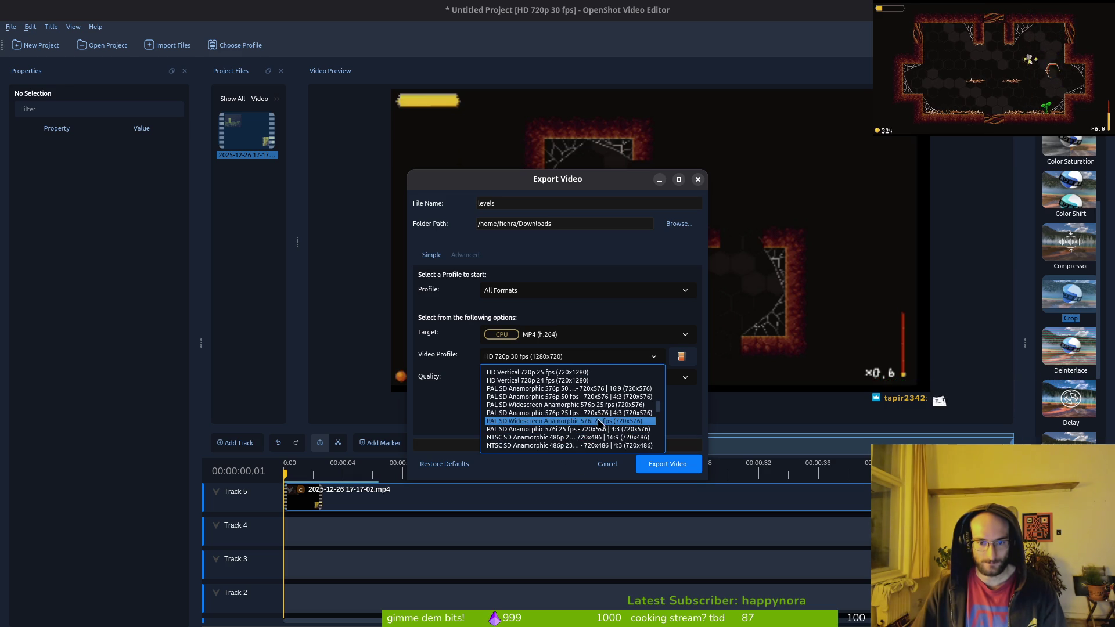
{"action": "scroll", "coordinate": [601, 426], "scroll_direction": "down", "scroll_amount": 1}
{"action": "scroll", "coordinate": [589, 416], "scroll_direction": "down", "scroll_amount": 1}
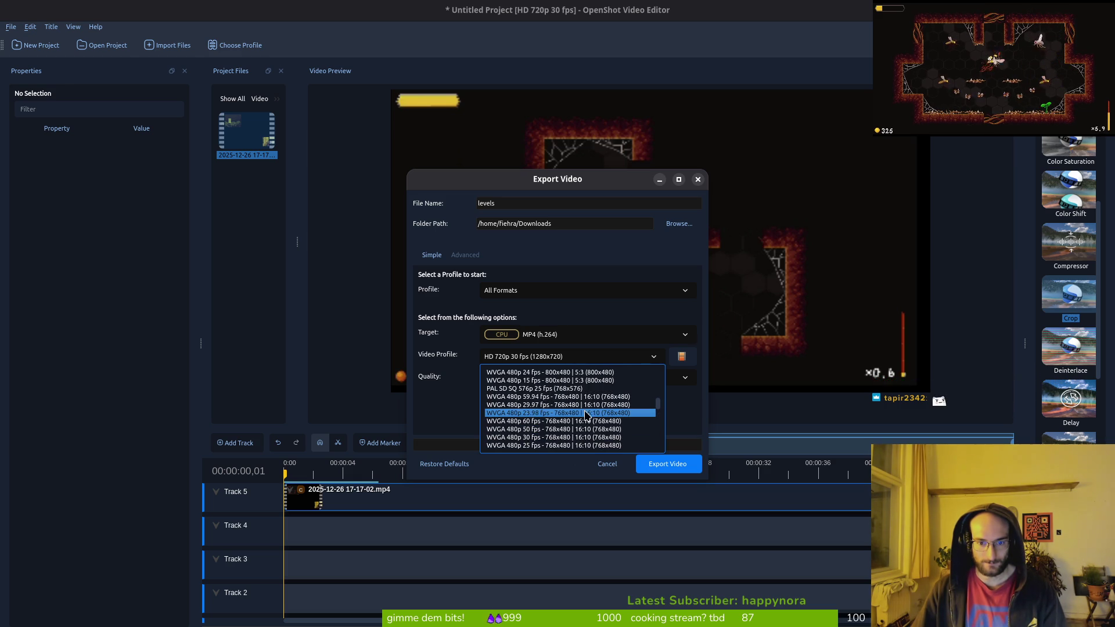
{"action": "scroll", "coordinate": [598, 395], "scroll_direction": "up", "scroll_amount": 1}
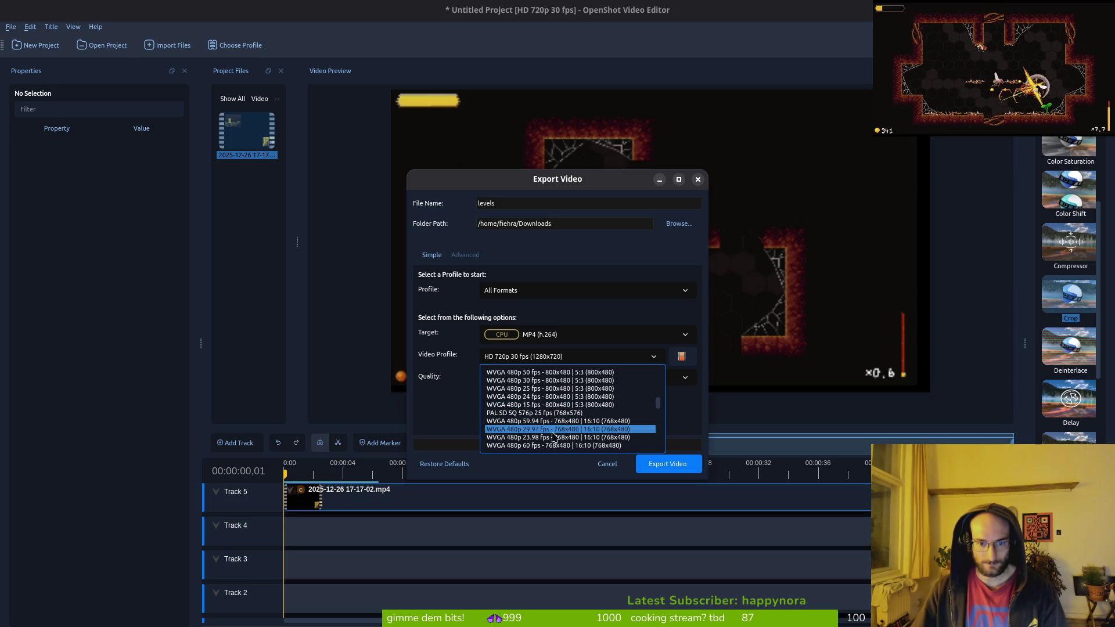
{"action": "scroll", "coordinate": [554, 437], "scroll_direction": "down", "scroll_amount": 1}
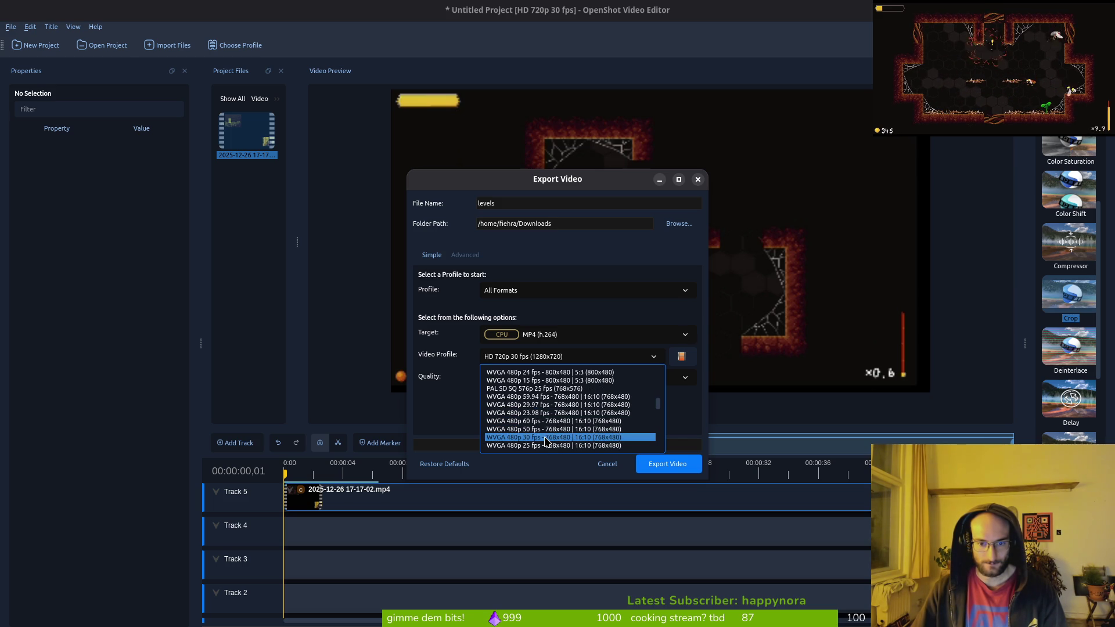
{"action": "left_click", "coordinate": [546, 438]}
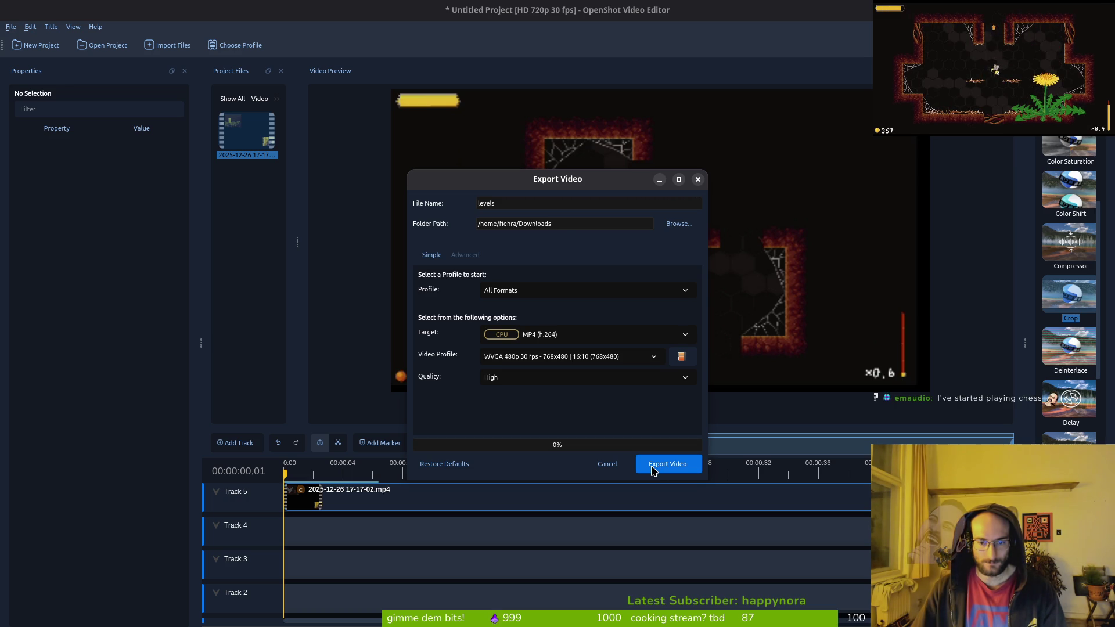
{"action": "left_click", "coordinate": [653, 470]}
Step: Overwrite the existing levels.mp4 and close the export window once it reaches 100%
{"action": "left_click", "coordinate": [594, 351]}
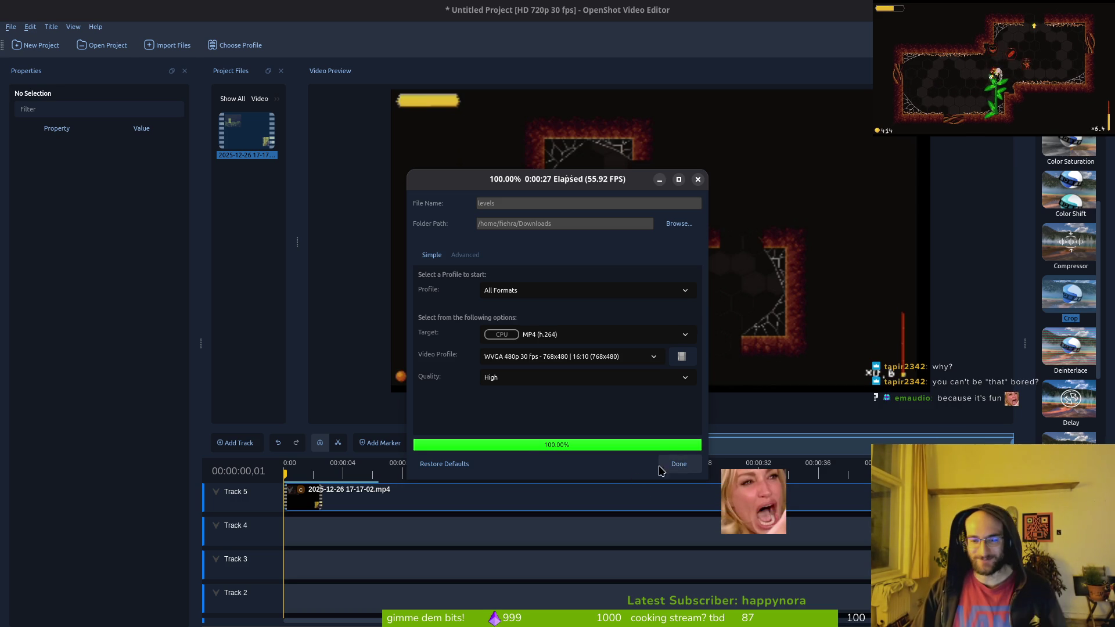
{"action": "left_click", "coordinate": [685, 467]}
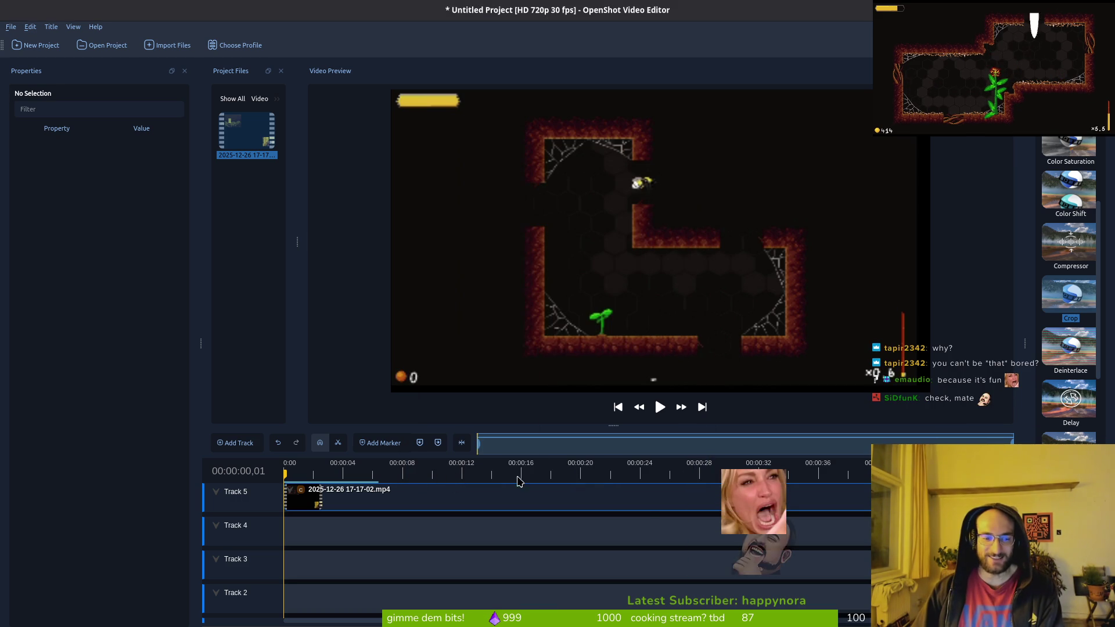
Step: Paste a copy of the clip at the start of Track 4 and delete the Track 5 original
{"action": "scroll", "coordinate": [604, 528], "scroll_direction": "down", "scroll_amount": 2, "text": "ctrl"}
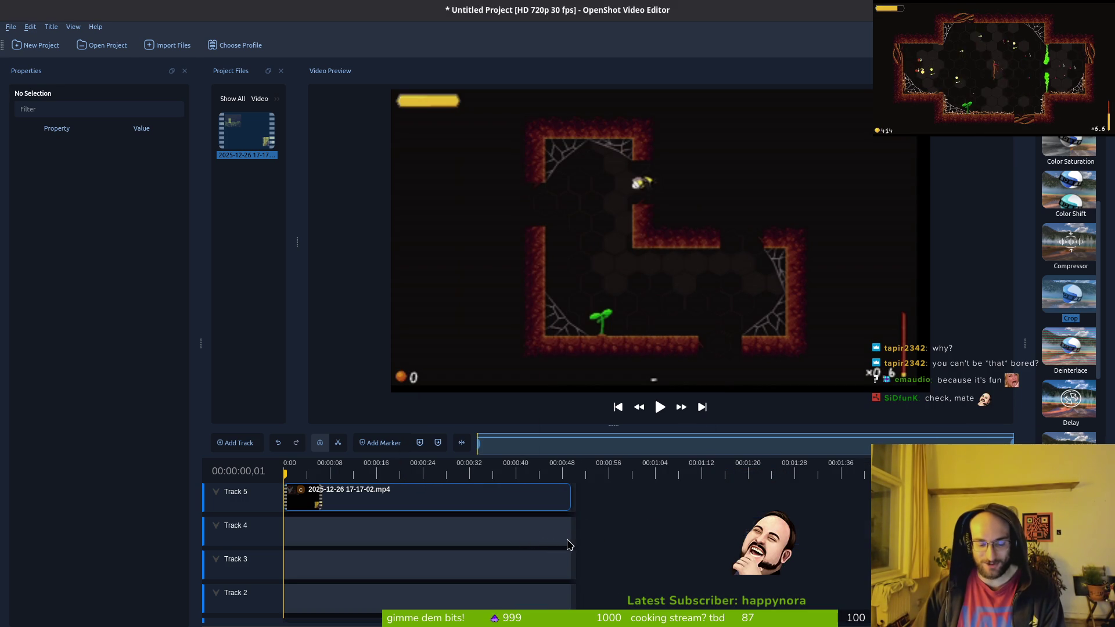
{"action": "key", "text": "ctrl+v"}
{"action": "left_click_drag", "start_coordinate": [826, 508], "coordinate": [335, 534]}
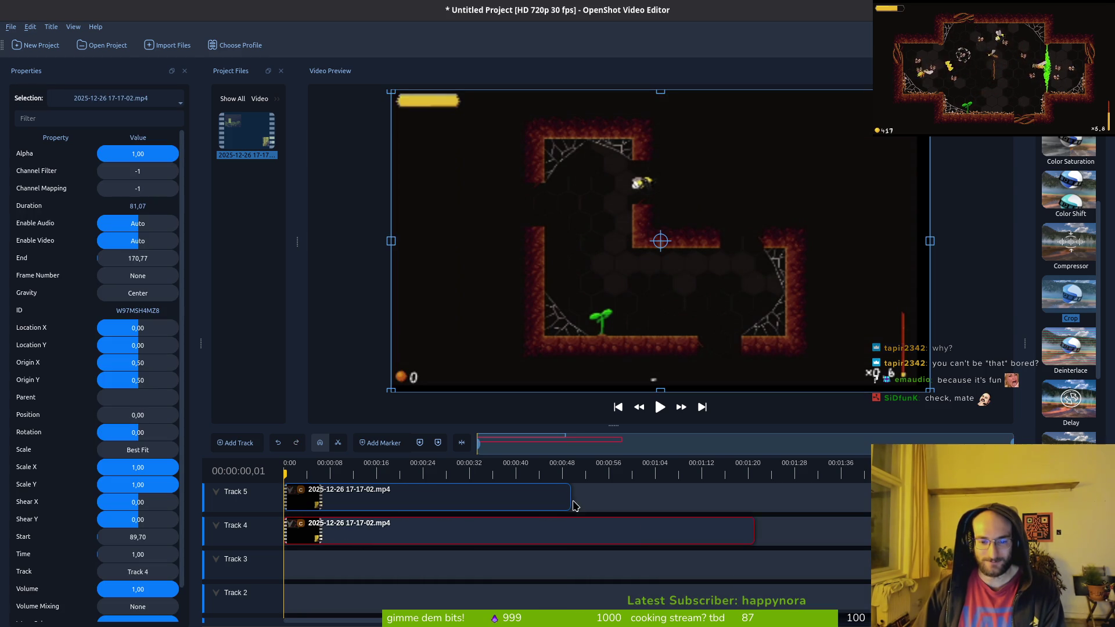
{"action": "scroll", "coordinate": [575, 506], "scroll_direction": "down", "scroll_amount": 2, "text": "ctrl"}
{"action": "left_click", "coordinate": [352, 504]}
{"action": "key", "text": "Delete"}
Step: Move the remaining clip up onto Track 5 and reopen the export settings
{"action": "scroll", "coordinate": [772, 523], "scroll_direction": "down", "scroll_amount": 2, "text": "ctrl"}
{"action": "left_click_drag", "start_coordinate": [348, 530], "coordinate": [356, 500]}
{"action": "scroll", "coordinate": [355, 500], "scroll_direction": "up", "scroll_amount": 2, "text": "ctrl"}
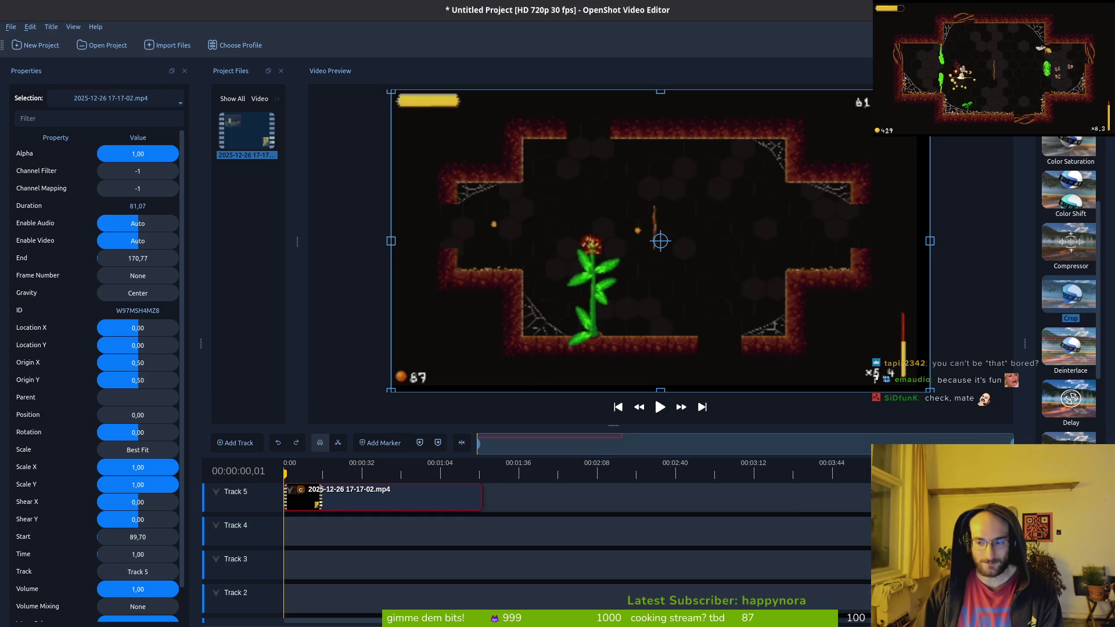
{"action": "scroll", "coordinate": [699, 535], "scroll_direction": "down", "scroll_amount": 1, "text": "ctrl"}
{"action": "scroll", "coordinate": [637, 501], "scroll_direction": "up", "scroll_amount": 3, "text": "ctrl"}
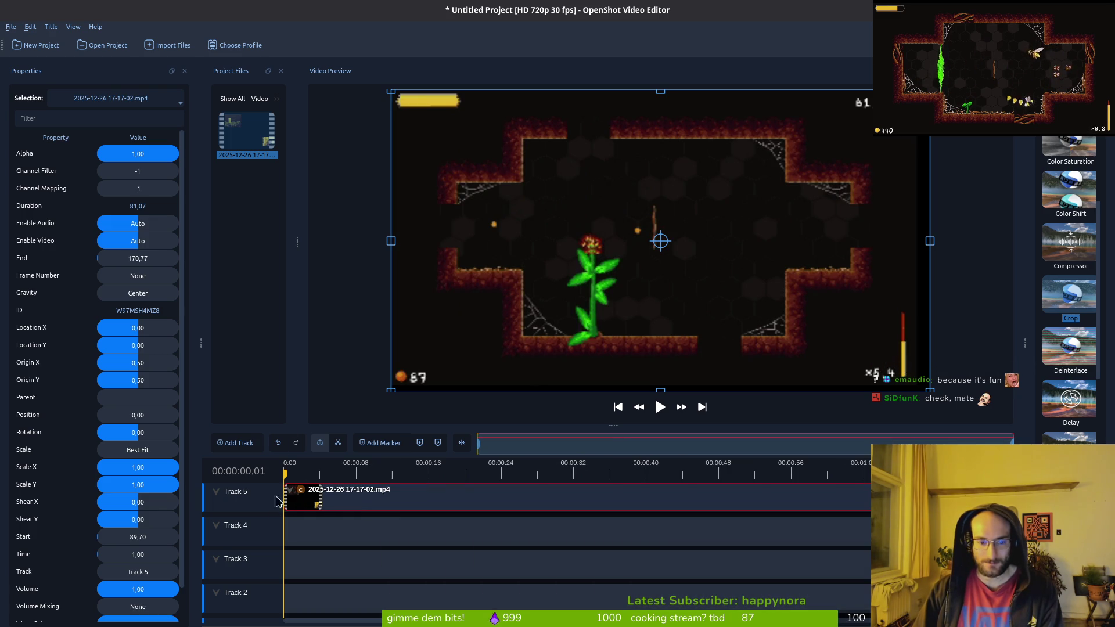
{"action": "key", "text": "ctrl+e"}
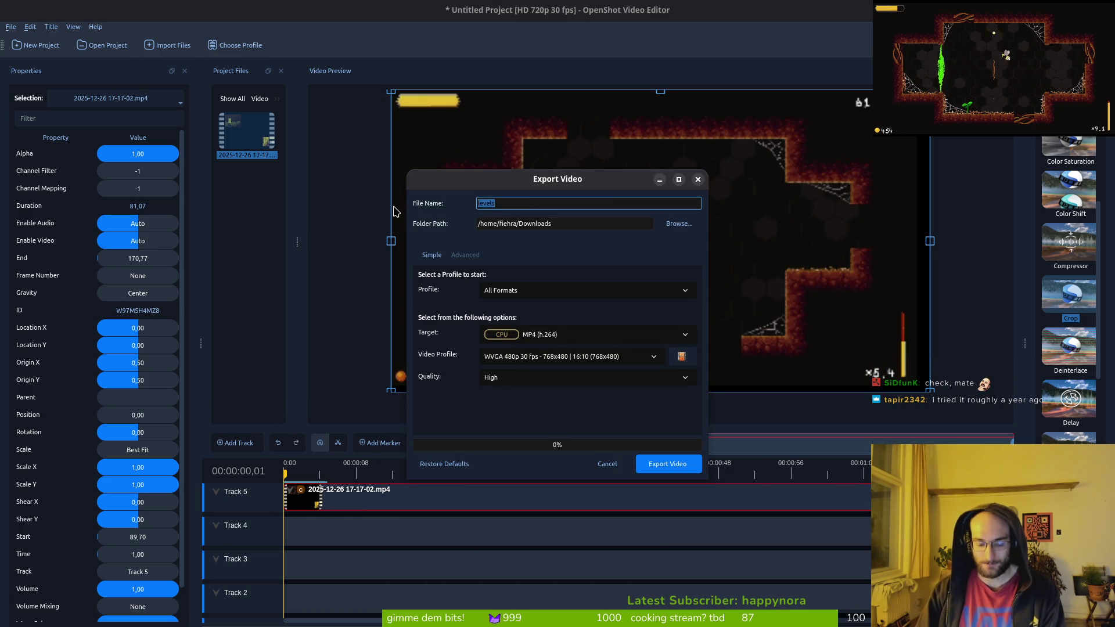
{"action": "type", "text": "boss"}
Step: Export the trimmed clip as boss to Downloads and close the window at 100%
{"action": "left_click", "coordinate": [668, 467]}
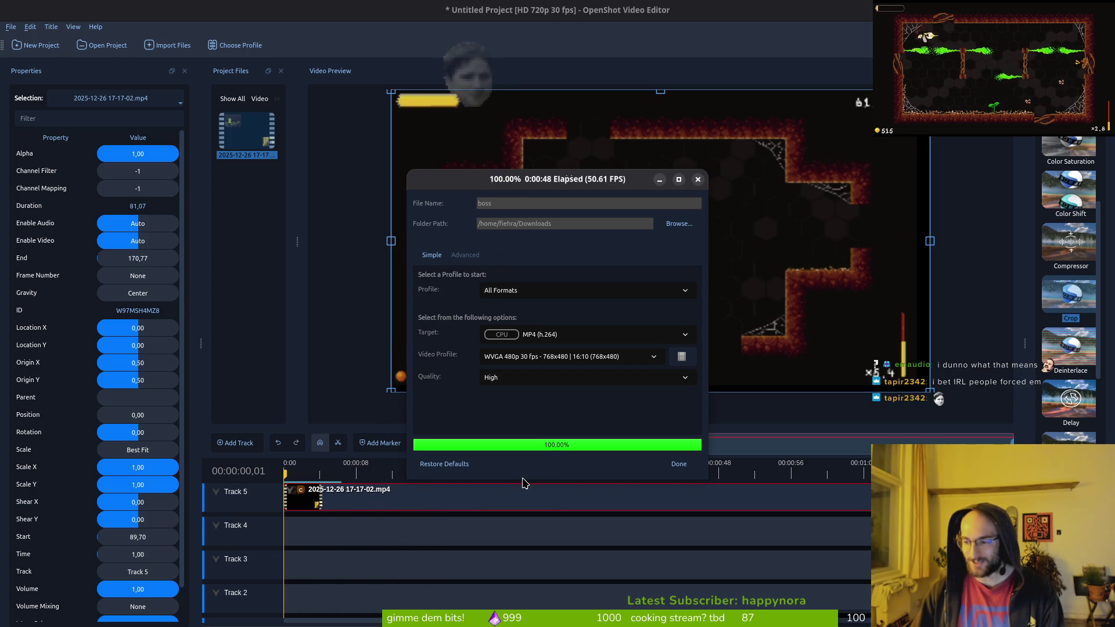
{"action": "left_click", "coordinate": [689, 465]}
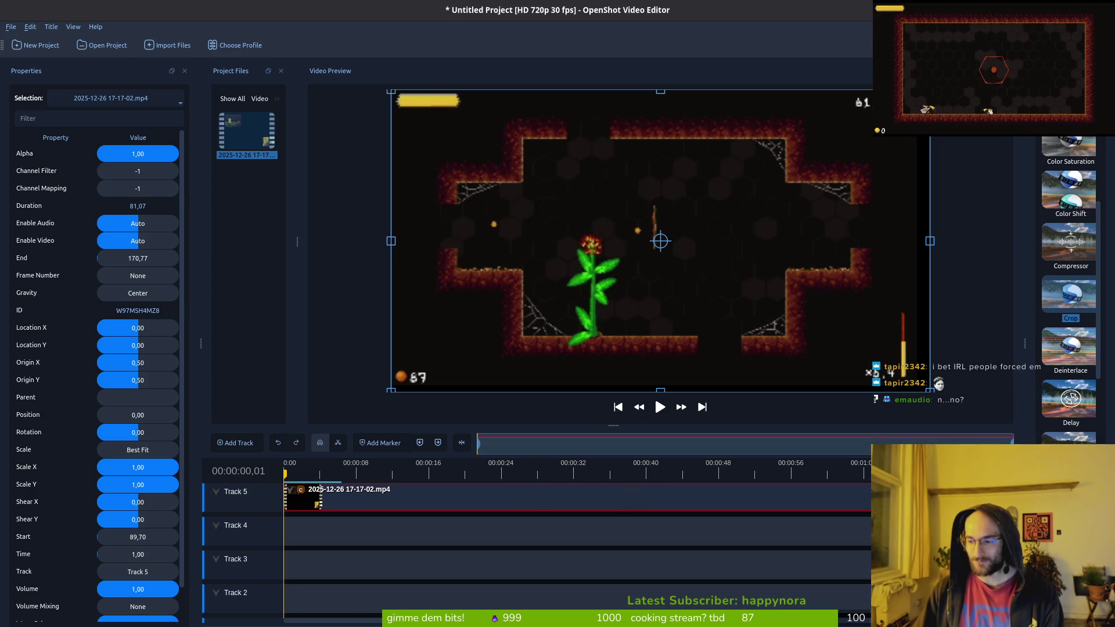
Step: Widen the project files panel, agree to save the unsaved OpenShot project, and move to the Godot workspace
{"action": "mouse_move", "coordinate": [296, 244]}
{"action": "left_mouse_down"}
{"action": "mouse_move", "coordinate": [428, 254]}
{"action": "mouse_move", "coordinate": [311, 264]}
{"action": "left_mouse_up"}
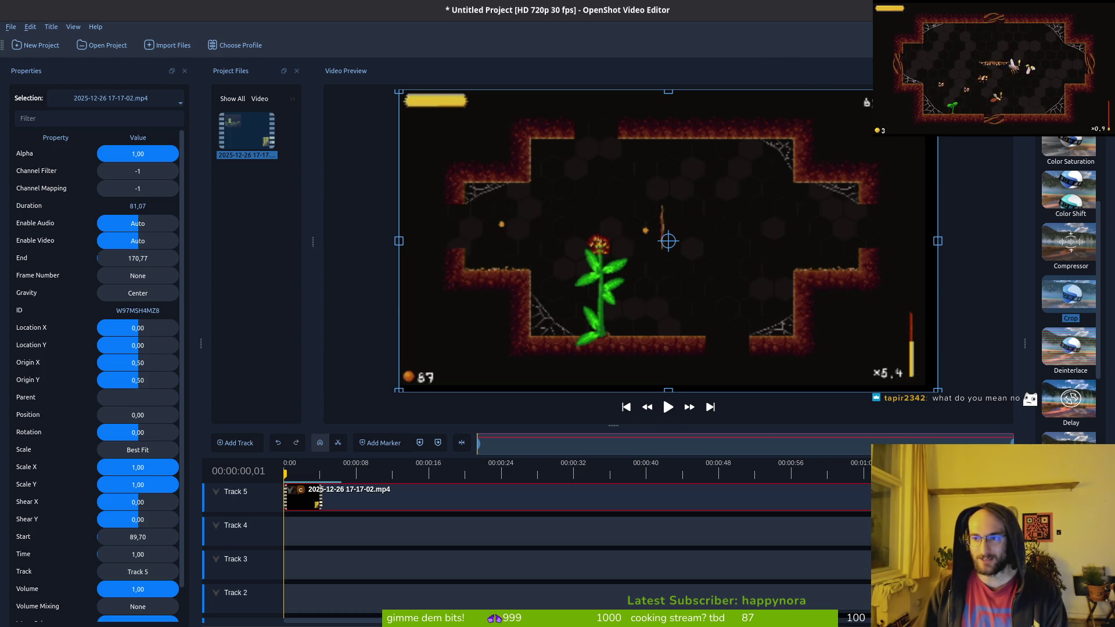
{"action": "key", "text": "ctrl+n"}
{"action": "left_click", "coordinate": [612, 339]}
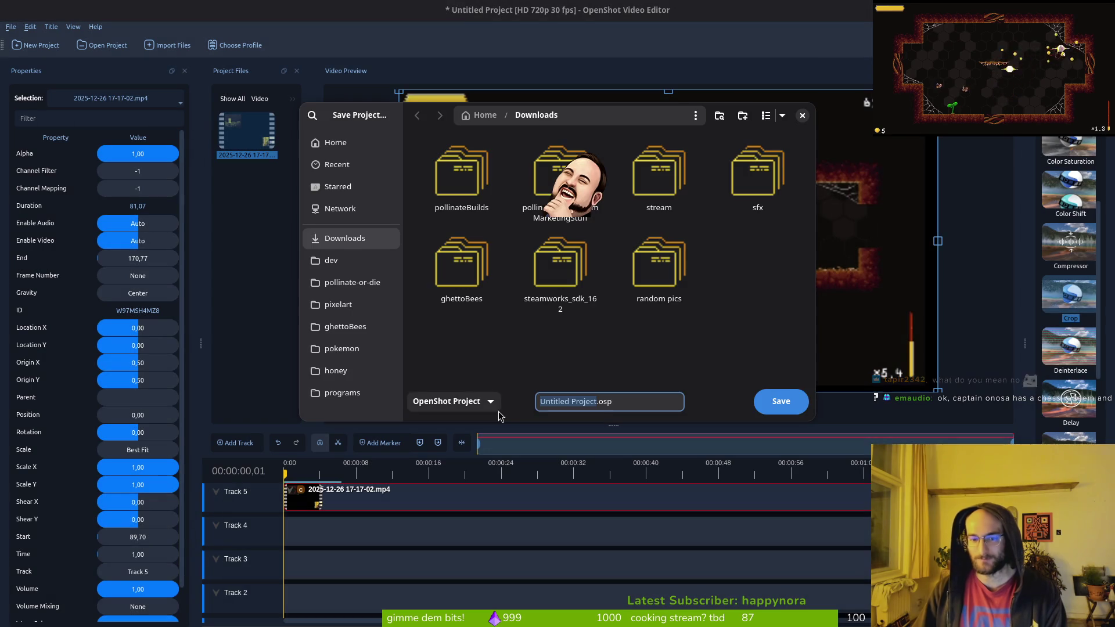
{"action": "key", "text": "super+Page_Down"}
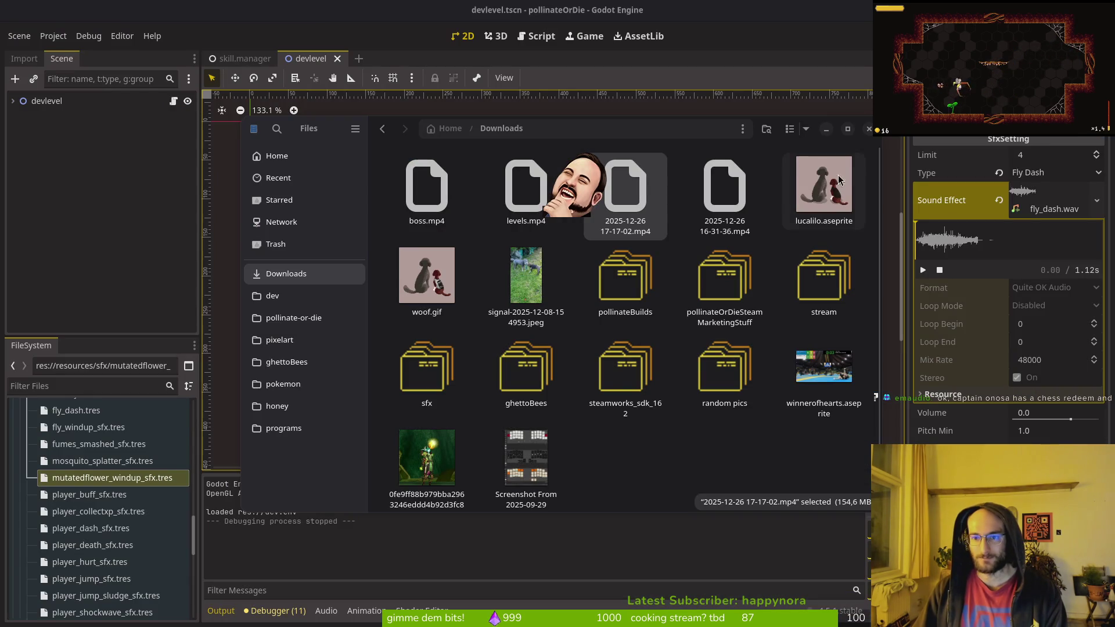
Step: Close the file browser, expand devlevel's child nodes in the Scene dock, and switch to the terminal
{"action": "left_click", "coordinate": [869, 128]}
{"action": "left_click", "coordinate": [83, 153]}
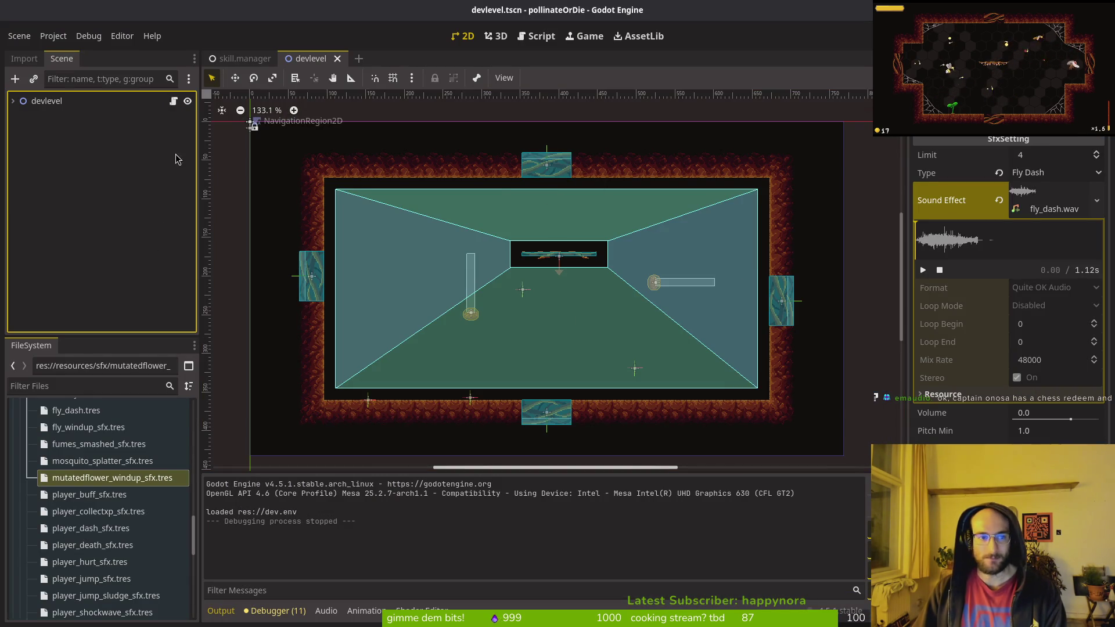
{"action": "key", "text": "super"}
{"action": "key", "text": "super"}
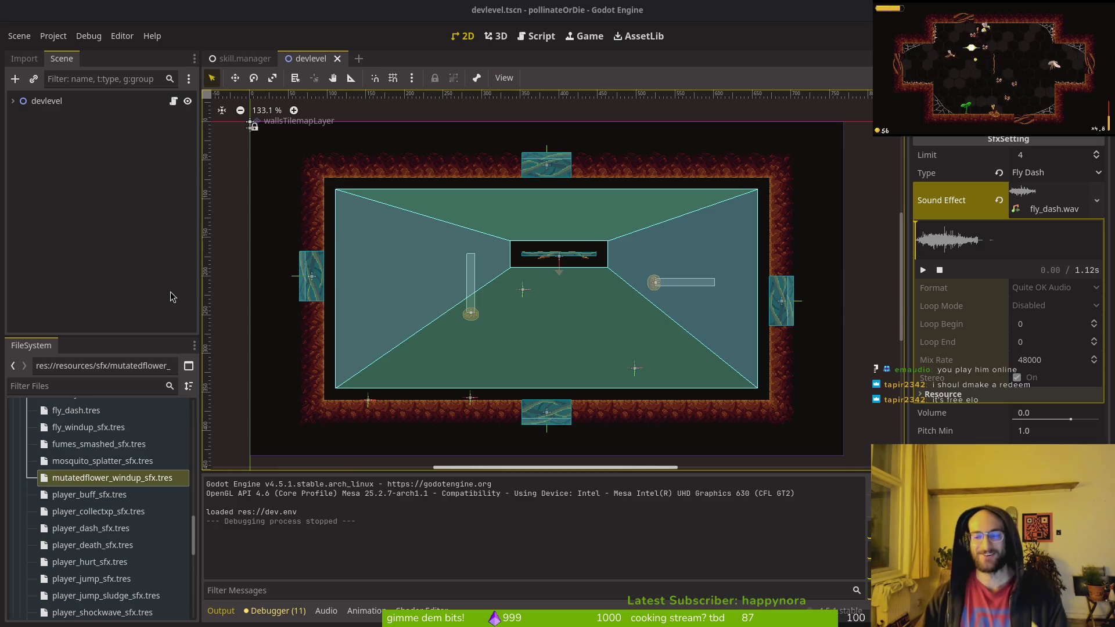
{"action": "left_click", "coordinate": [12, 101]}
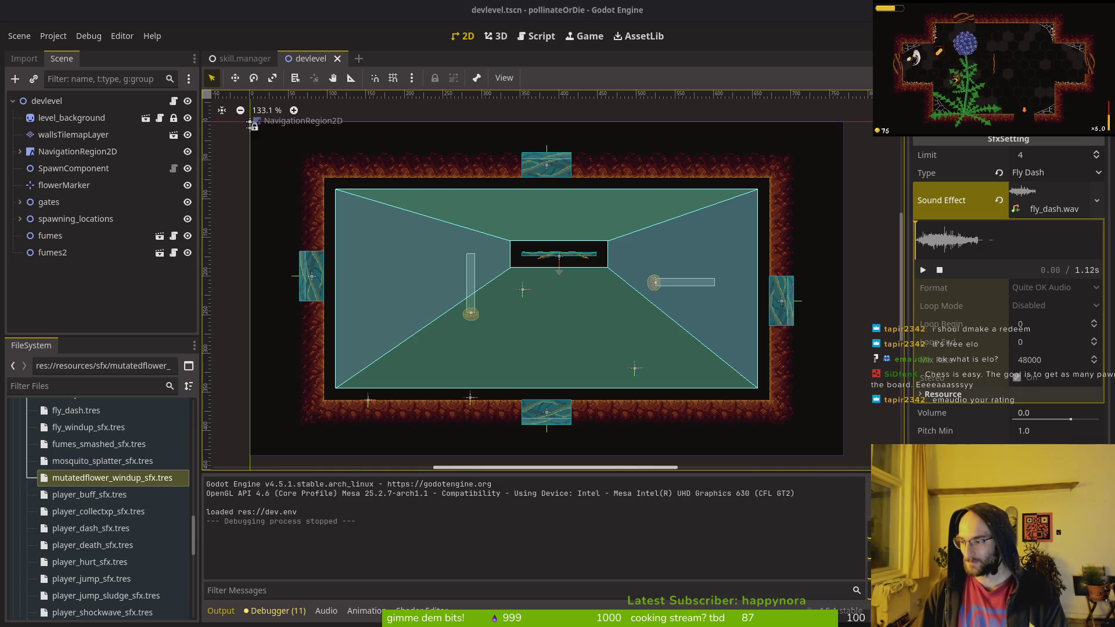
{"action": "key", "text": "alt+Tab"}
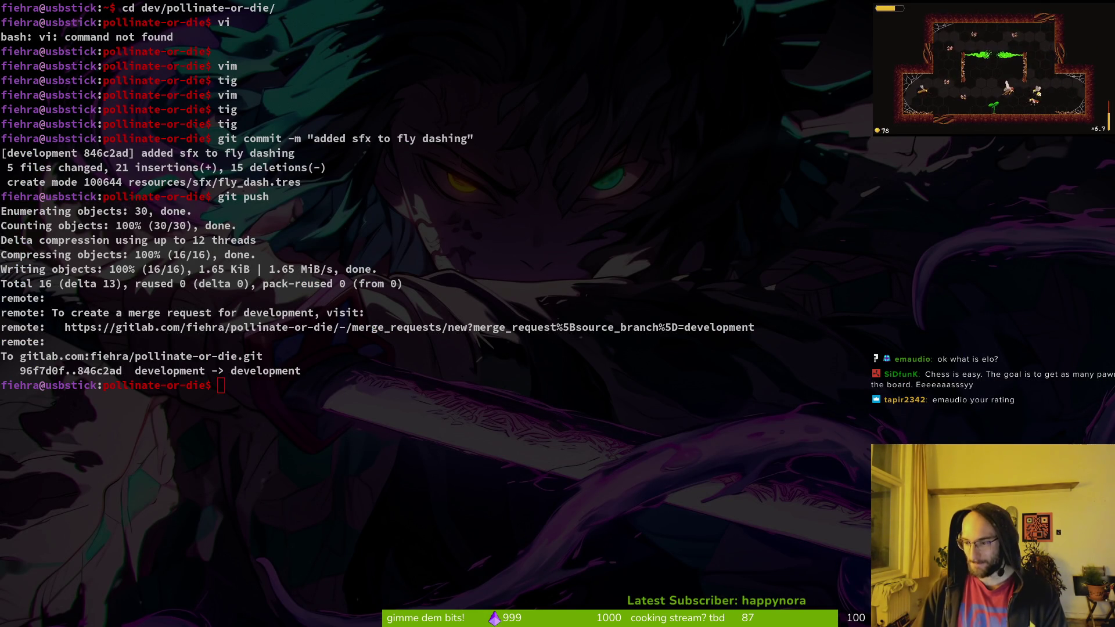
Step: Run clear in the terminal, then return to Godot and bring up the GitLab issues page
{"action": "left_click", "coordinate": [536, 436]}
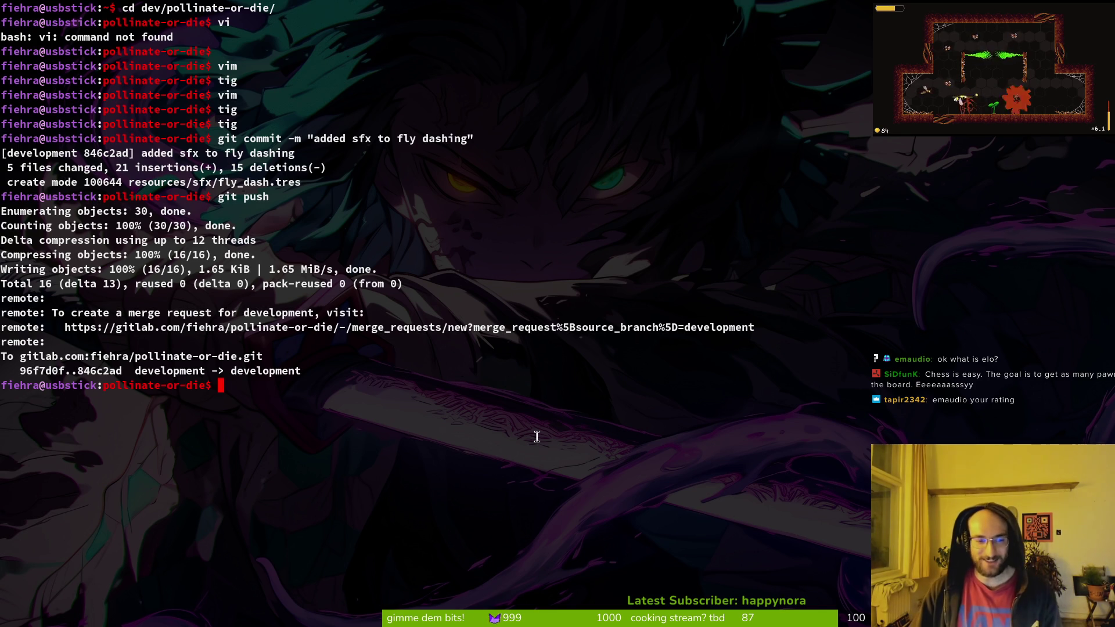
{"action": "type", "text": "clear"}
{"action": "key", "text": "Return"}
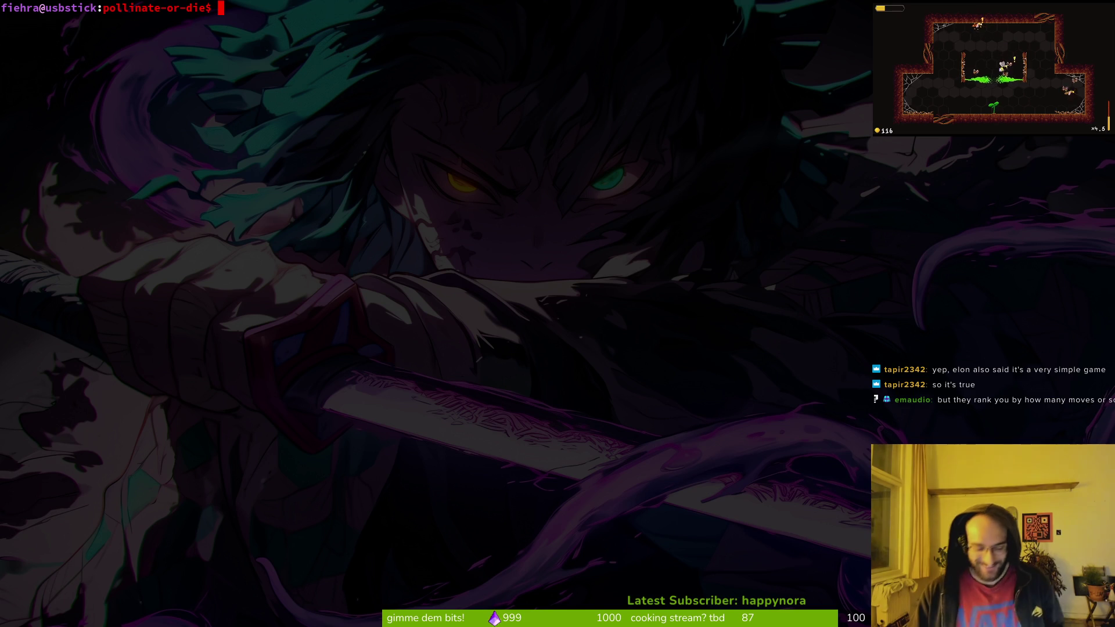
{"action": "key", "text": "super+2"}
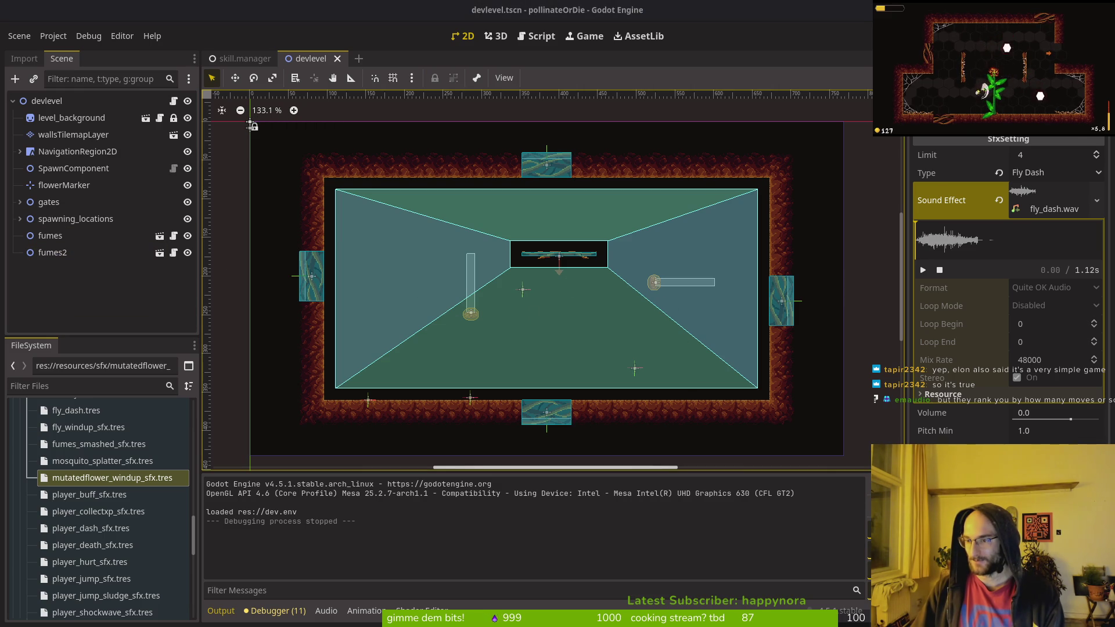
{"action": "key", "text": "alt+Tab"}
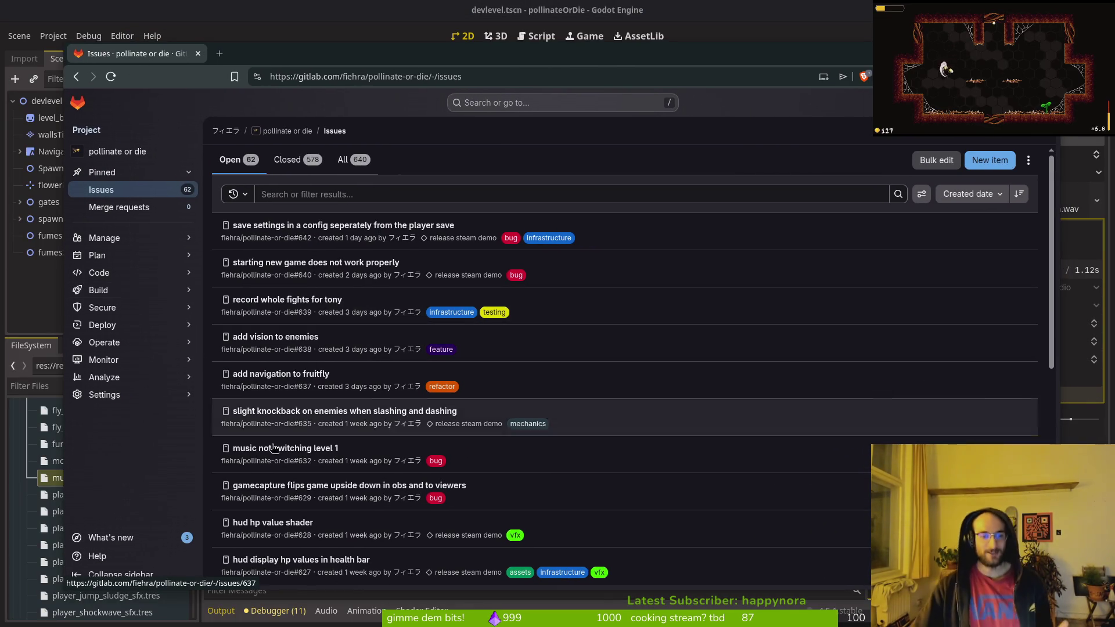
Step: Run the game in debug mode, fly into the hex portal, then quit the run to the main menu
{"action": "key", "text": "alt+Tab"}
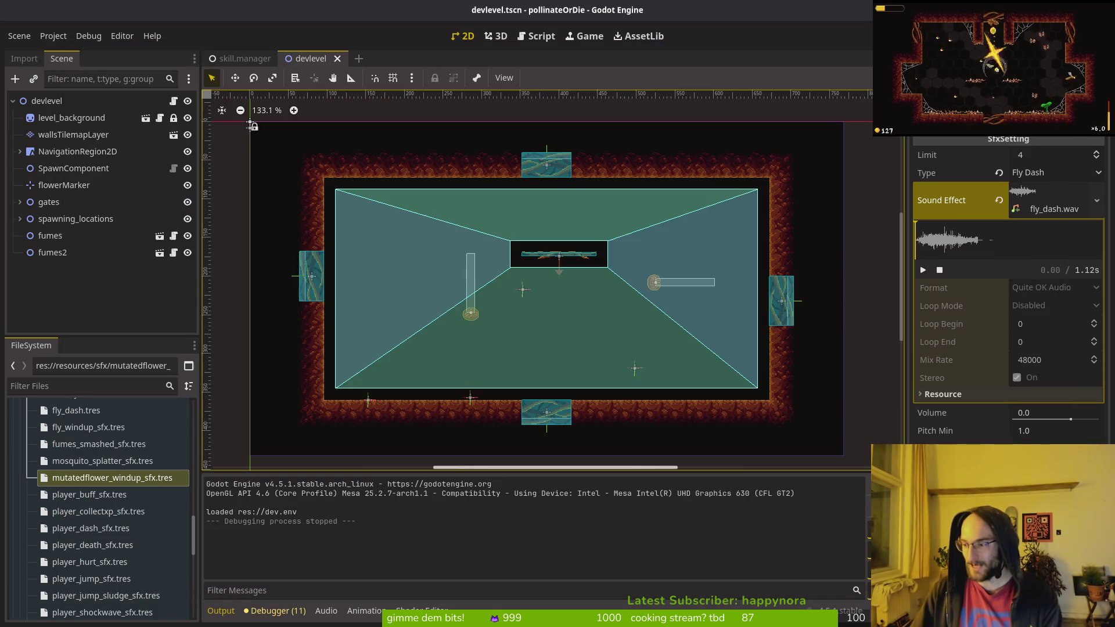
{"action": "key", "text": "F5"}
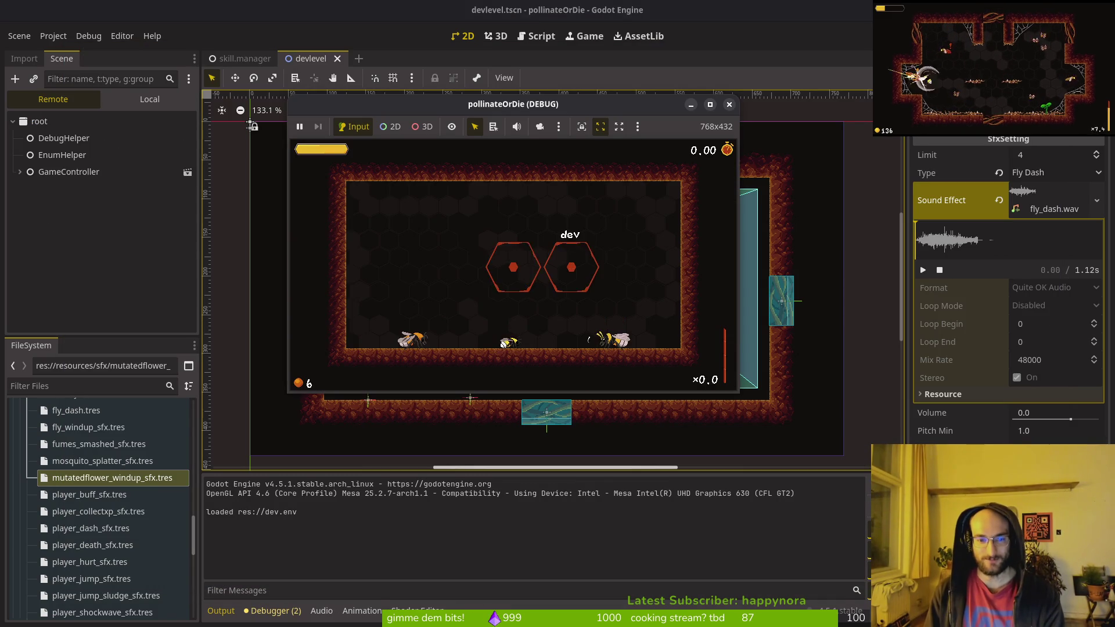
{"action": "key", "text": "a"}
{"action": "key", "text": "d"}
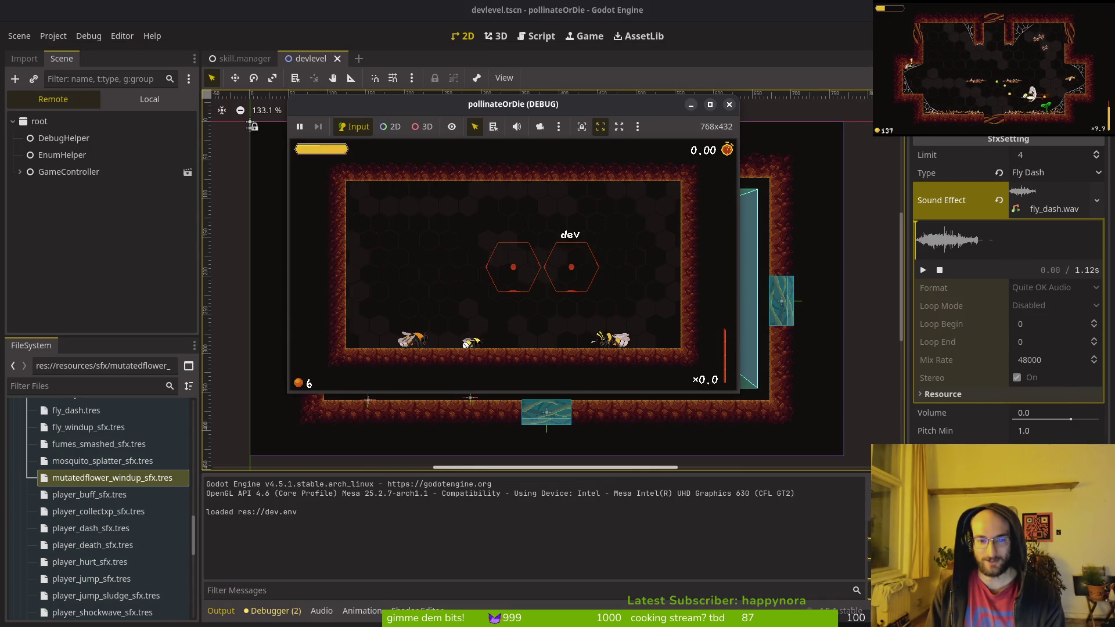
{"action": "key", "text": "d"}
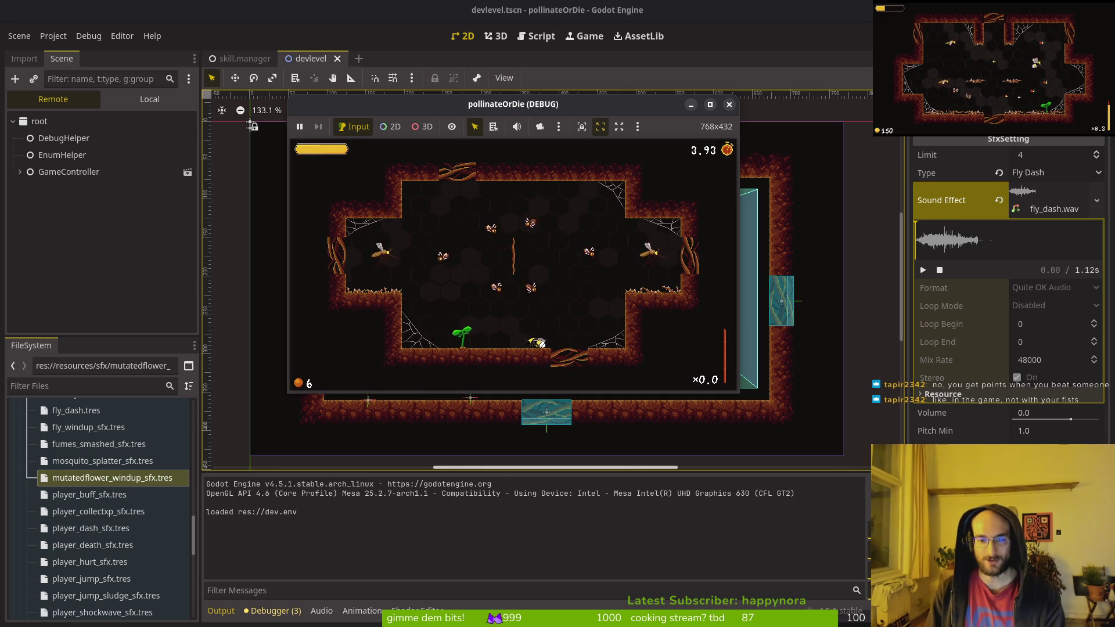
{"action": "key", "text": "Escape"}
{"action": "key", "text": "Down"}
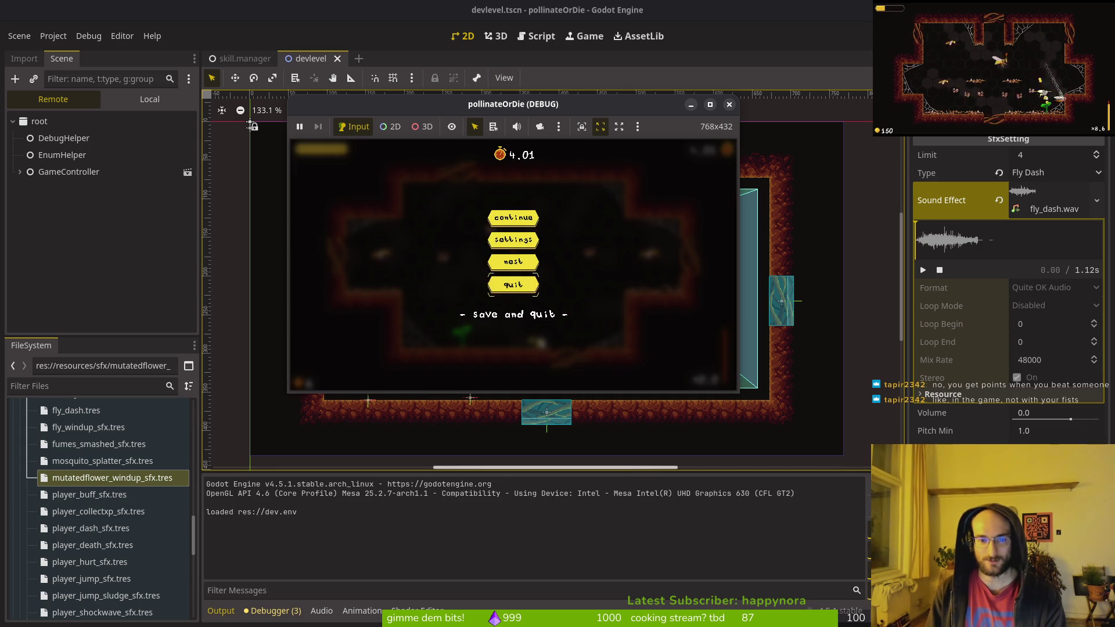
{"action": "key", "text": "Return"}
{"action": "key", "text": "Left"}
{"action": "key", "text": "Return"}
{"action": "key", "text": "Return"}
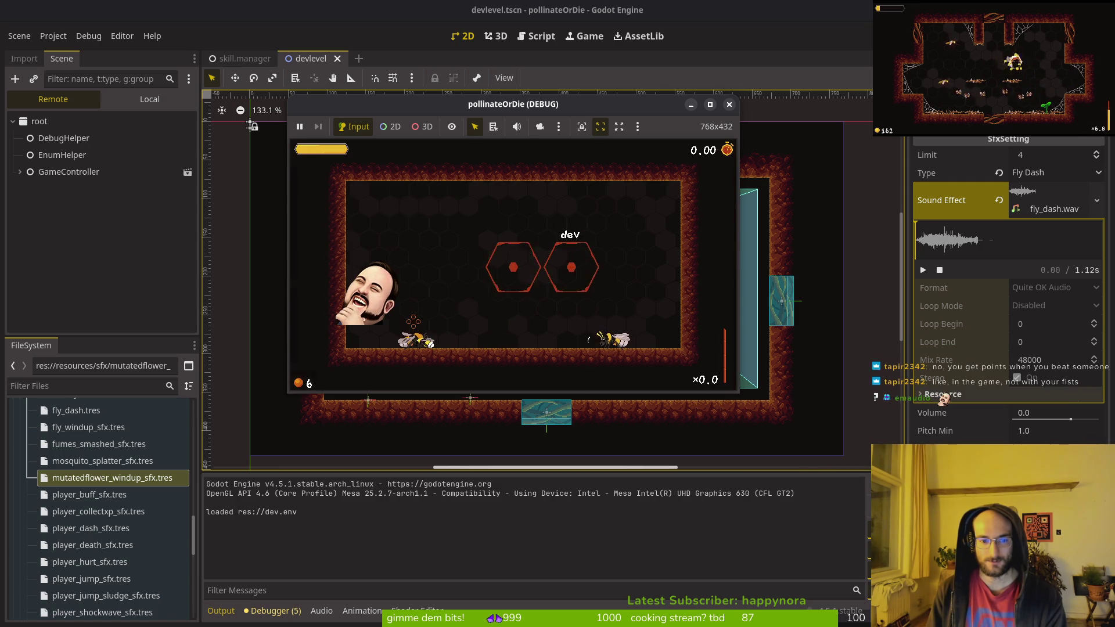
Step: Browse the upgrade grid through combo bar, reflect projectiles, slash damage and knockback damage
{"action": "key", "text": "Return"}
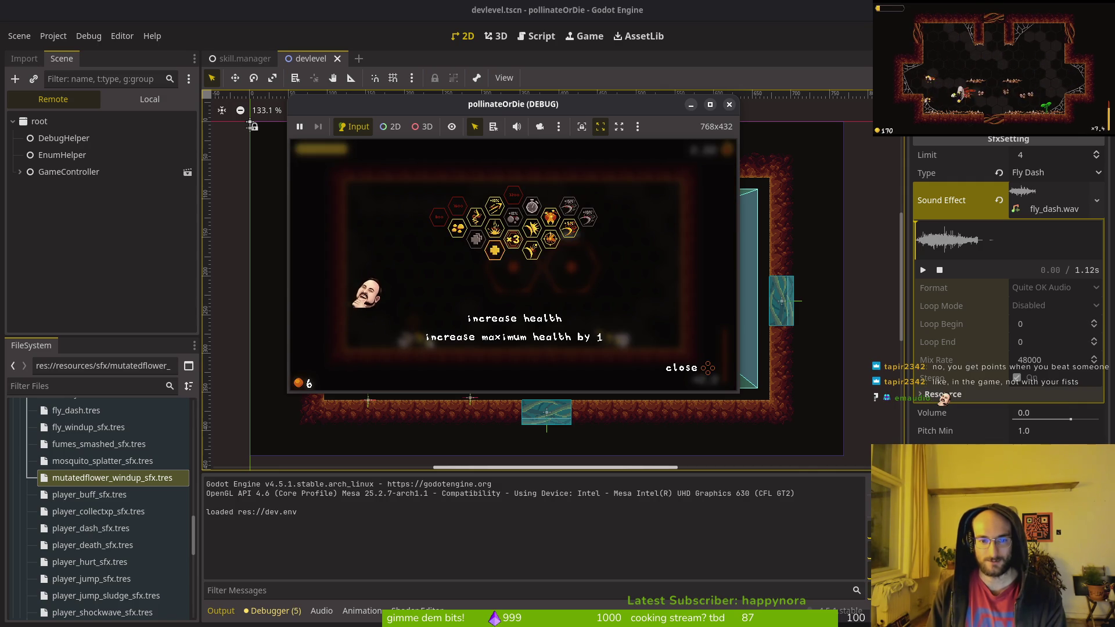
{"action": "key", "text": "Right"}
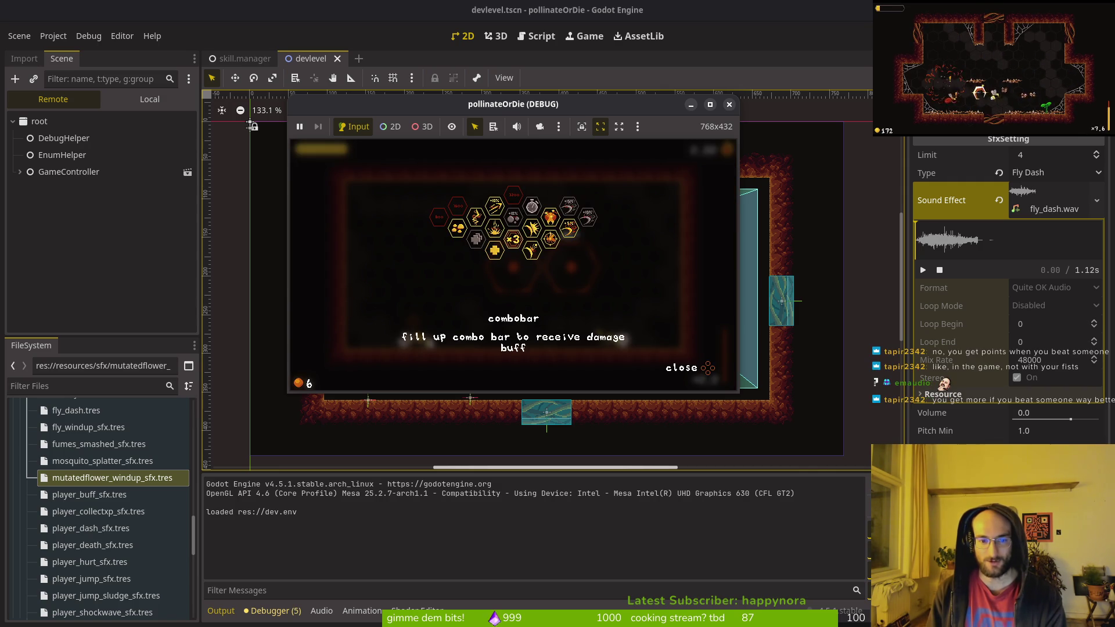
{"action": "key", "text": "Right"}
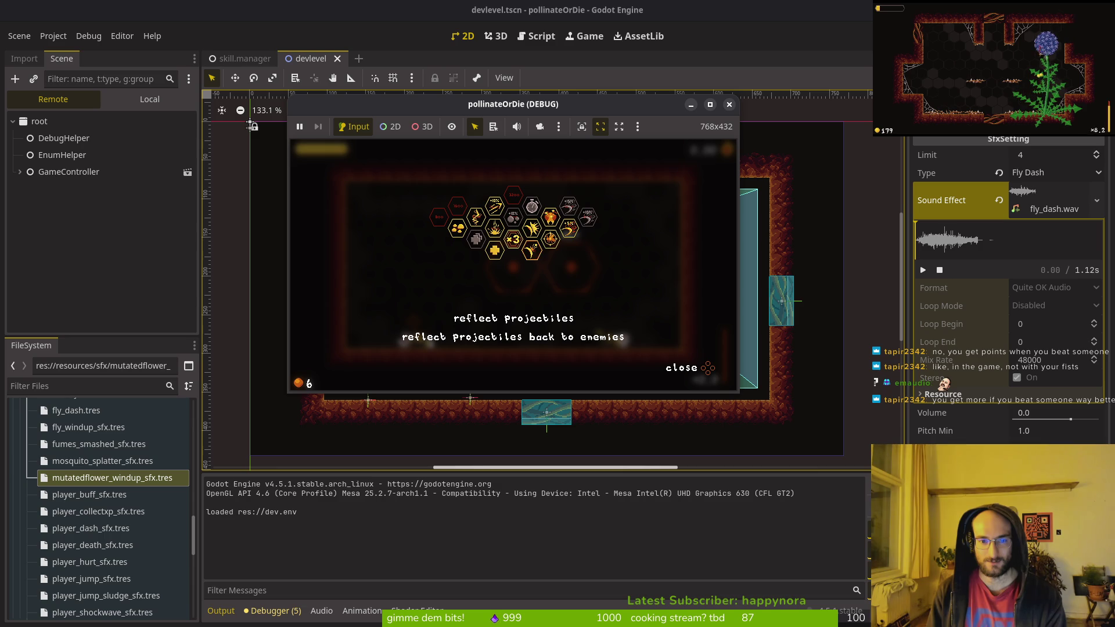
{"action": "key", "text": "Right"}
{"action": "key", "text": "Right"}
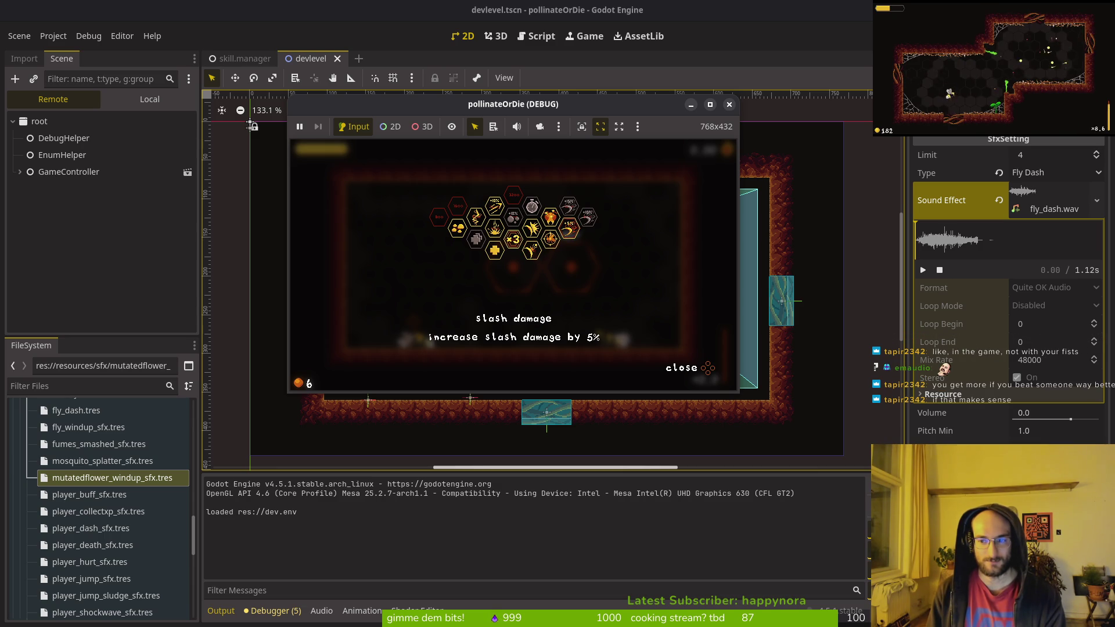
{"action": "key", "text": "Up"}
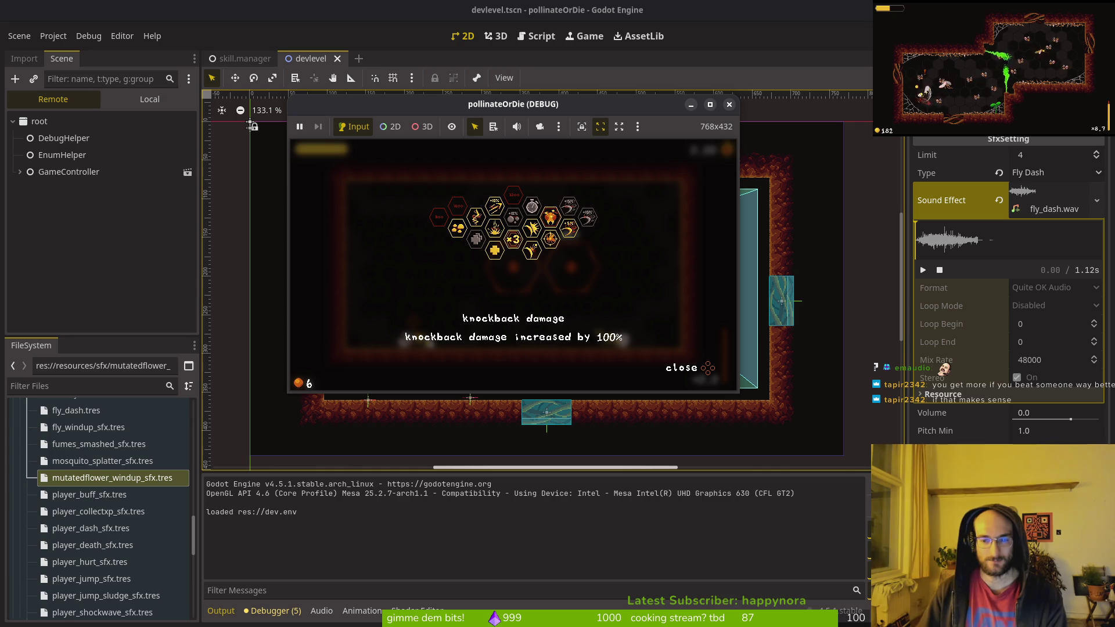
Step: Stop the game, delete savefile.tres from the user data folder, and relaunch the debug game
{"action": "left_click", "coordinate": [729, 105]}
{"action": "left_click", "coordinate": [53, 36]}
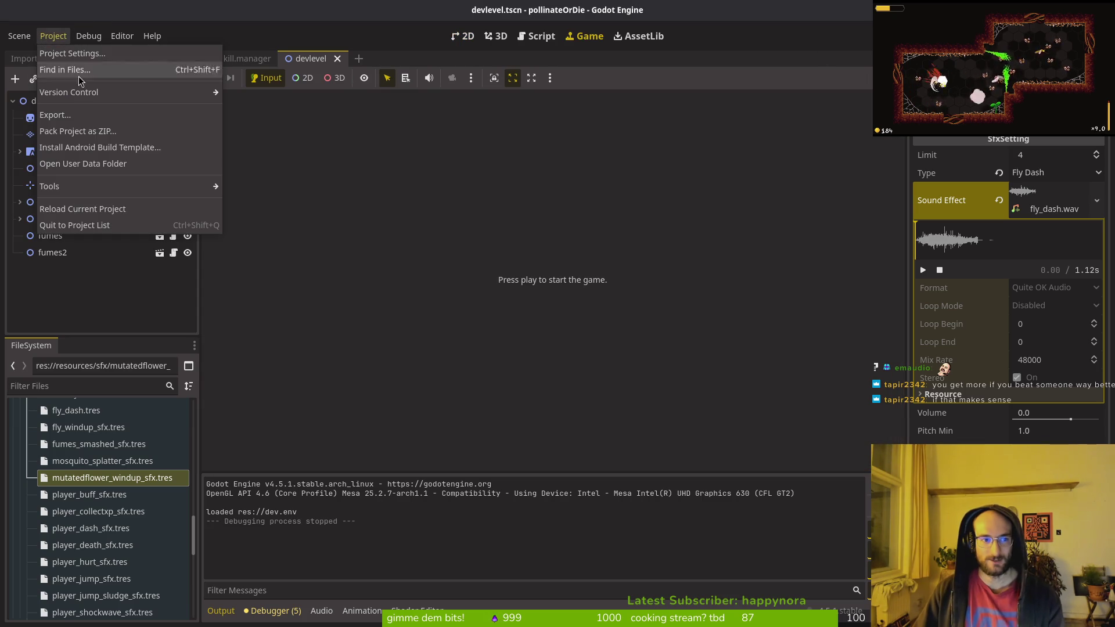
{"action": "left_click", "coordinate": [85, 168]}
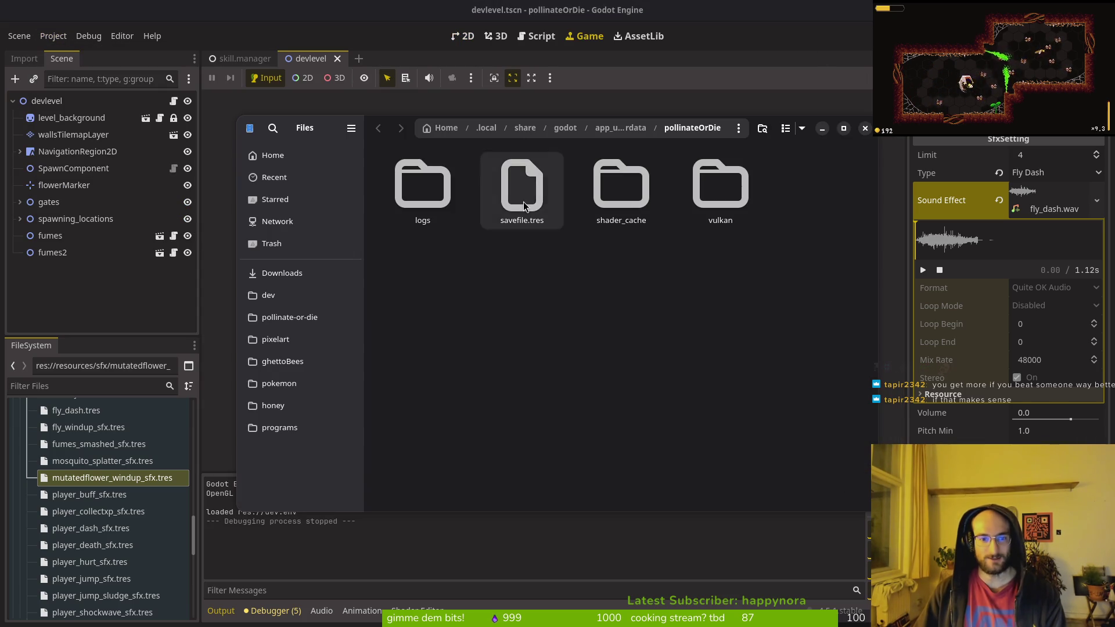
{"action": "left_click", "coordinate": [540, 198]}
{"action": "key", "text": "Delete"}
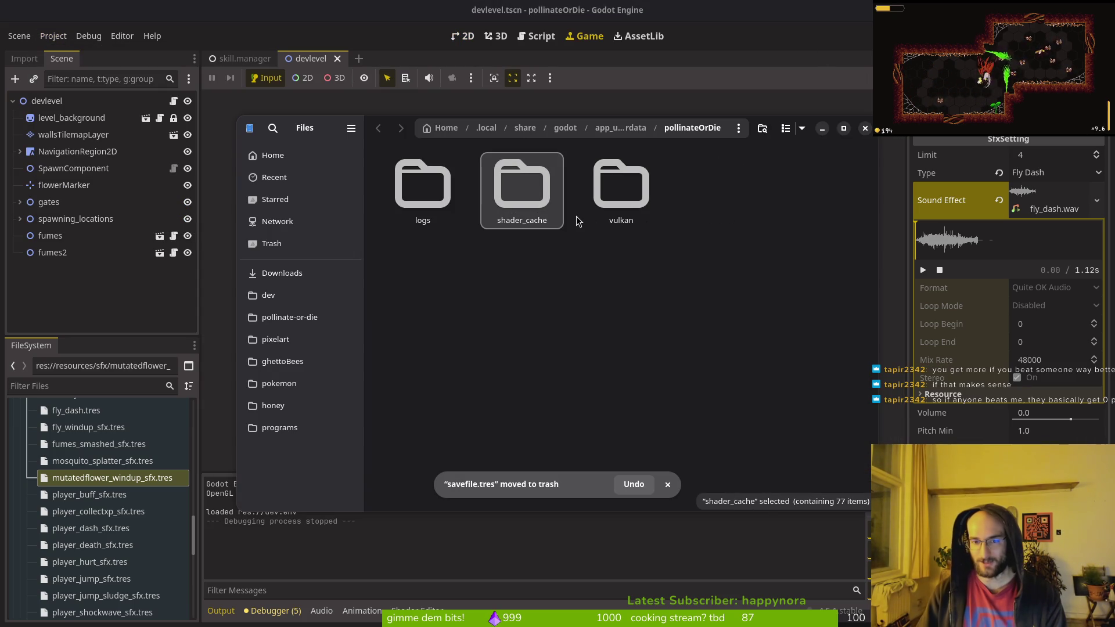
{"action": "left_click", "coordinate": [864, 128]}
{"action": "key", "text": "F5"}
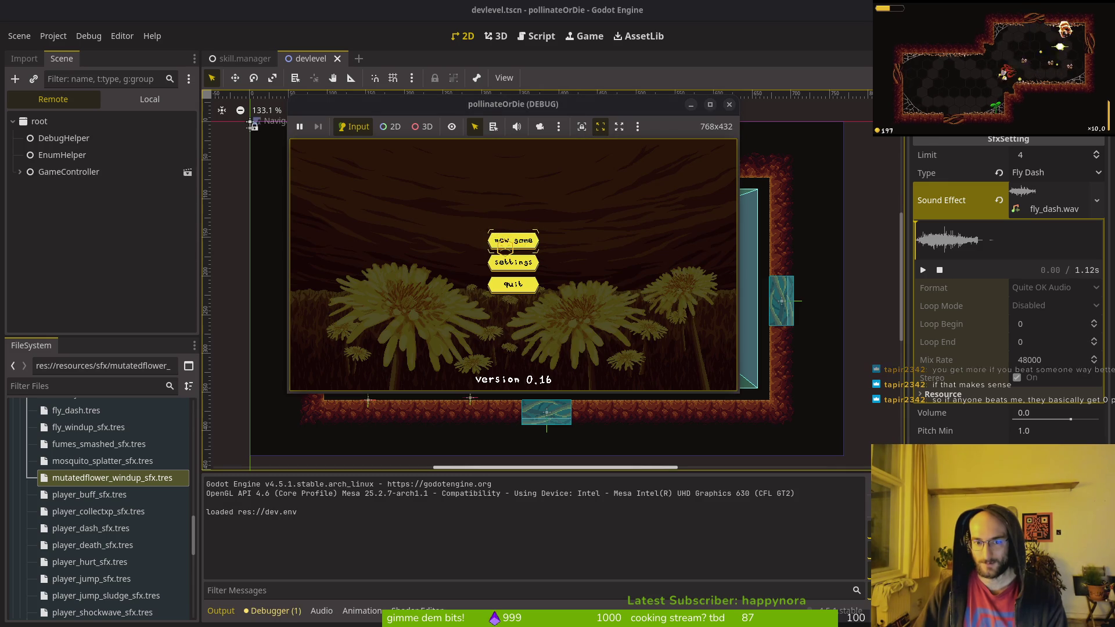
Step: Start a new game, glance through the dev room upgrade grid, and enter the level portal
{"action": "left_click", "coordinate": [504, 241]}
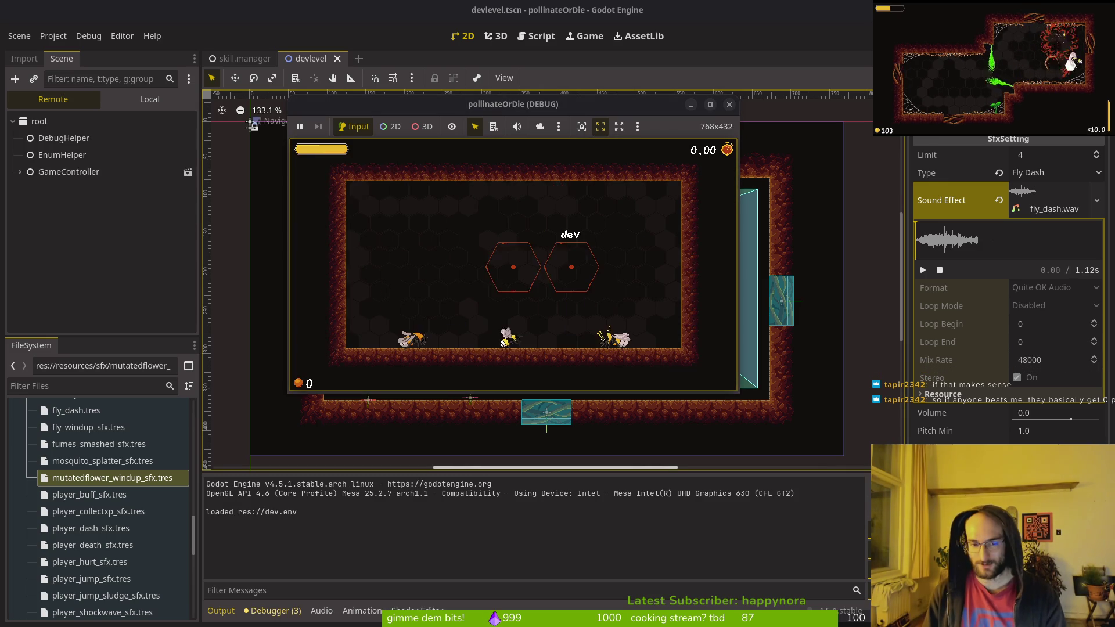
{"action": "key", "text": "e"}
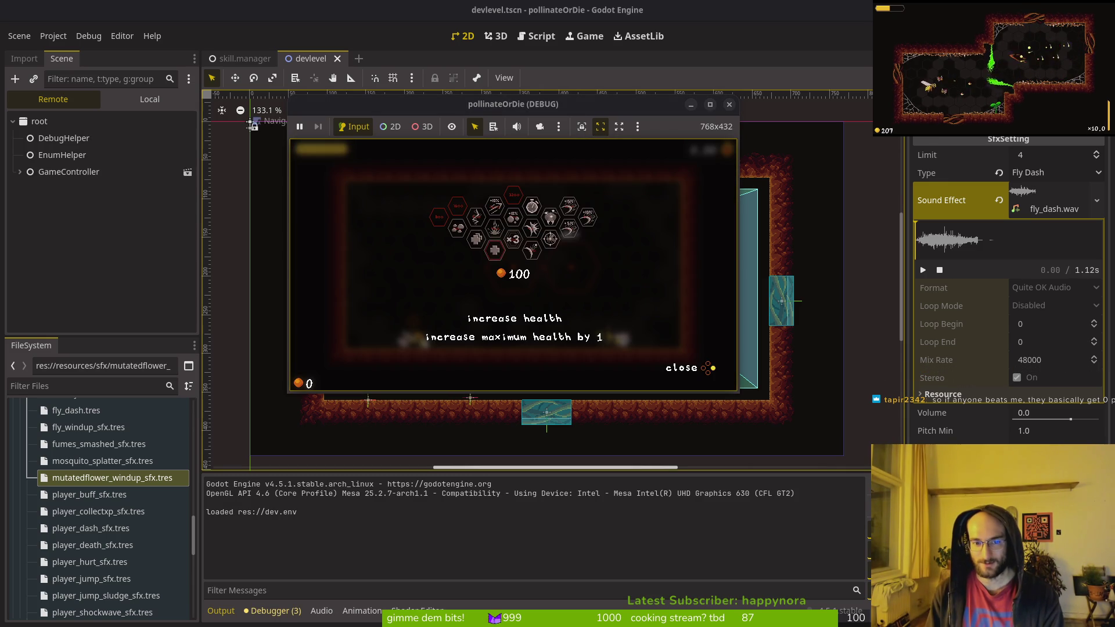
{"action": "key", "text": "Right"}
{"action": "key", "text": "Escape"}
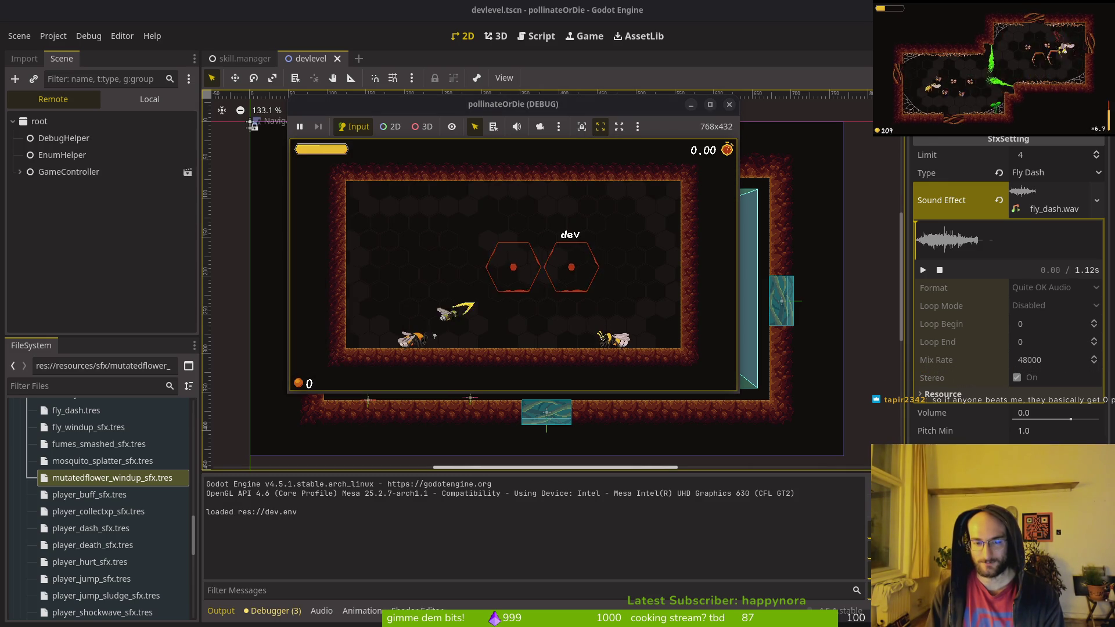
{"action": "key", "text": "e"}
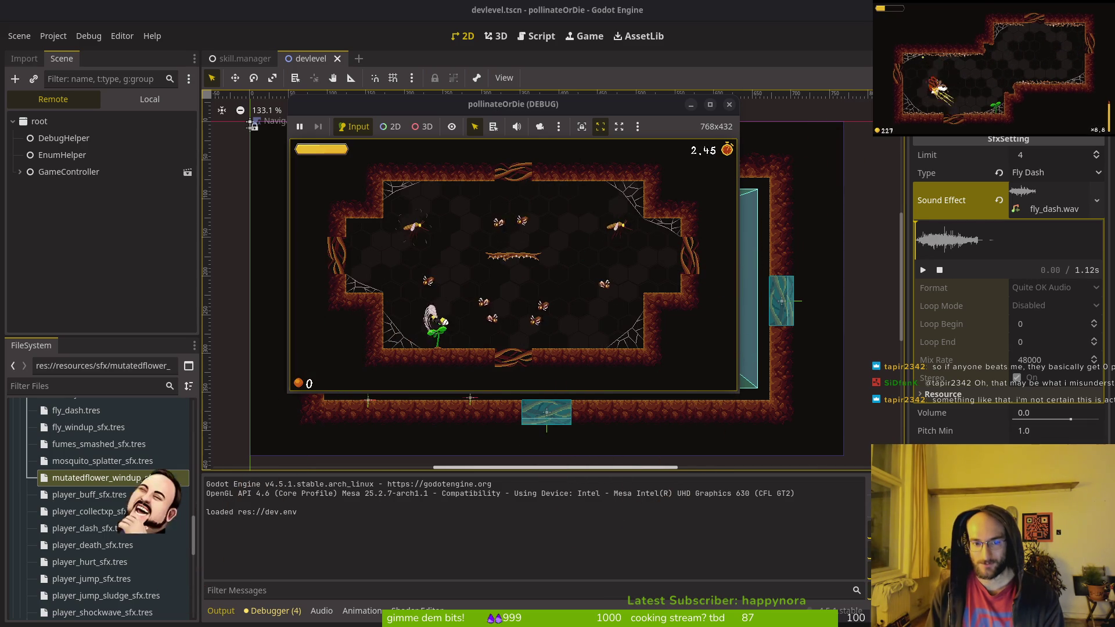
Step: Fly the bee through the level, killing mosquitoes with dashes and slashes, then pause
{"action": "key", "text": "Up"}
{"action": "key", "text": "Right"}
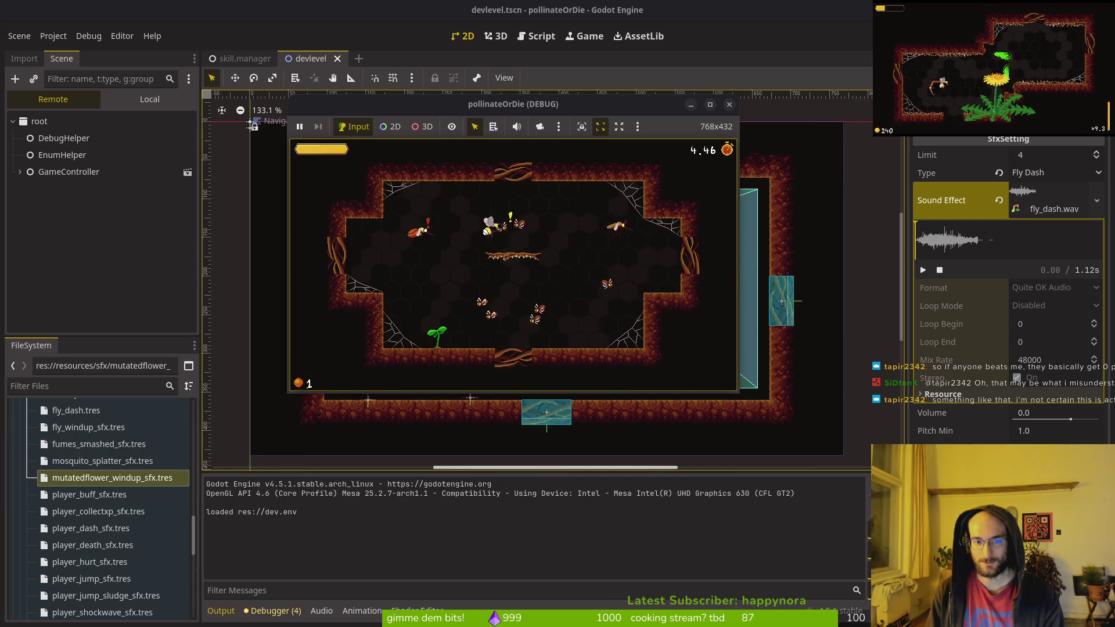
{"action": "key", "text": "Right"}
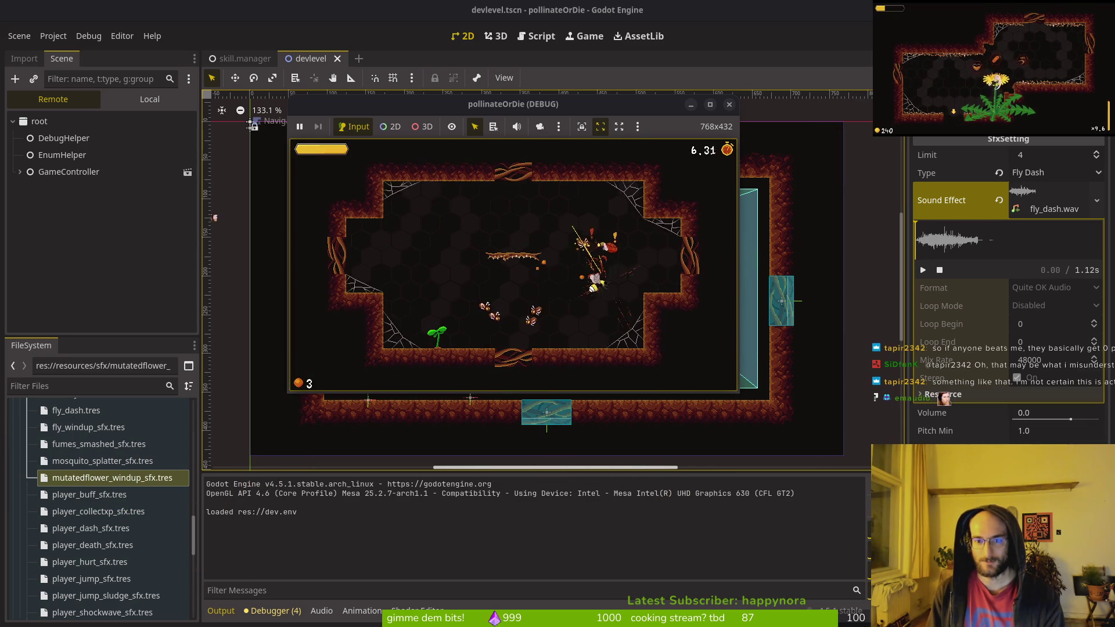
{"action": "key", "text": "Down"}
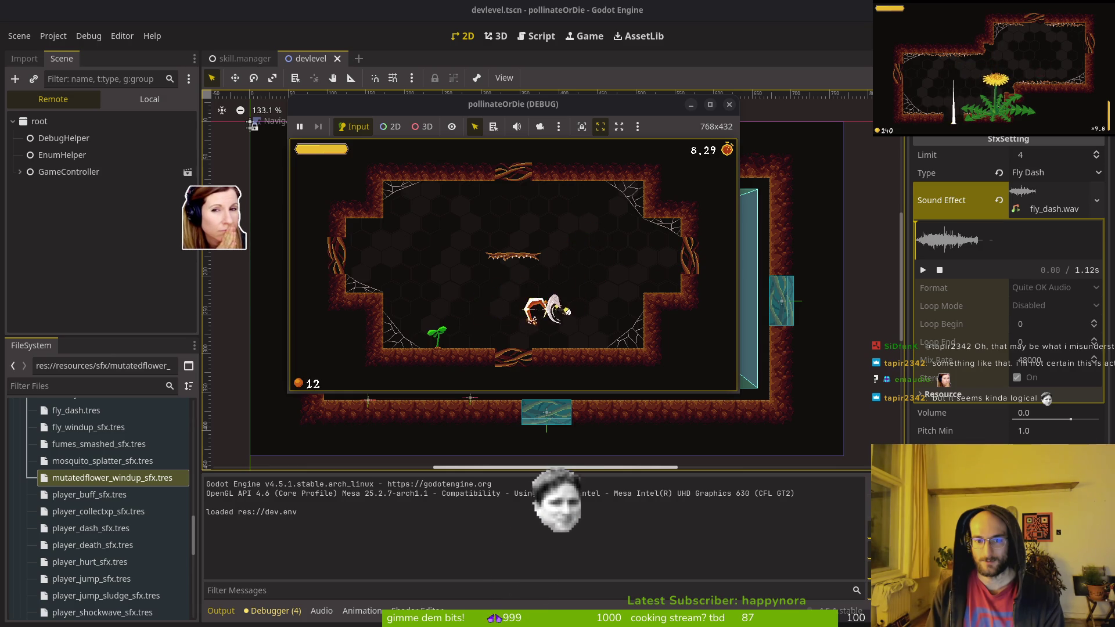
{"action": "key", "text": "Up"}
{"action": "key", "text": "Left"}
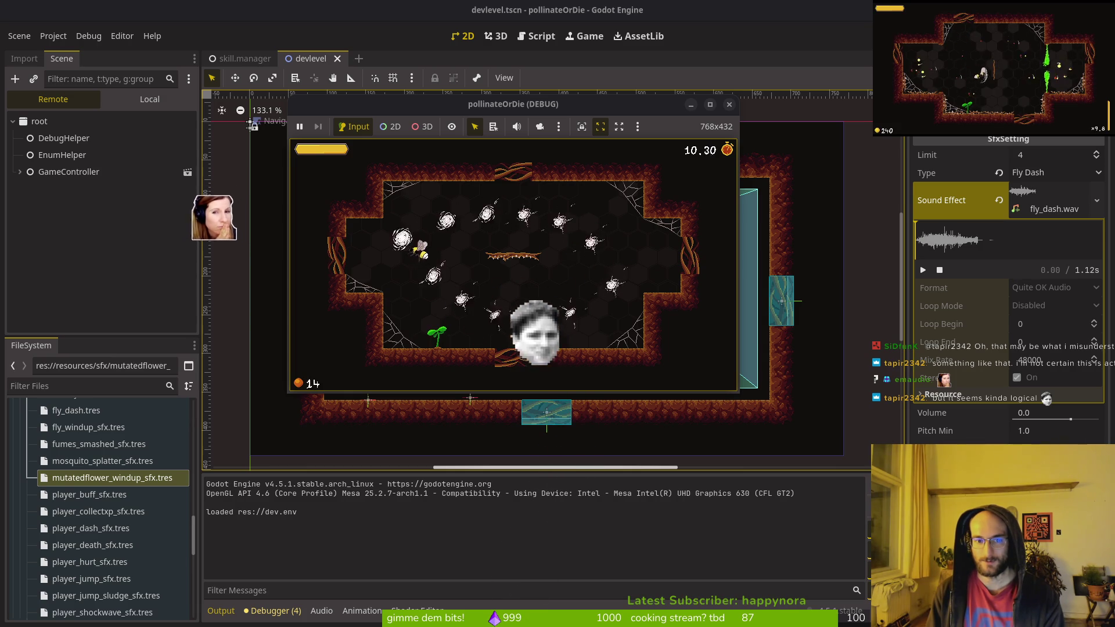
{"action": "key", "text": "Right"}
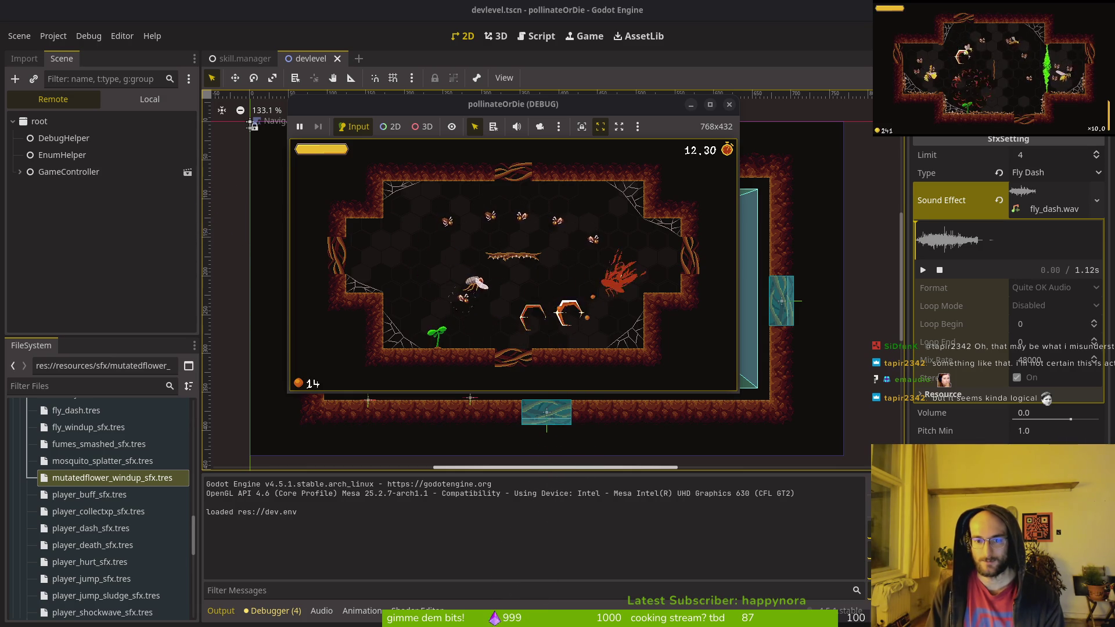
{"action": "key", "text": "Up"}
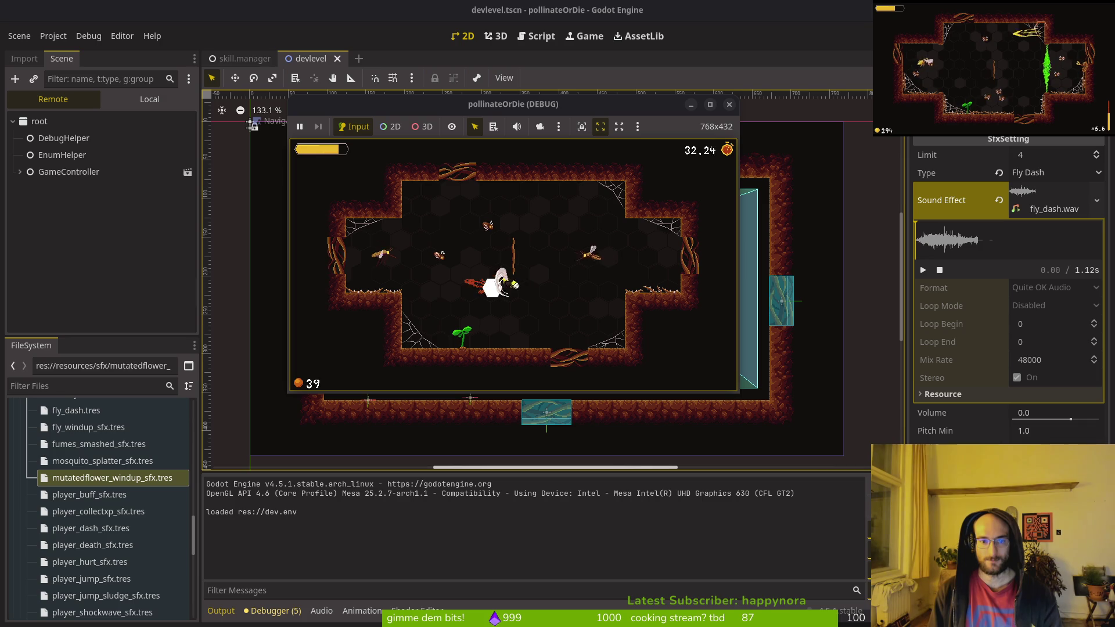
{"action": "key", "text": "Escape"}
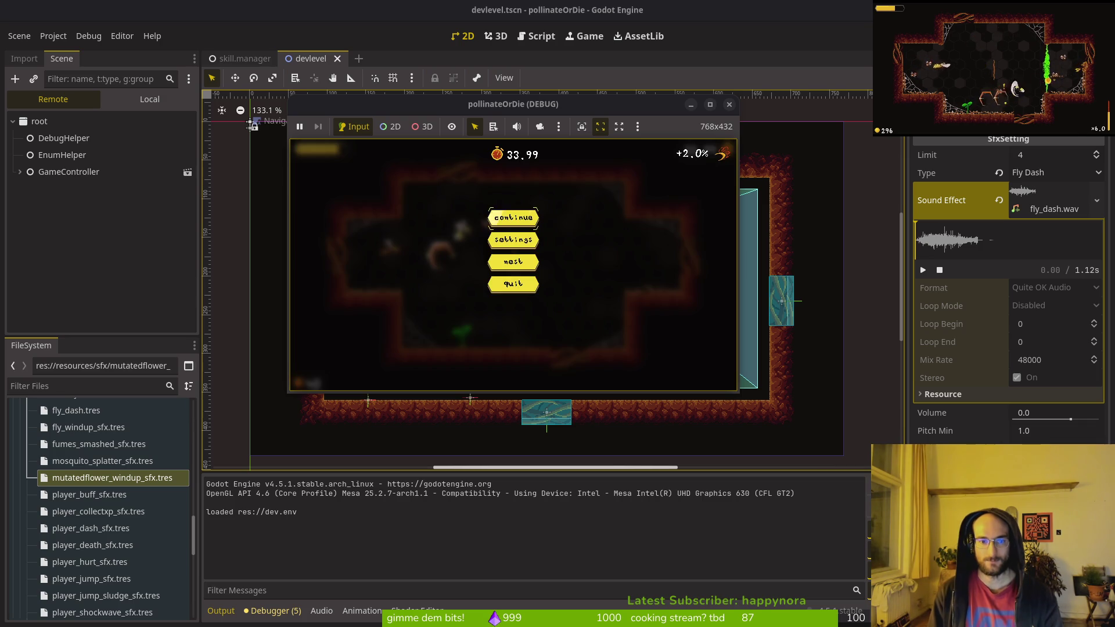
Step: Check the music and sfx sliders in Settings, resume, and dismiss the 85 xp run summary
{"action": "key", "text": "Return"}
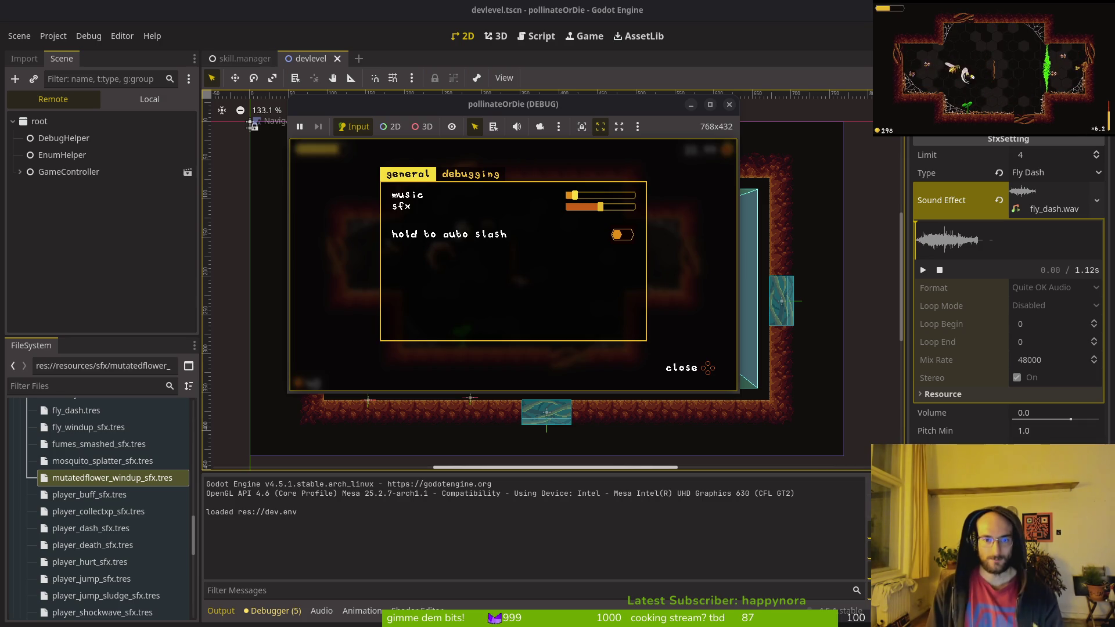
{"action": "key", "text": "Escape"}
{"action": "key", "text": "Escape"}
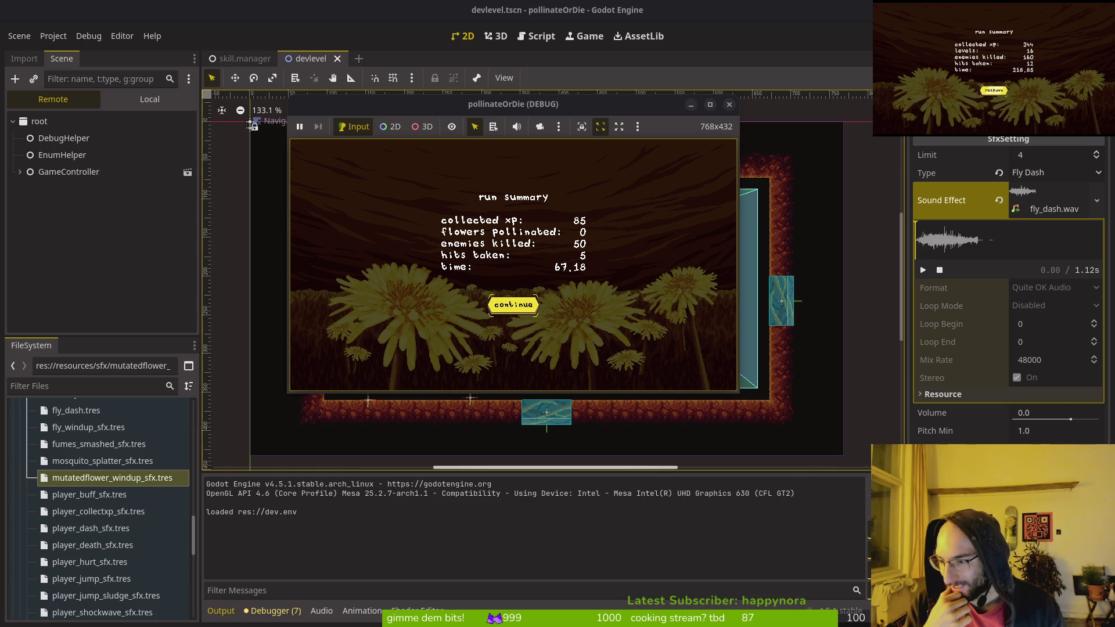
{"action": "key", "text": "Return"}
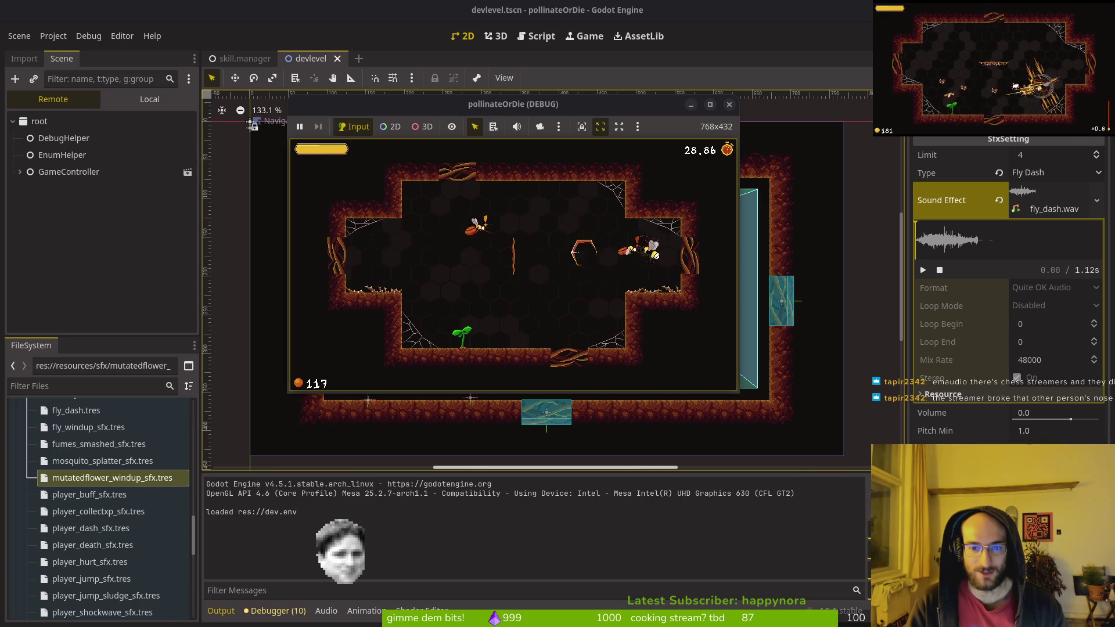
Step: Pause the new run at 30.68 and bring the editor's Scene panel back in front
{"action": "key", "text": "Escape"}
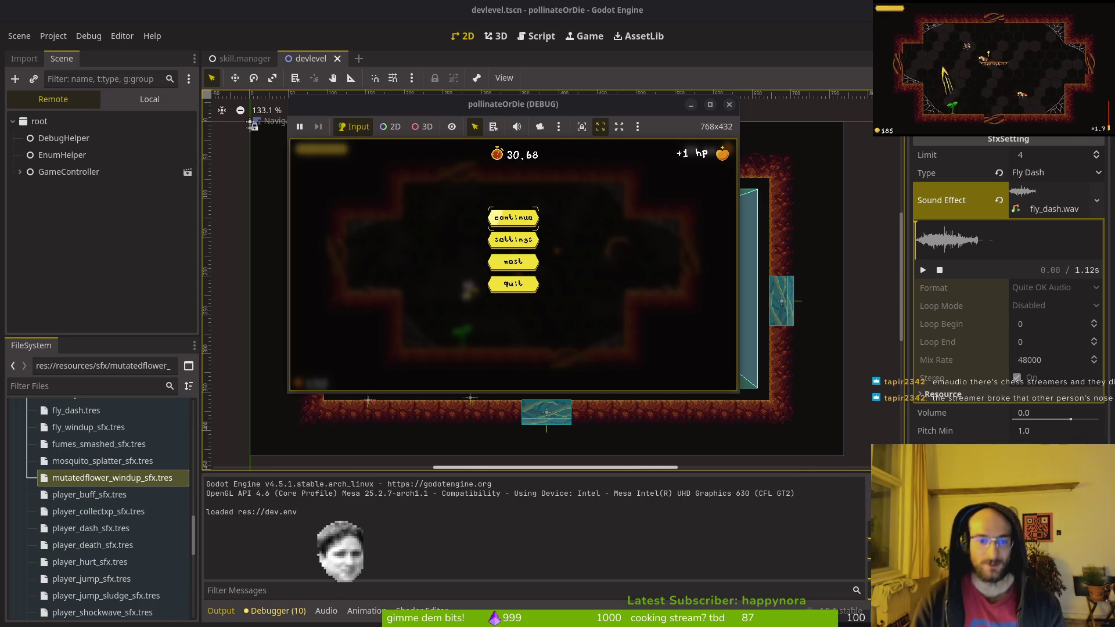
{"action": "left_click", "coordinate": [90, 279]}
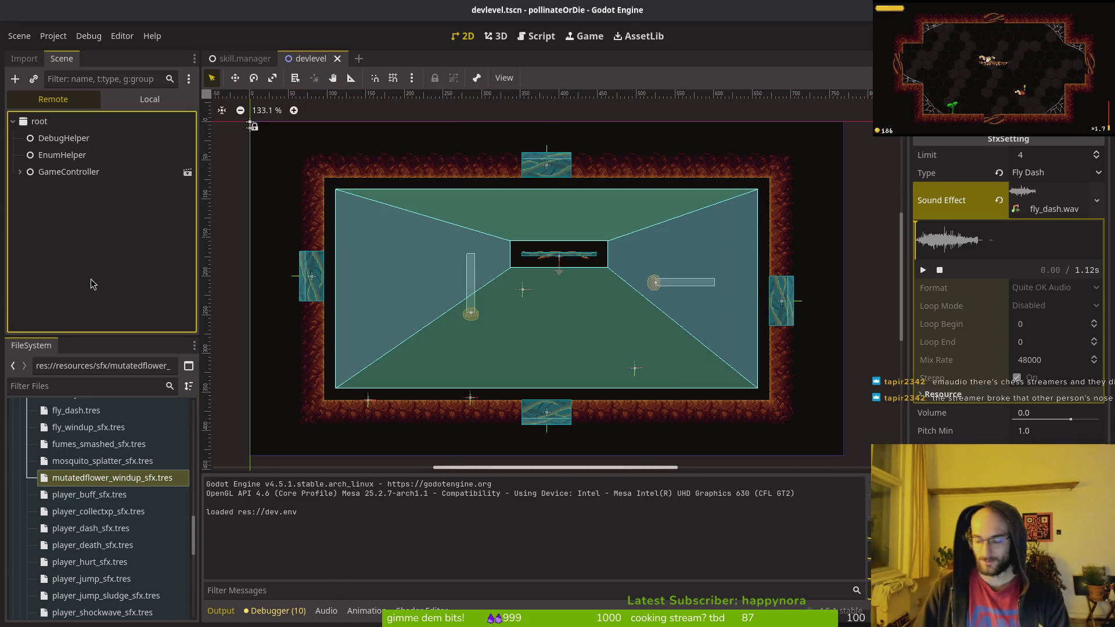
Step: Open the level_1_2 scene through quick file search, then switch over to the GitLab issue list
{"action": "key", "text": "shift+alt+o"}
{"action": "type", "text": "level_1_2"}
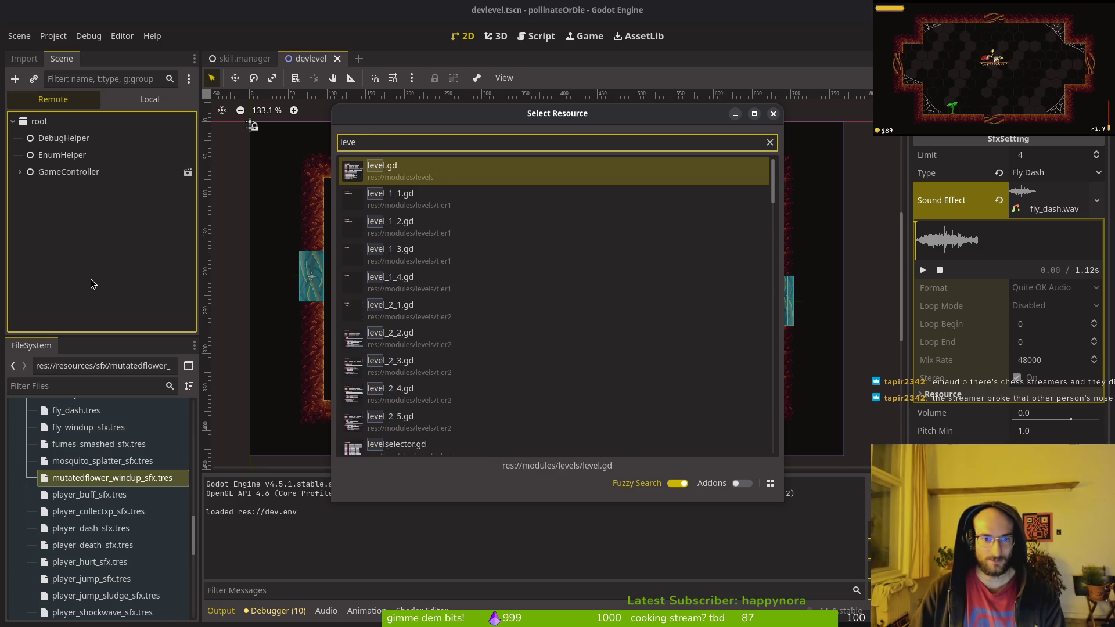
{"action": "key", "text": "Return"}
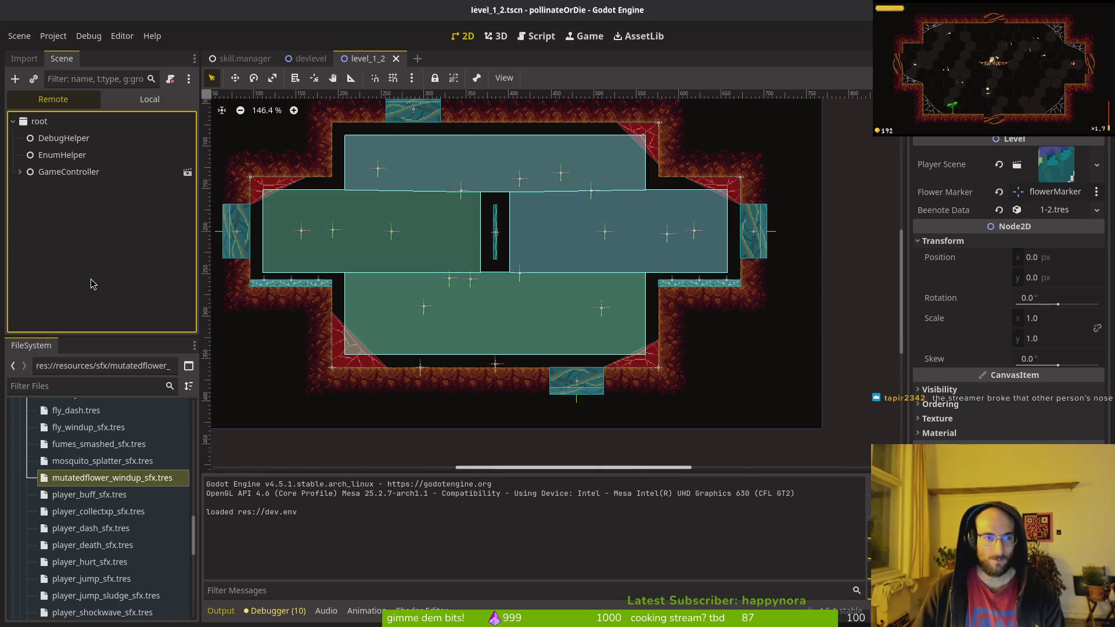
{"action": "key", "text": "alt+Tab"}
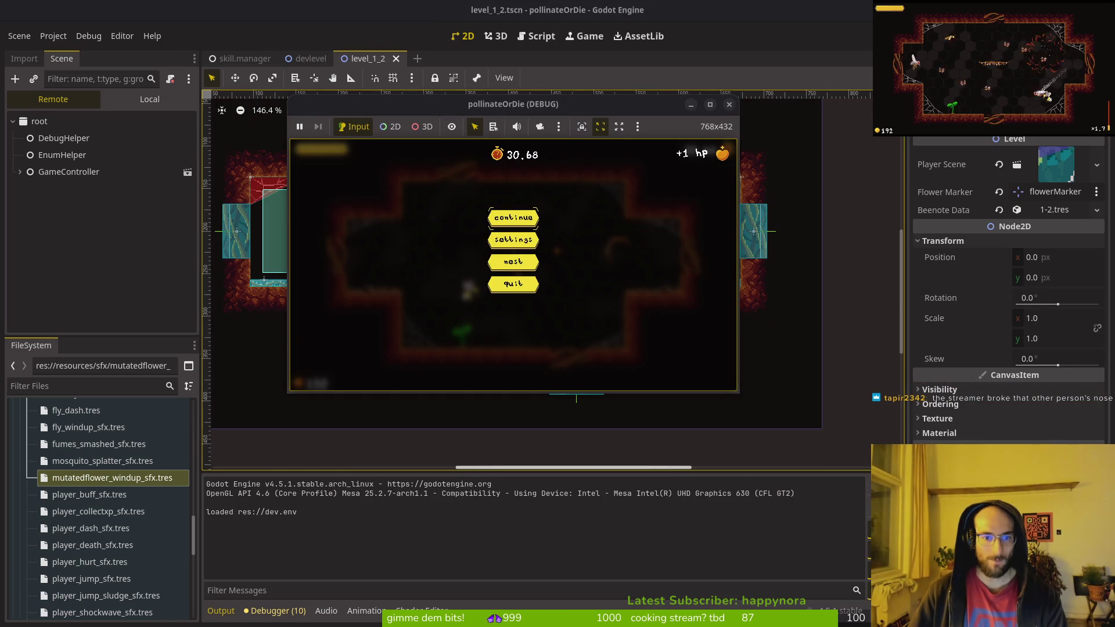
{"action": "key", "text": "alt+Tab"}
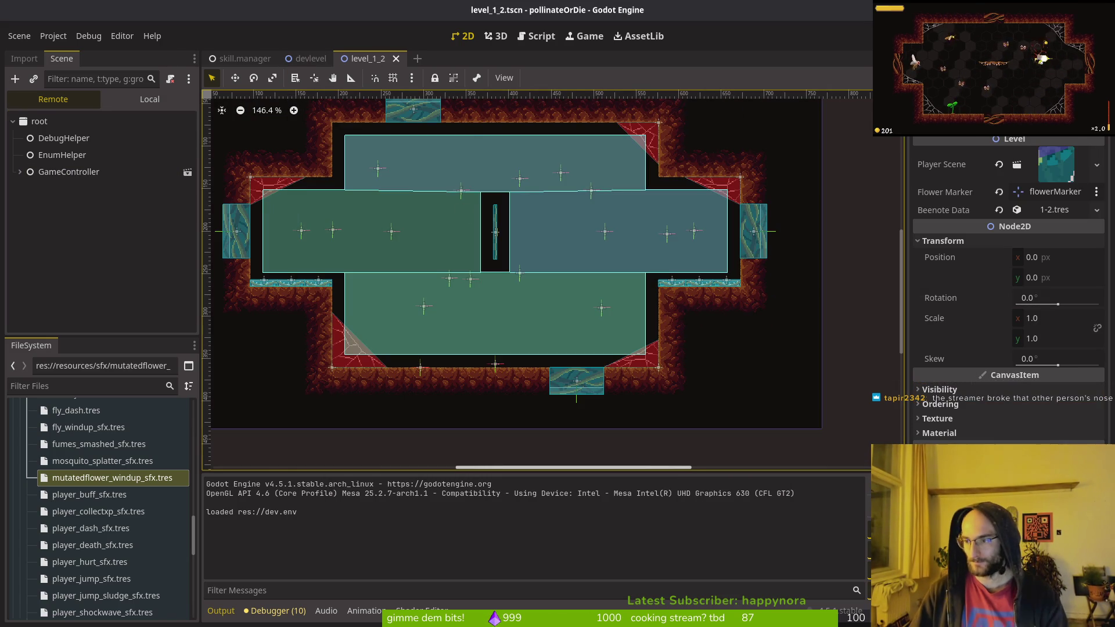
{"action": "key", "text": "alt+Tab"}
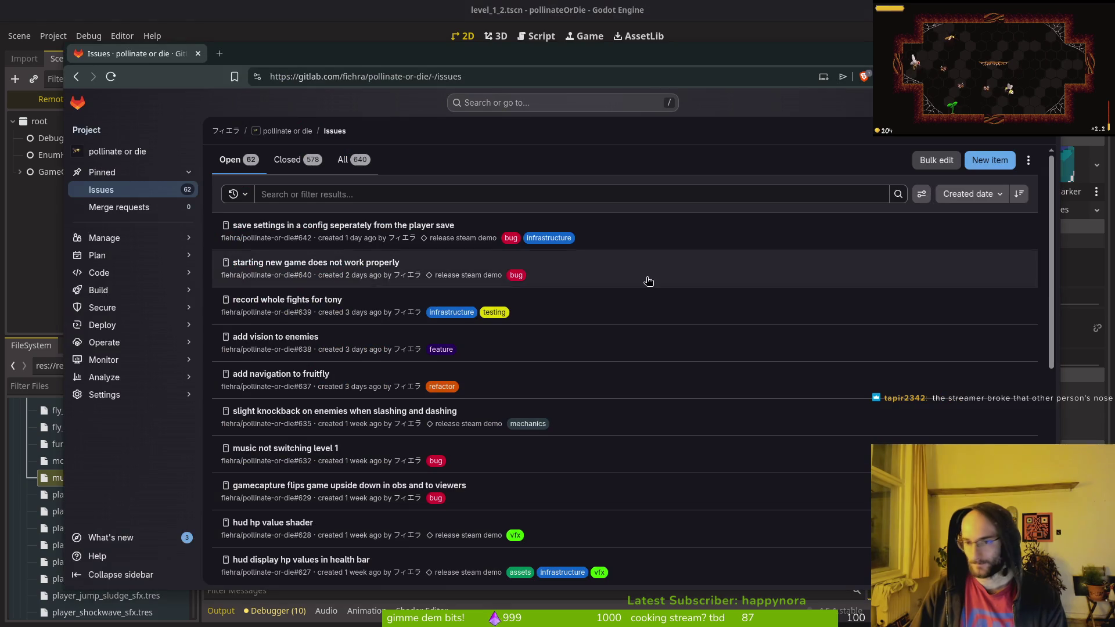
Step: Create the GitLab issue 'reposition mosquitos in level 1_2' tagged with the refactor label
{"action": "left_click", "coordinate": [990, 160]}
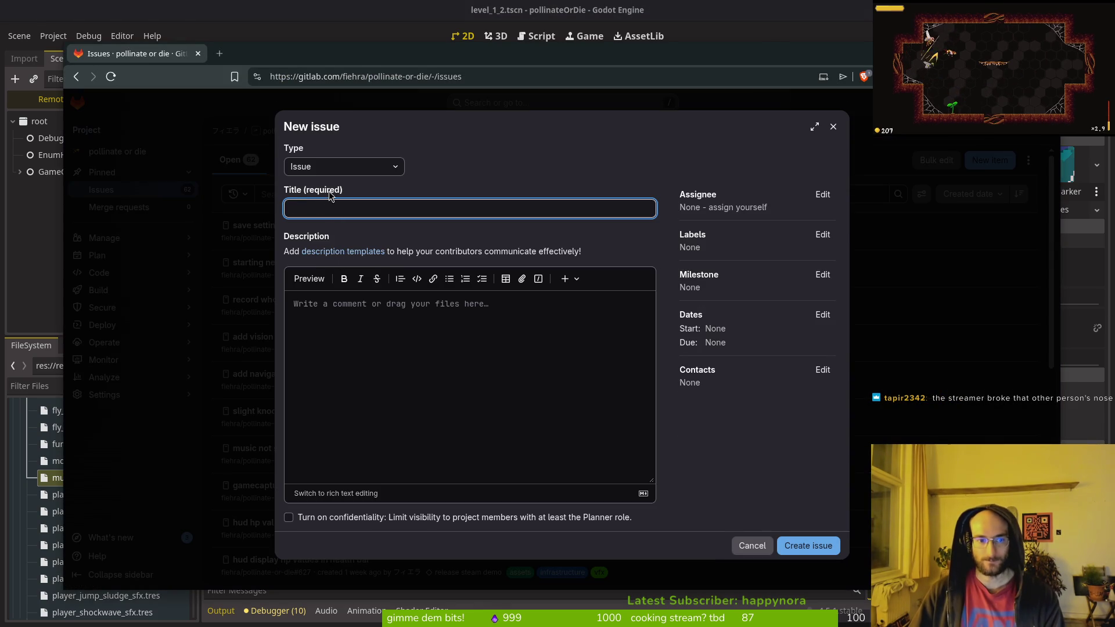
{"action": "type", "text": "refoi"}
{"action": "type", "text": "tion mosq"}
{"action": "type", "text": "ui"}
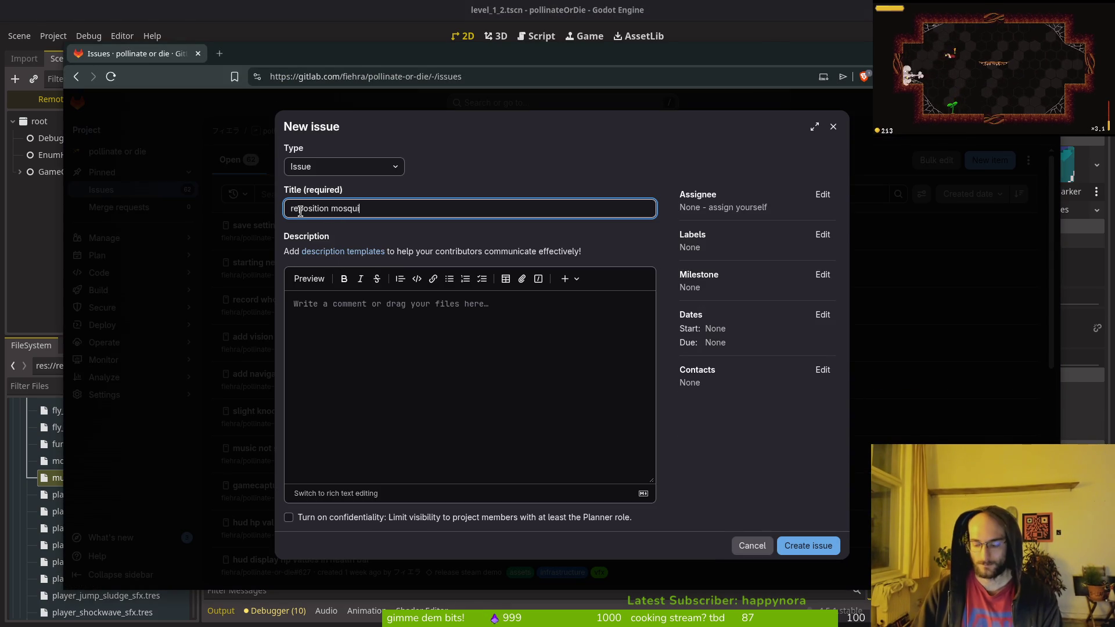
{"action": "type", "text": "vel1"}
{"action": "key", "text": "Tab"}
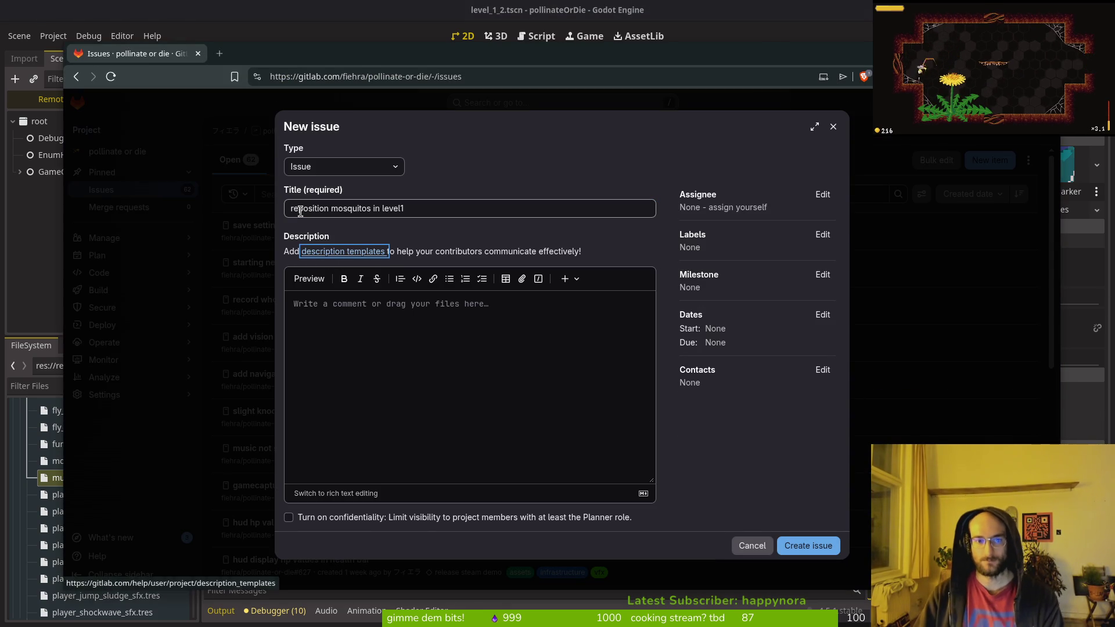
{"action": "left_click", "coordinate": [459, 216]}
{"action": "key", "text": "BackSpace"}
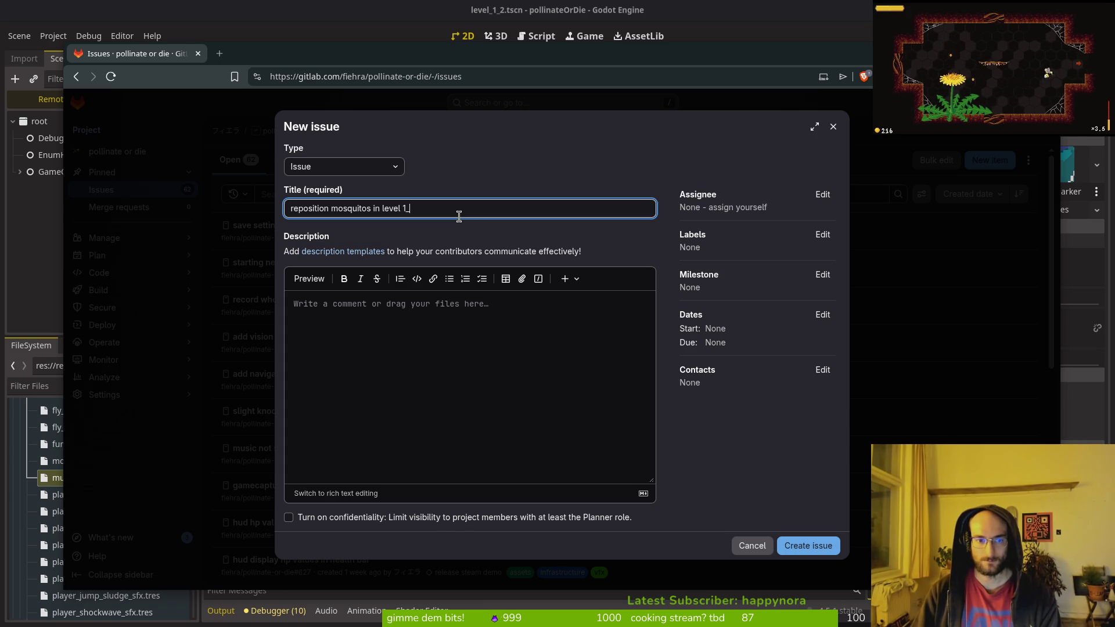
{"action": "left_click", "coordinate": [822, 235]}
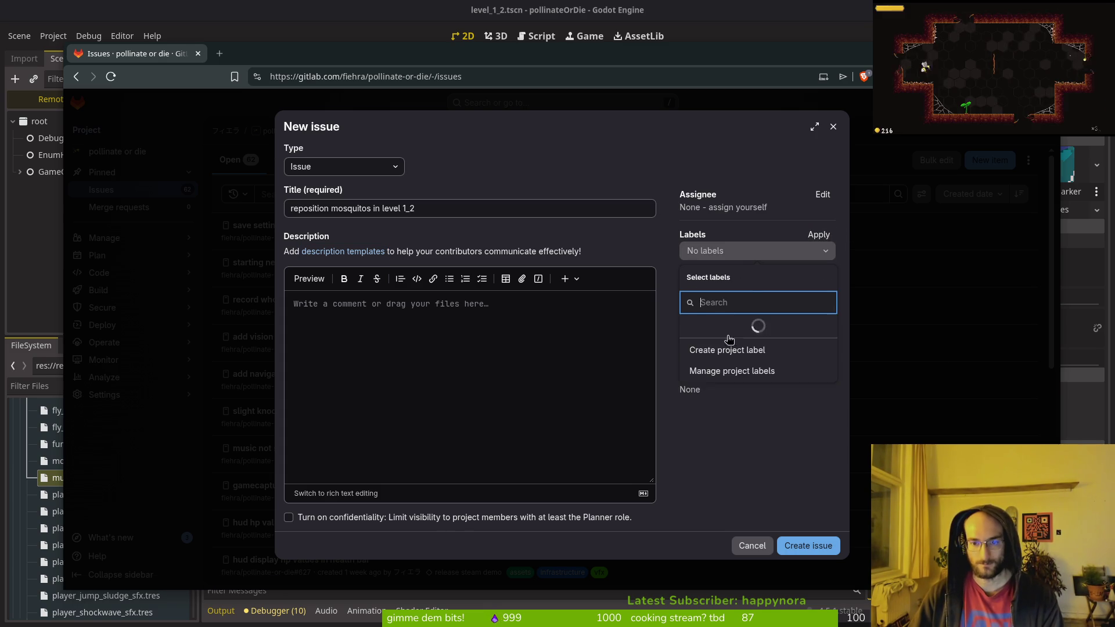
{"action": "scroll", "coordinate": [747, 375], "scroll_direction": "down", "scroll_amount": 2}
{"action": "left_click", "coordinate": [746, 368]}
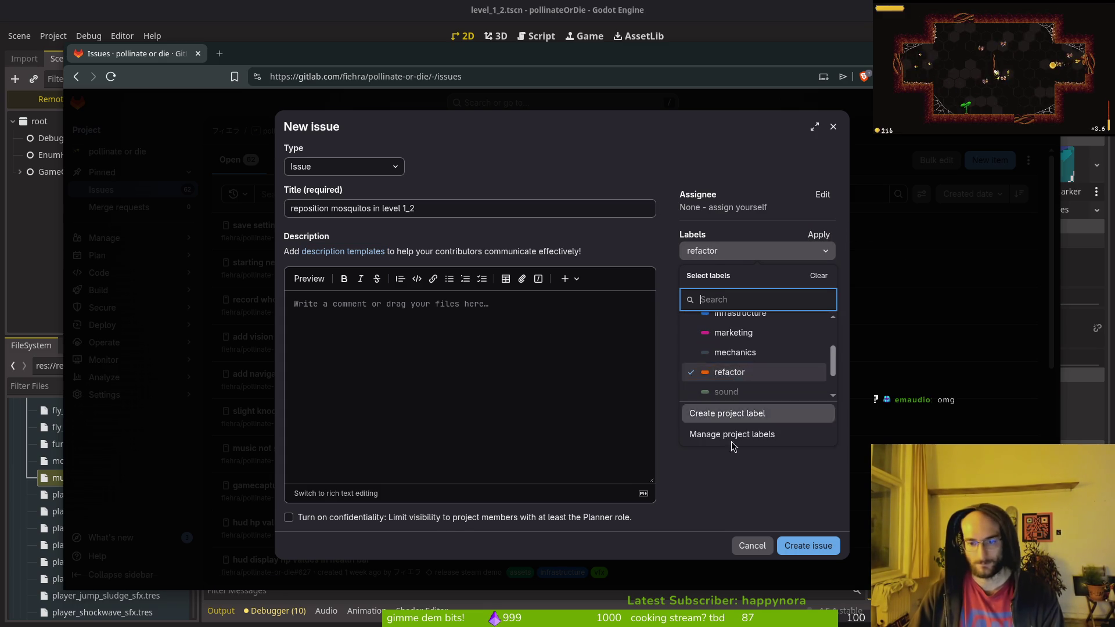
{"action": "left_click", "coordinate": [814, 540]}
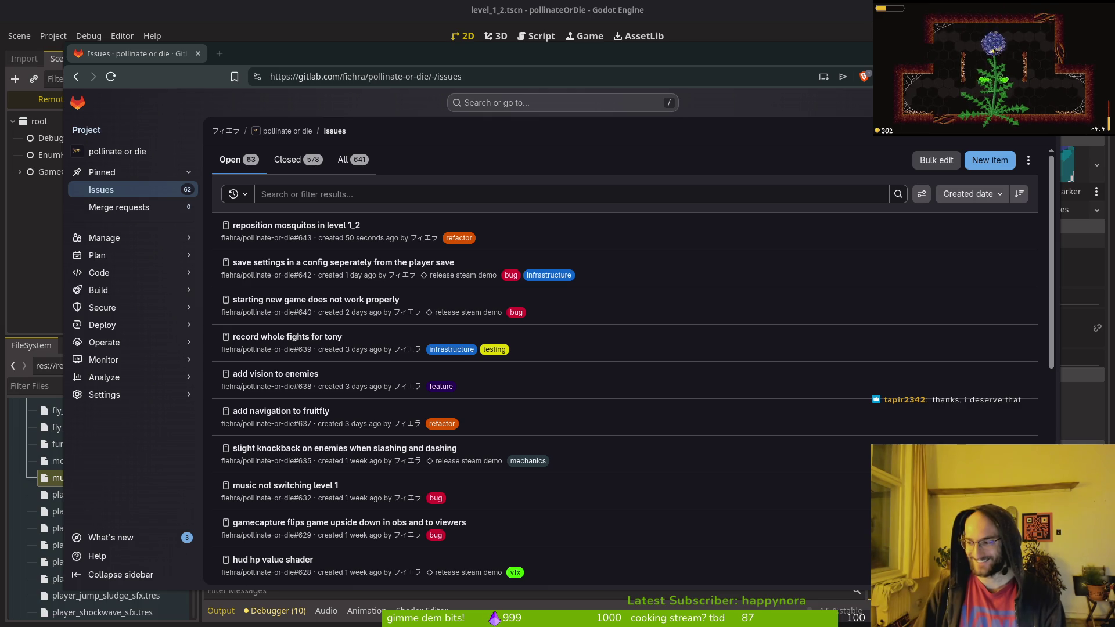
Step: Visit the terminal briefly, return to the Godot editor, and resume the paused game
{"action": "key", "text": "super+2"}
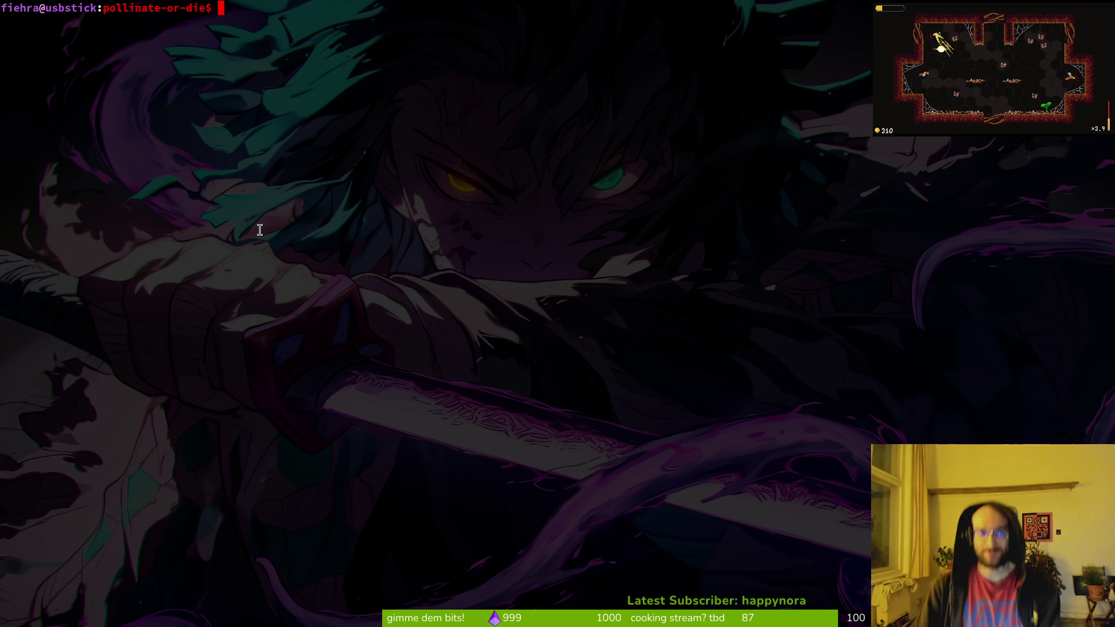
{"action": "type", "text": "ti"}
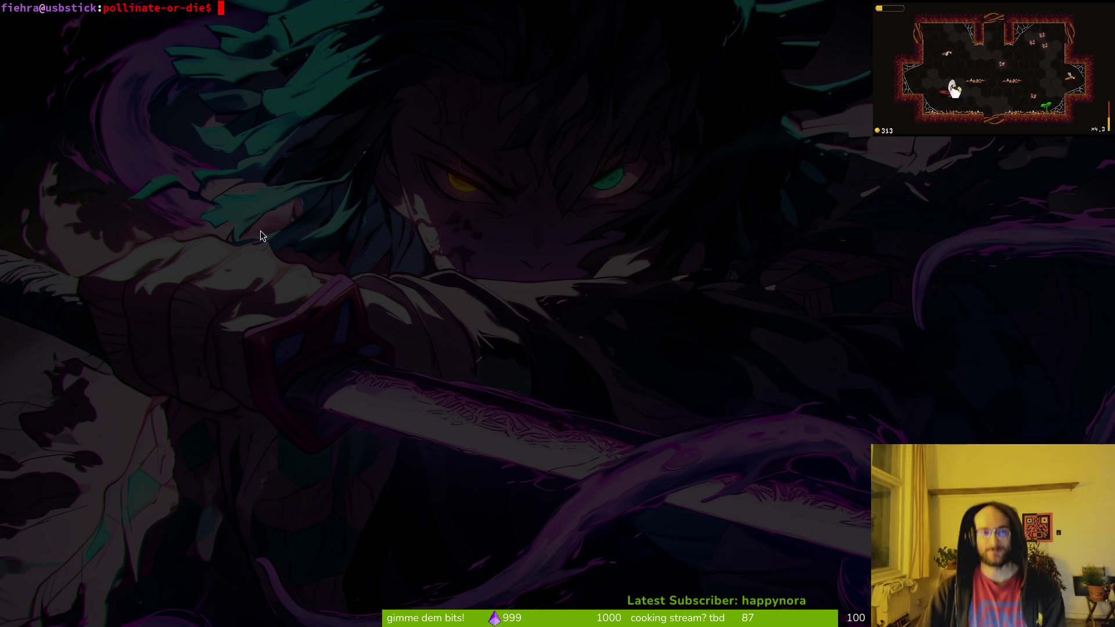
{"action": "key", "text": "super+2"}
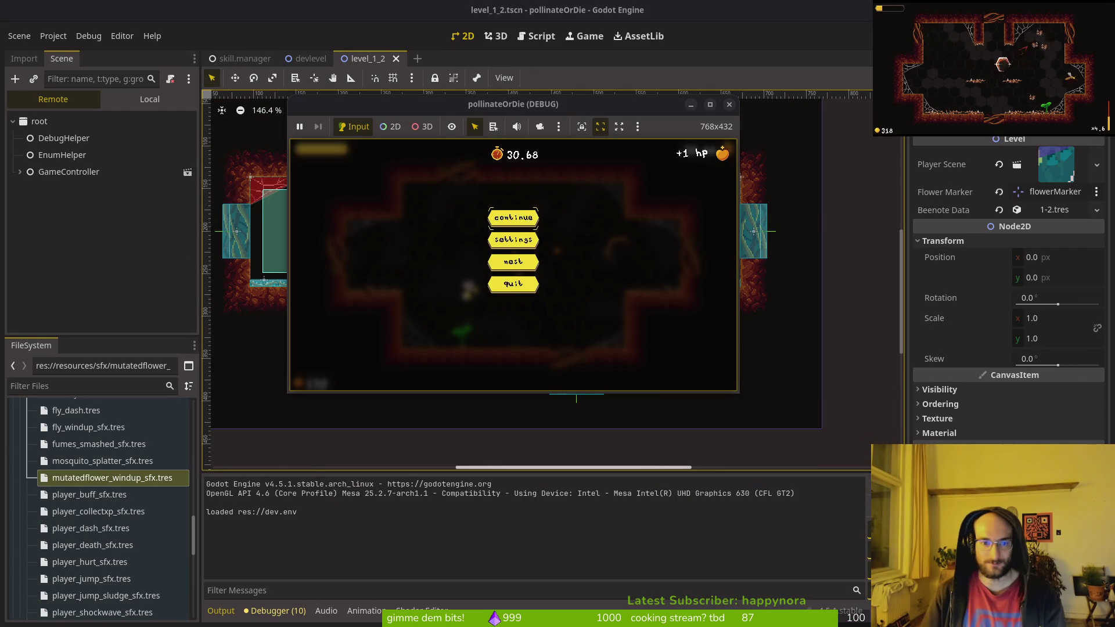
{"action": "key", "text": "Escape"}
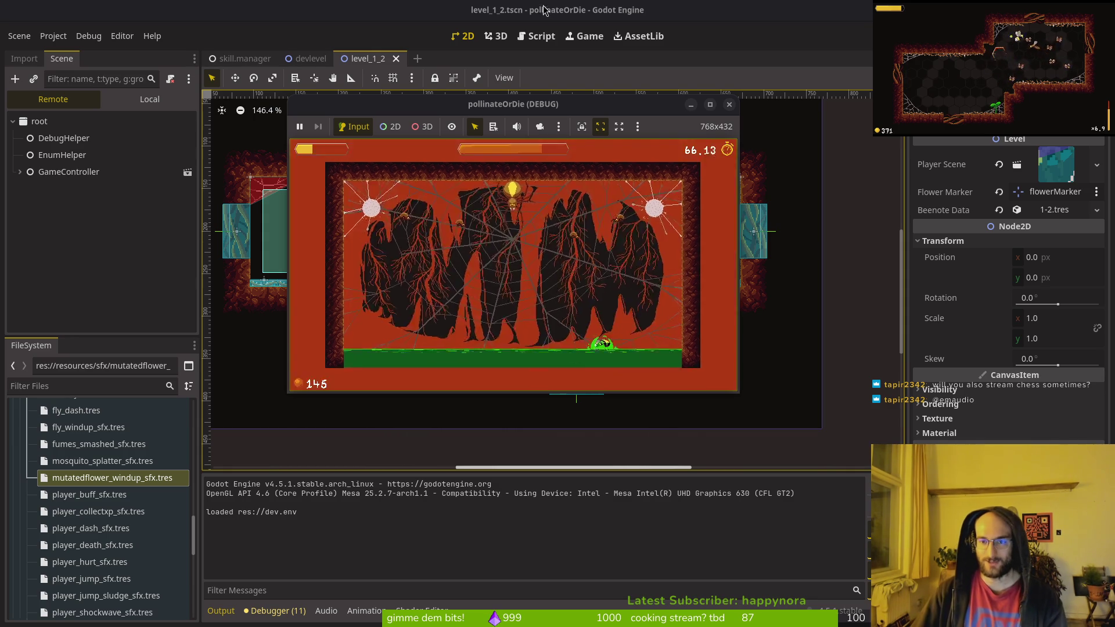
Step: Stop the running level_1_2 debug session with F8
{"action": "key", "text": "F8"}
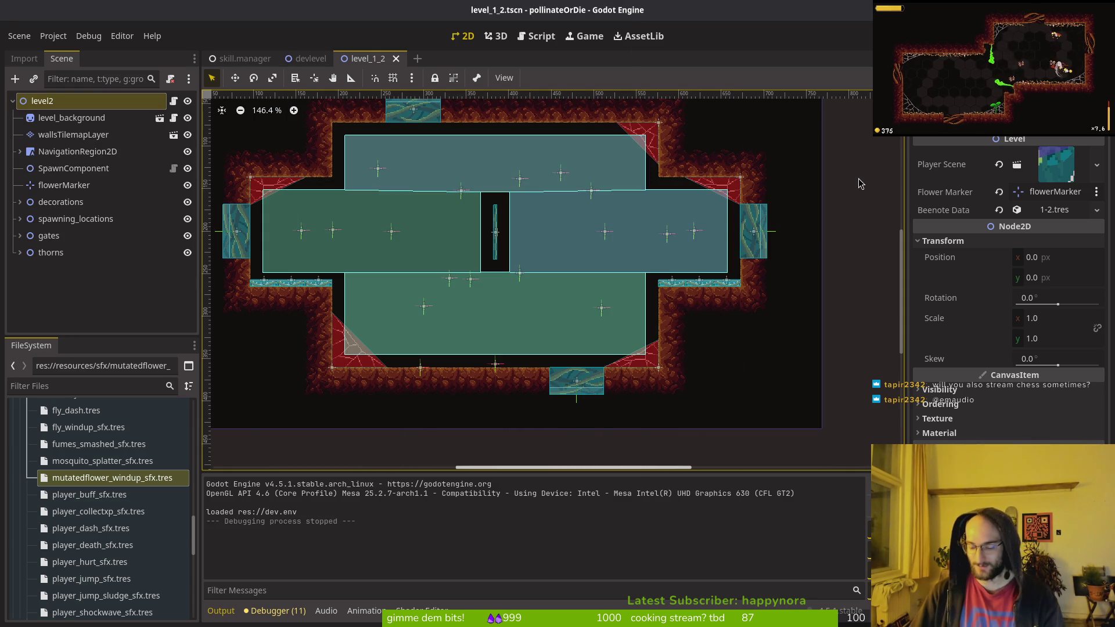
{"action": "key", "text": "super"}
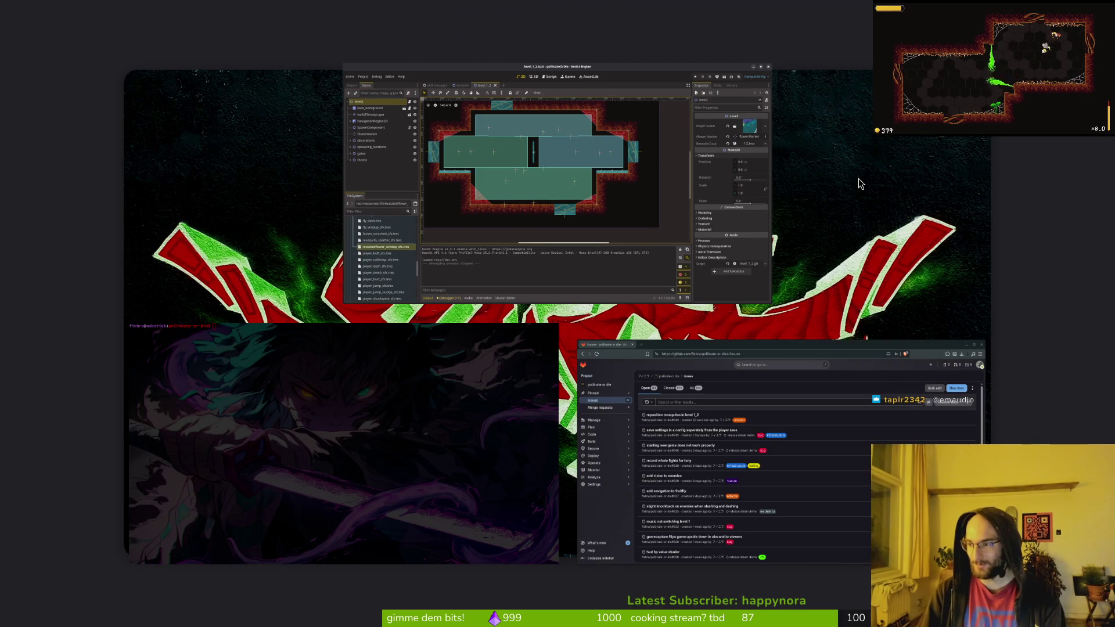
{"action": "key", "text": "super"}
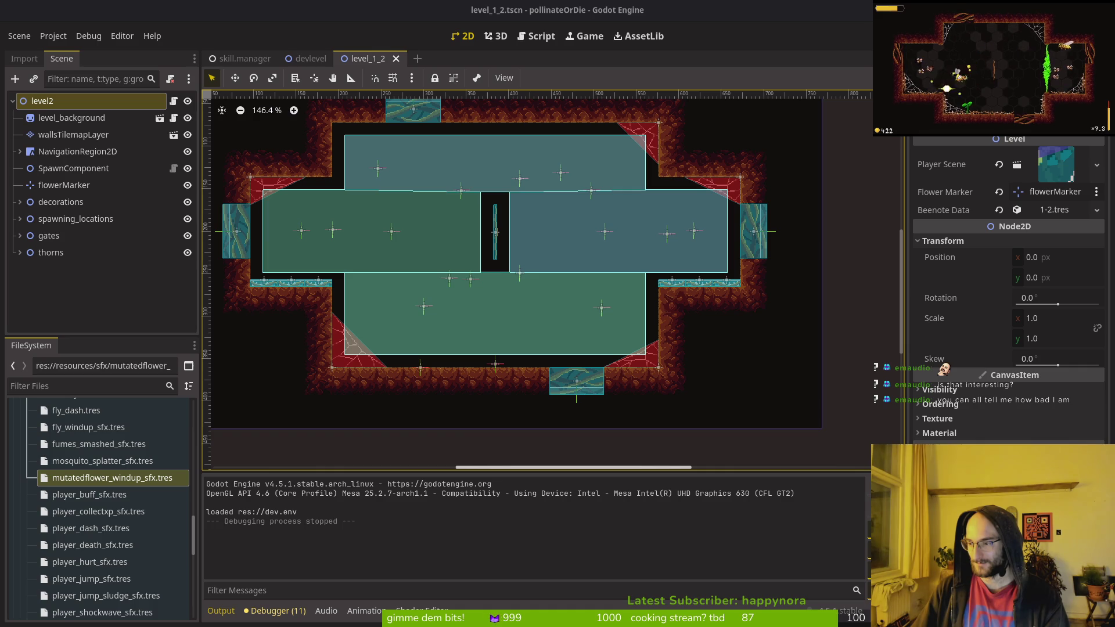
{"action": "key", "text": "alt+Tab"}
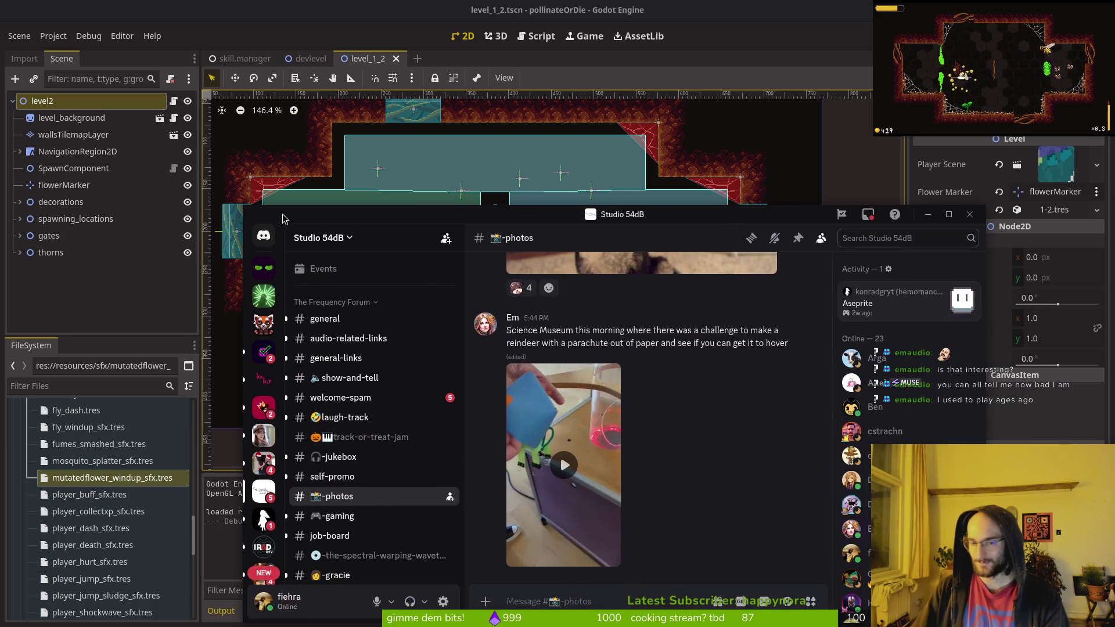
Step: Play and rewind the reindeer-parachute video in #photos, then minimize Discord
{"action": "left_click", "coordinate": [567, 473]}
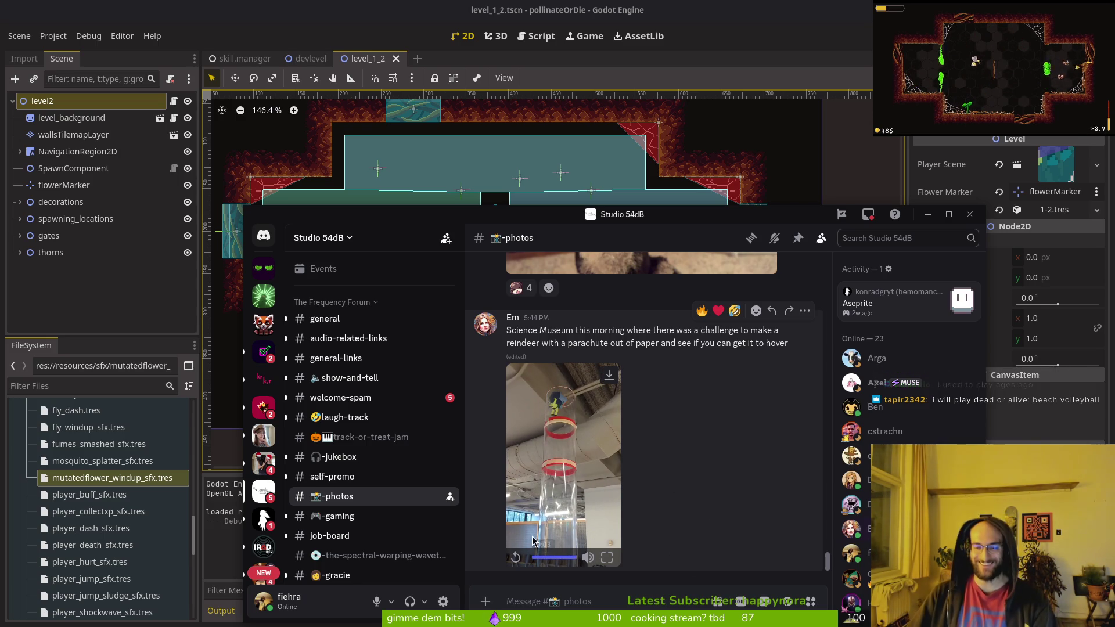
{"action": "left_click", "coordinate": [534, 559]}
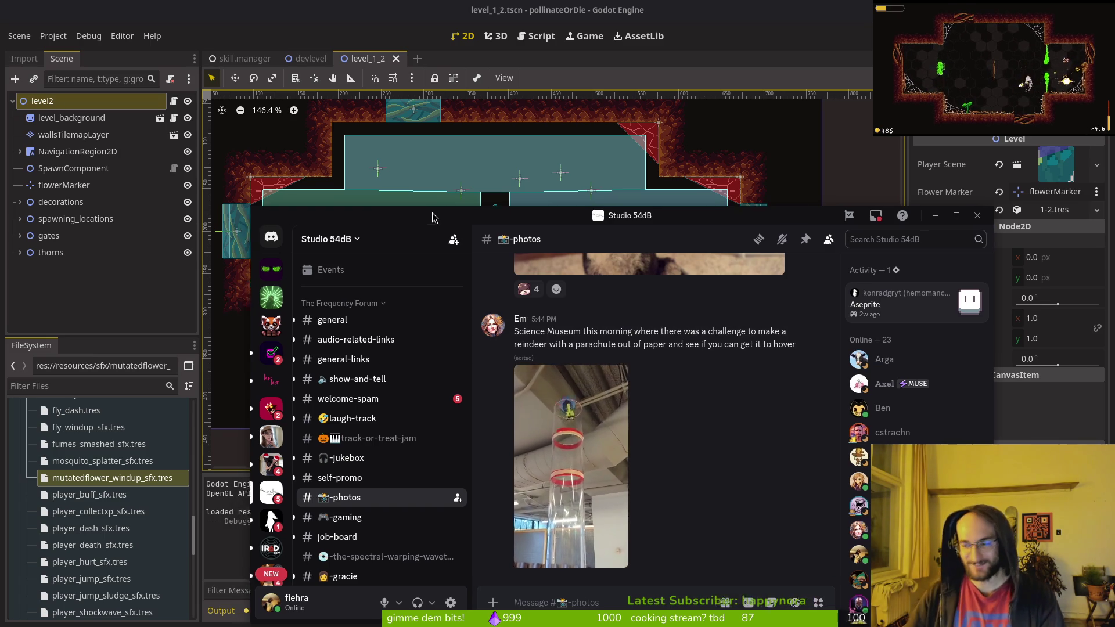
{"action": "left_click", "coordinate": [442, 195]}
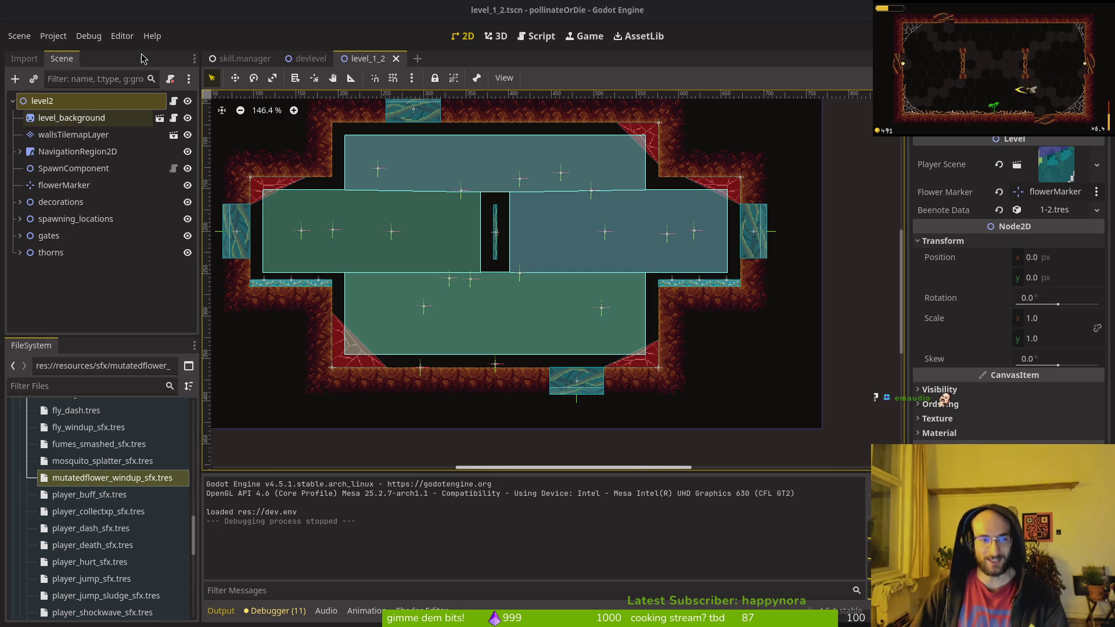
{"action": "mouse_move", "coordinate": [309, 62]}
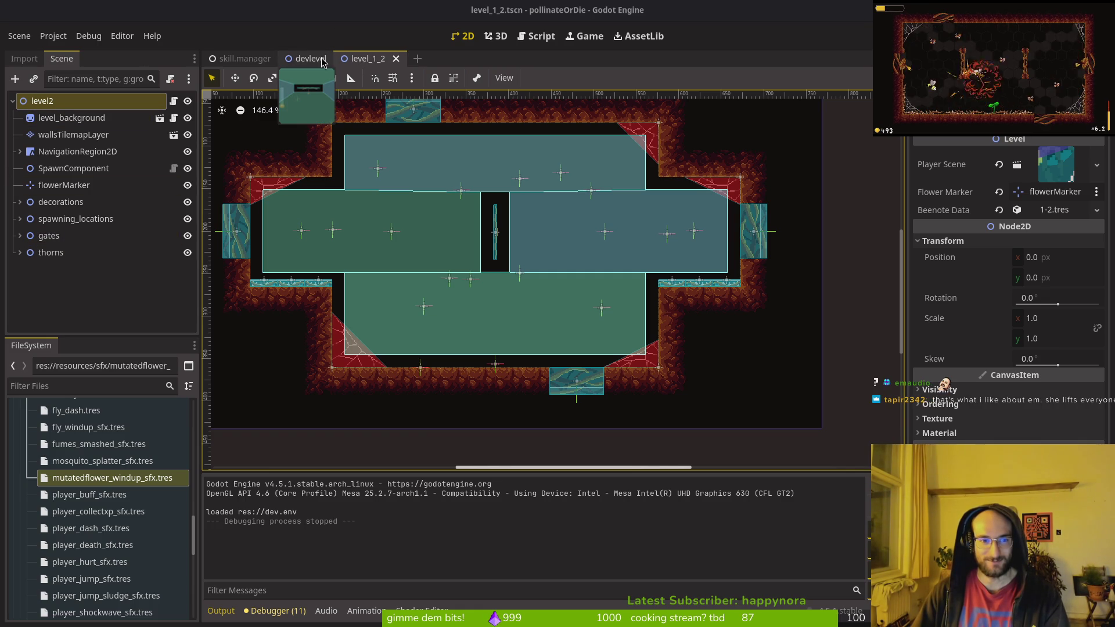
{"action": "scroll", "coordinate": [551, 287], "scroll_direction": "down", "scroll_amount": 3}
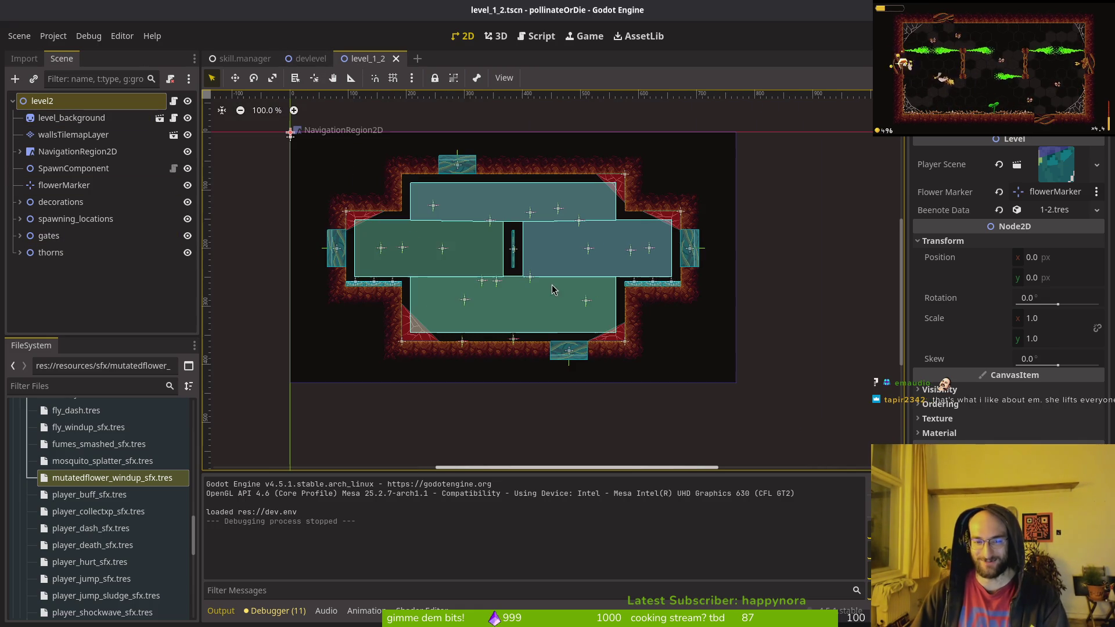
{"action": "scroll", "coordinate": [547, 299], "scroll_direction": "up", "scroll_amount": 2}
{"action": "scroll", "coordinate": [568, 319], "scroll_direction": "down", "scroll_amount": 2}
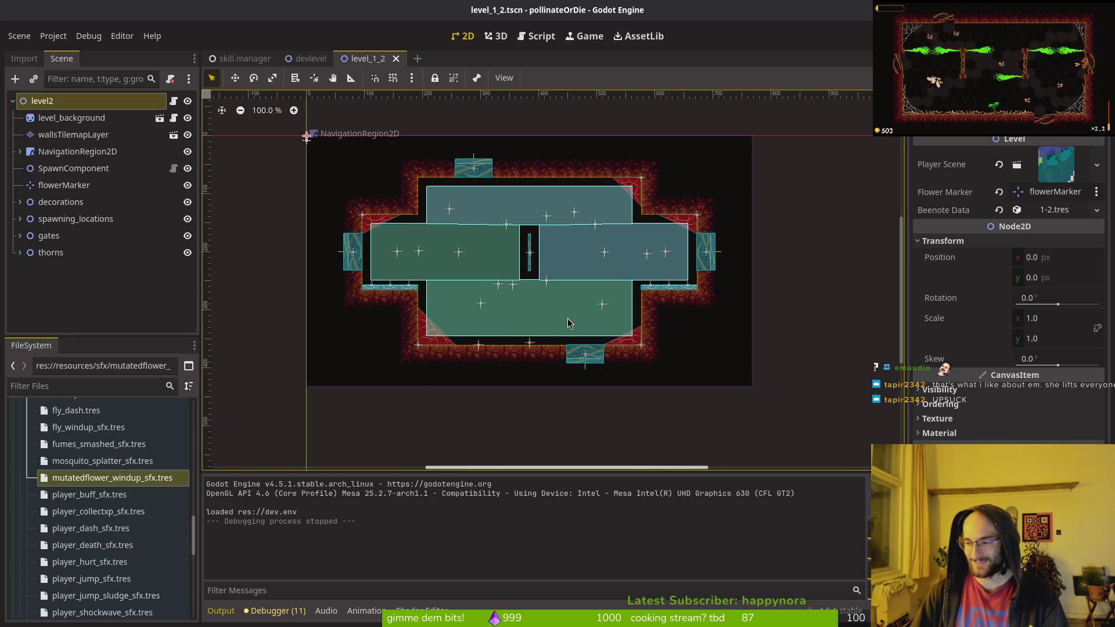
{"action": "scroll", "coordinate": [587, 304], "scroll_direction": "up", "scroll_amount": 2}
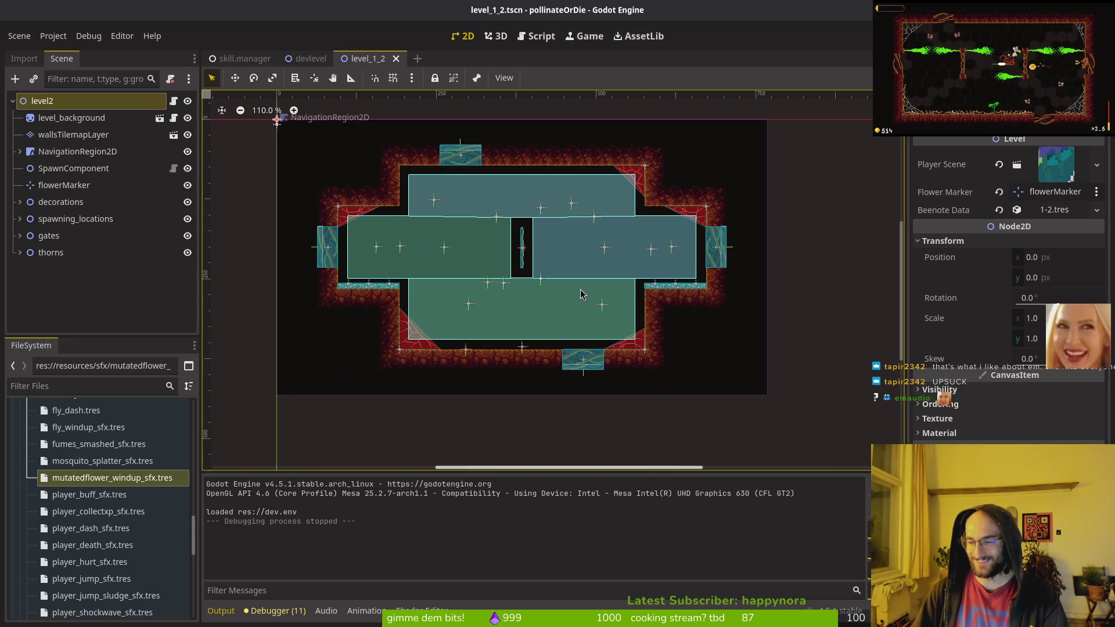
{"action": "scroll", "coordinate": [753, 374], "scroll_direction": "down", "scroll_amount": 1}
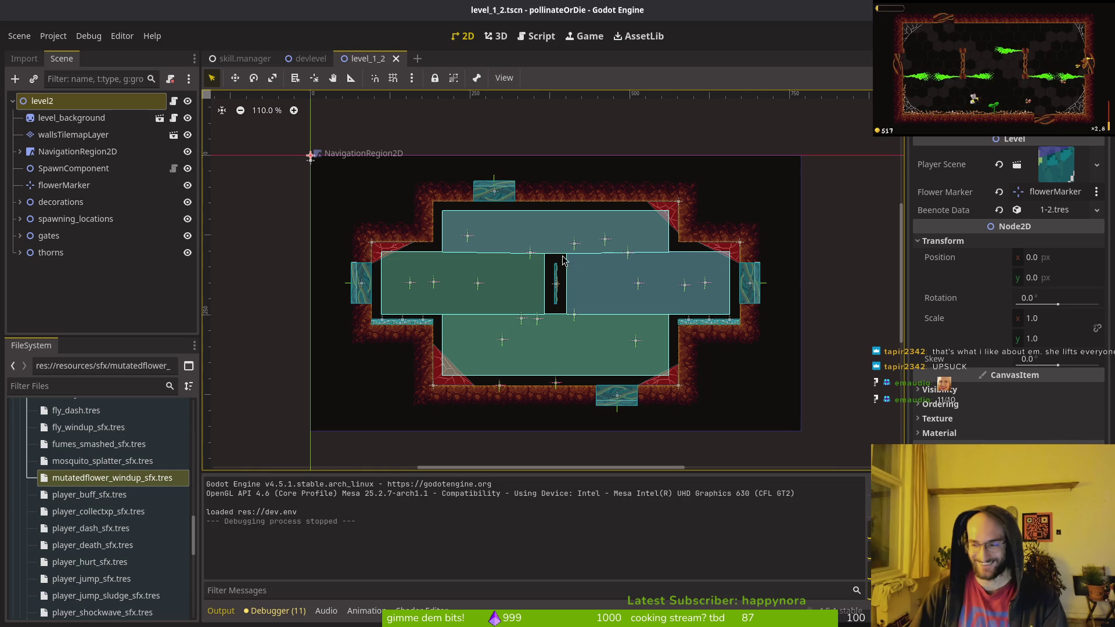
{"action": "scroll", "coordinate": [557, 249], "scroll_direction": "up", "scroll_amount": 1}
{"action": "scroll", "coordinate": [558, 249], "scroll_direction": "down", "scroll_amount": 1}
{"action": "scroll", "coordinate": [575, 255], "scroll_direction": "up", "scroll_amount": 2}
{"action": "scroll", "coordinate": [566, 270], "scroll_direction": "down", "scroll_amount": 2}
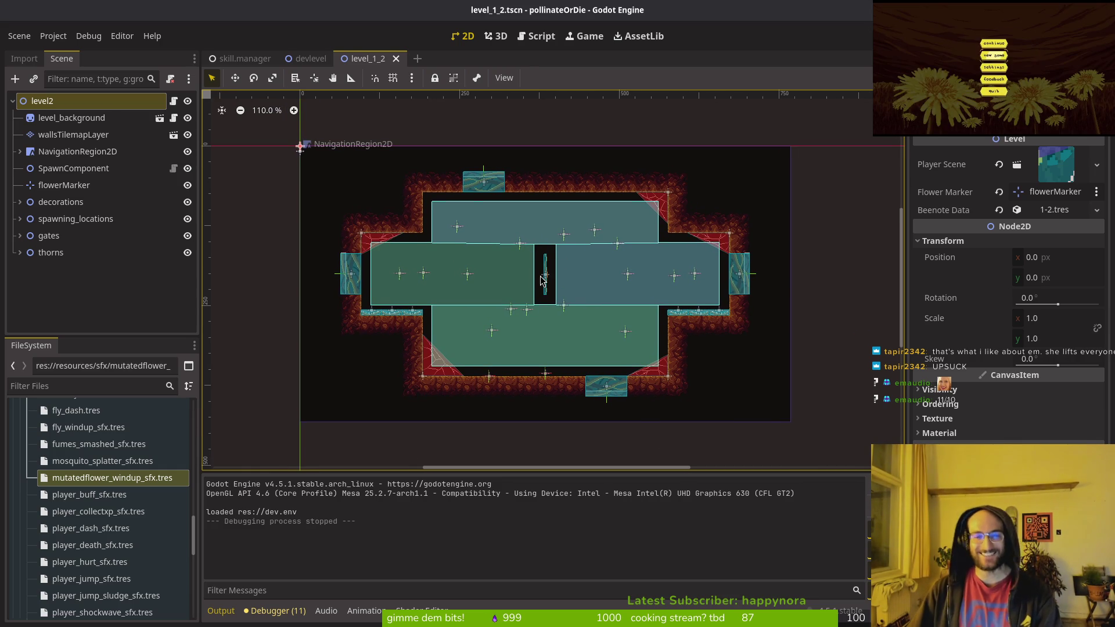
{"action": "scroll", "coordinate": [533, 280], "scroll_direction": "up", "scroll_amount": 3}
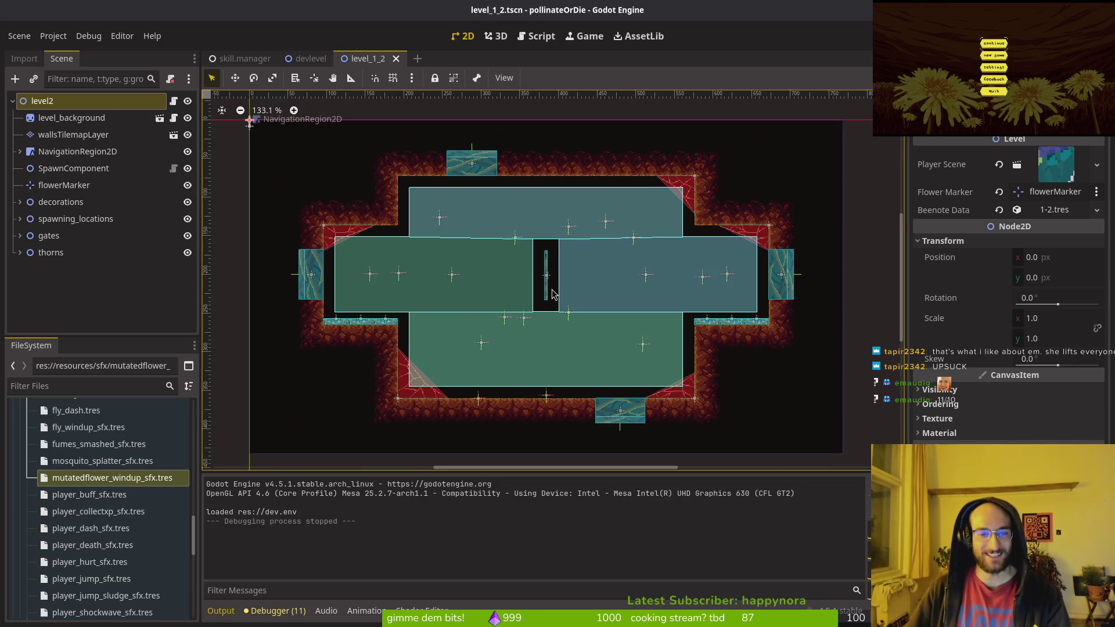
{"action": "scroll", "coordinate": [549, 289], "scroll_direction": "down", "scroll_amount": 1}
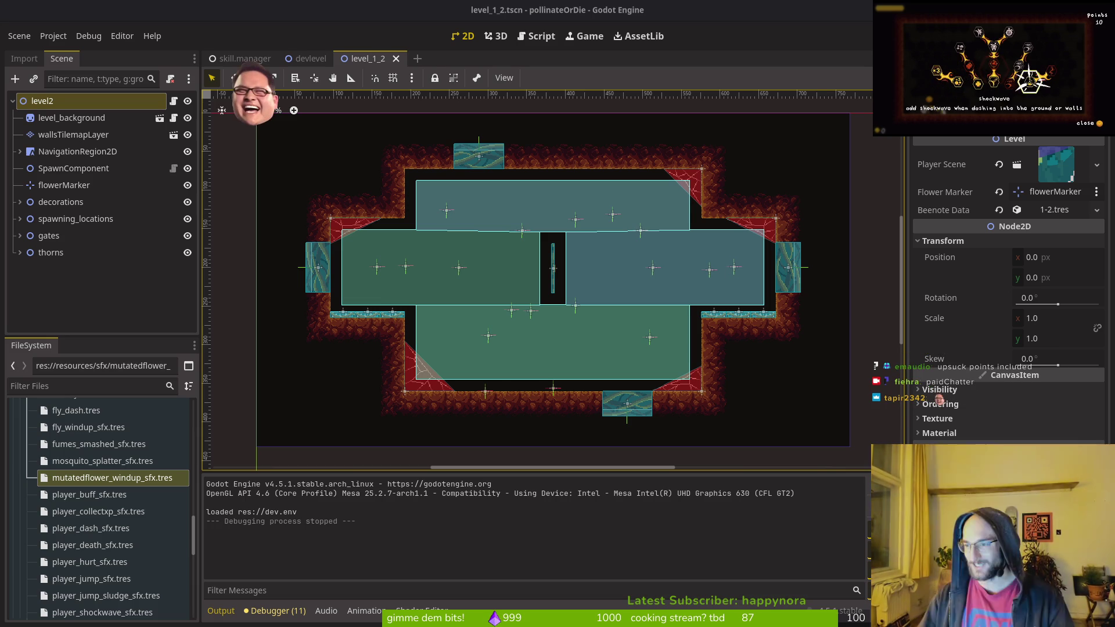
{"action": "key", "text": "alt+Tab"}
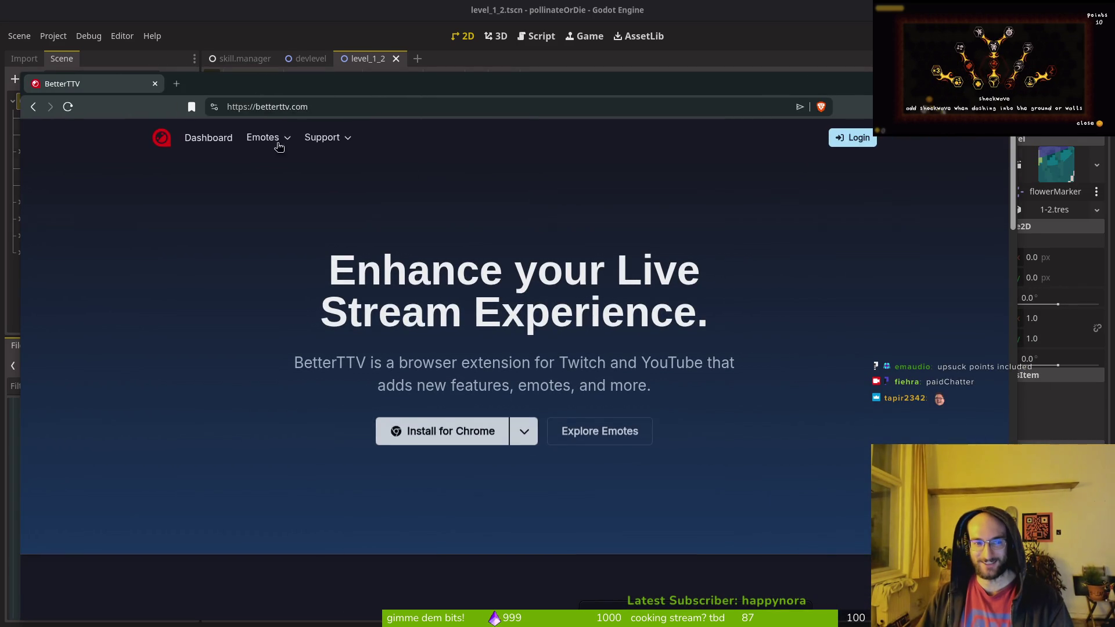
{"action": "left_click", "coordinate": [610, 429]}
{"action": "left_click", "coordinate": [731, 177]}
{"action": "type", "text": "paidchatter"}
{"action": "key", "text": "Return"}
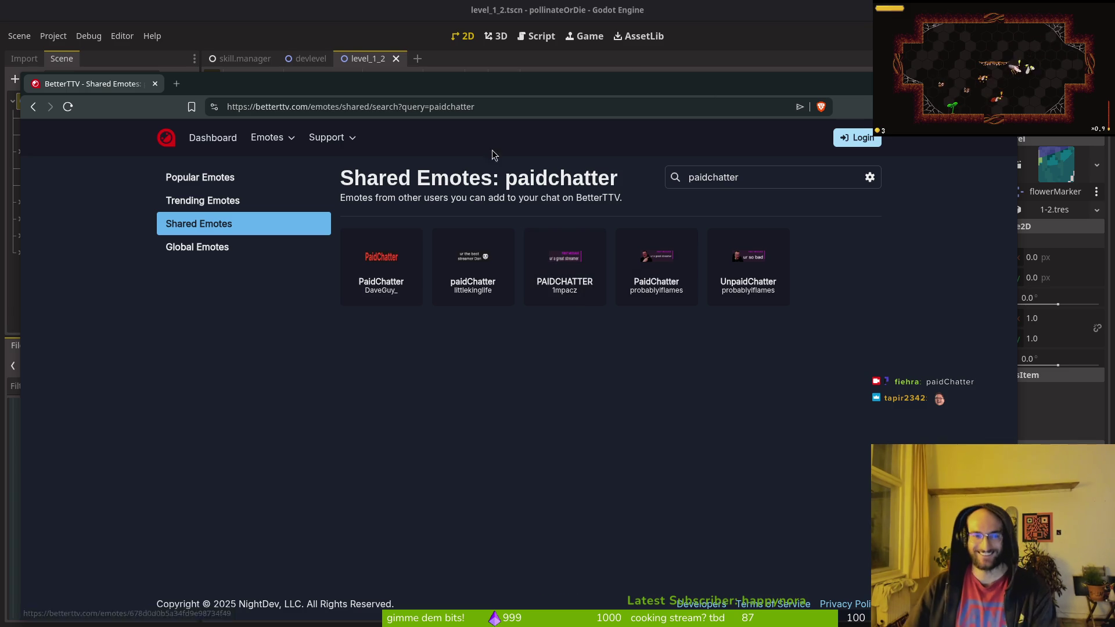
{"action": "key", "text": "alt+Tab"}
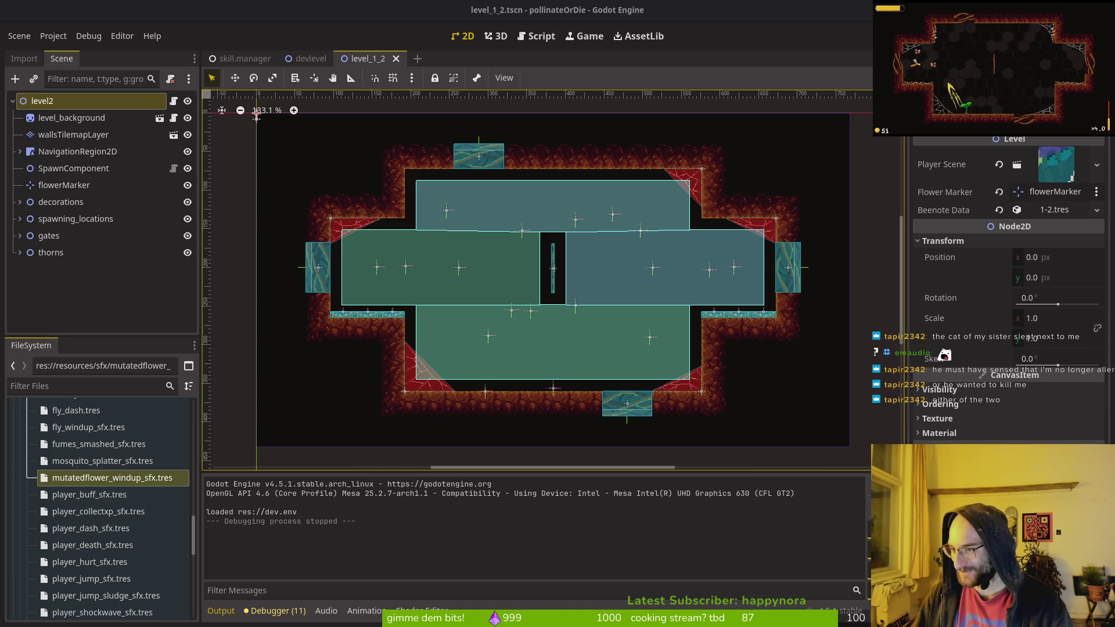
Step: Bring the browser forward and scroll through the BetterTTV channel emotes grid
{"action": "key", "text": "alt+Tab"}
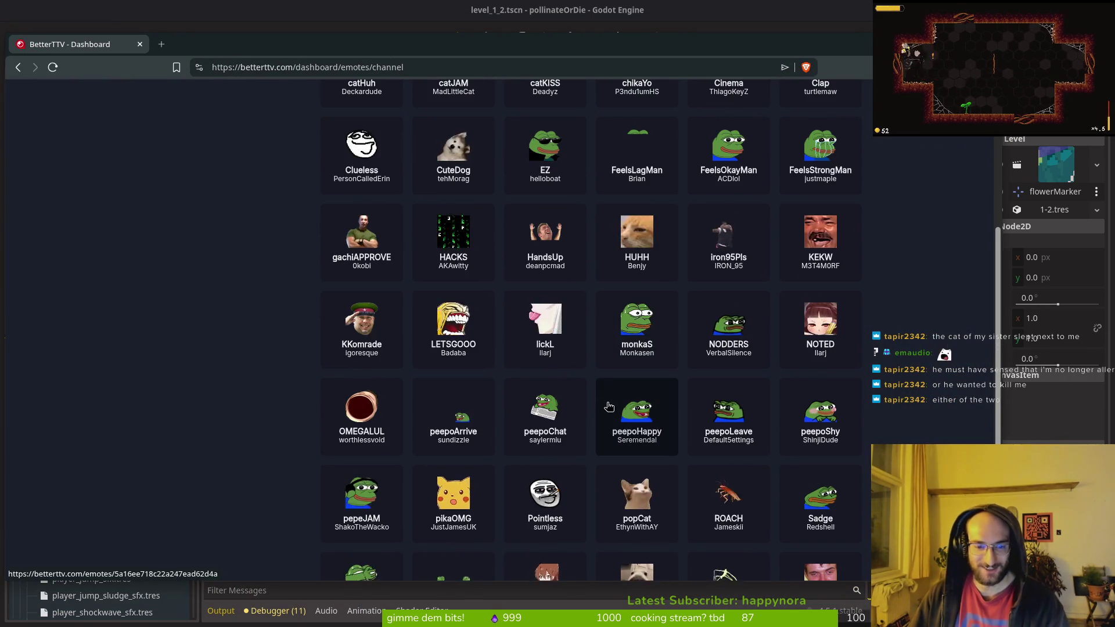
{"action": "scroll", "coordinate": [726, 418], "scroll_direction": "down", "scroll_amount": 1}
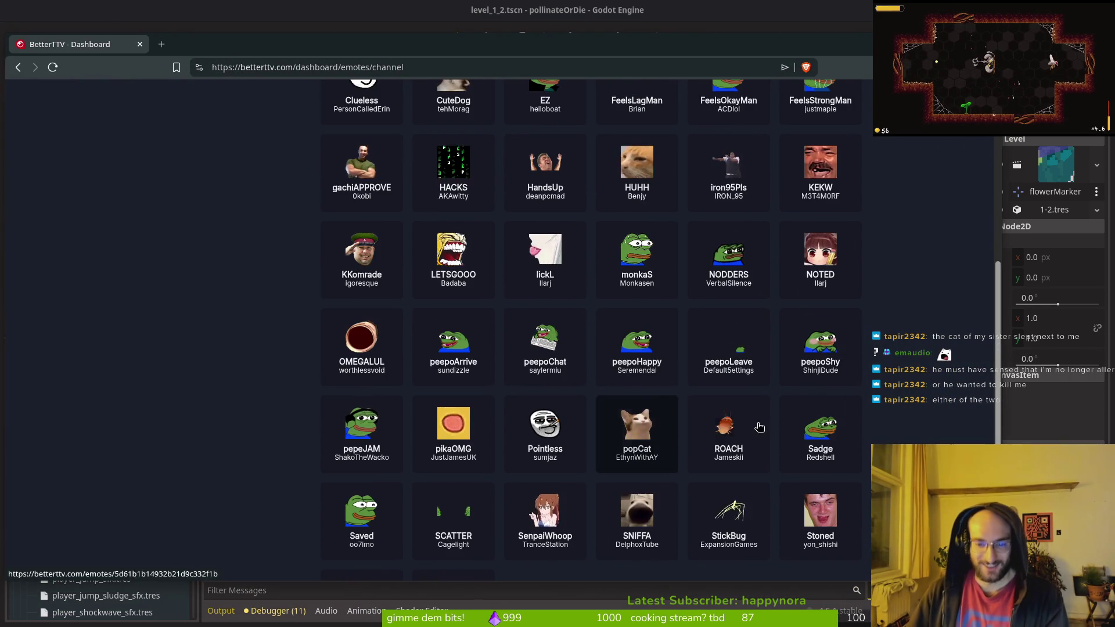
{"action": "scroll", "coordinate": [848, 429], "scroll_direction": "down", "scroll_amount": 1}
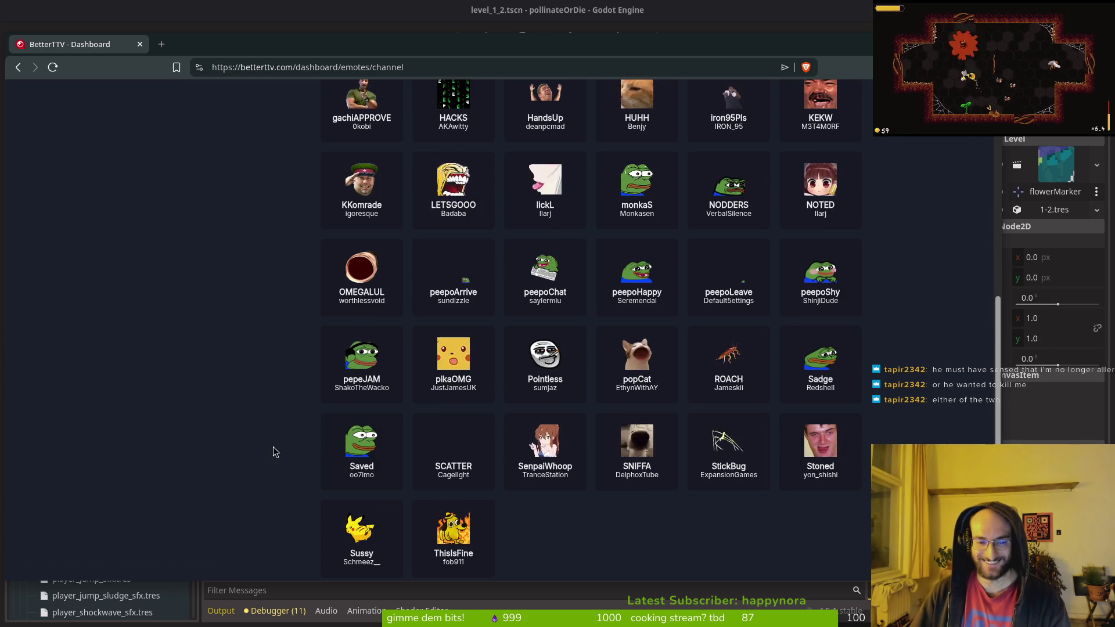
{"action": "scroll", "coordinate": [274, 440], "scroll_direction": "up", "scroll_amount": 1}
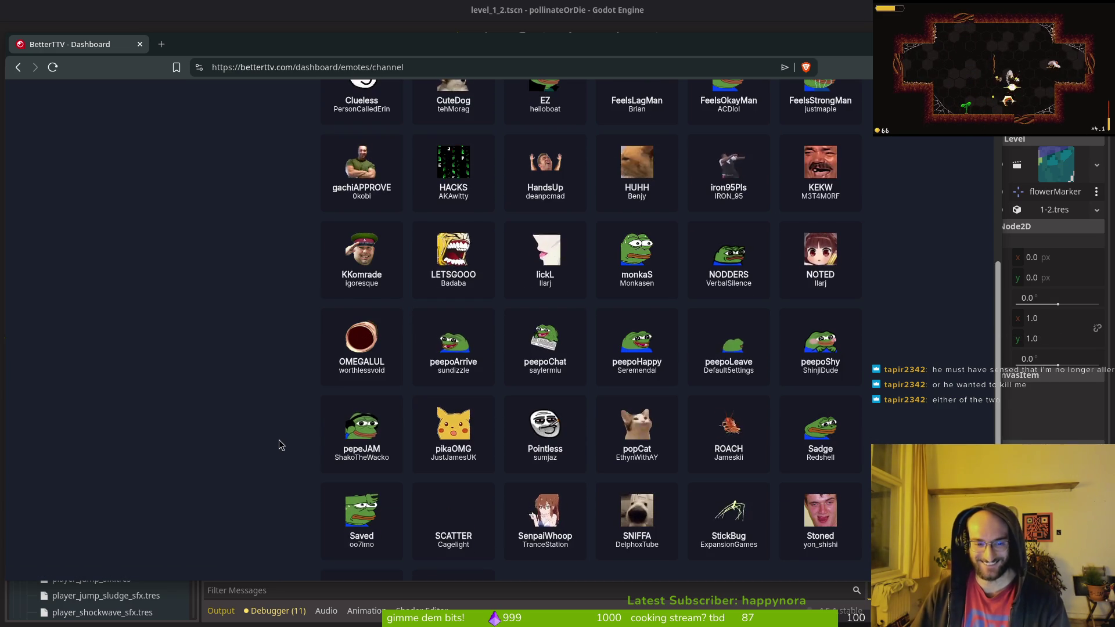
{"action": "scroll", "coordinate": [279, 440], "scroll_direction": "up", "scroll_amount": 1}
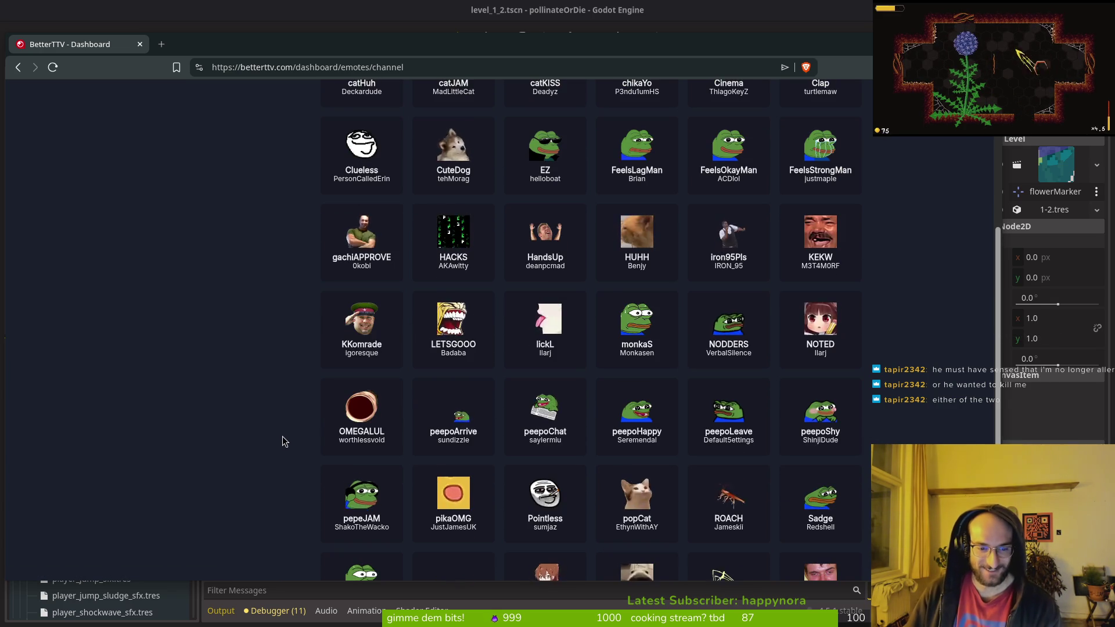
{"action": "scroll", "coordinate": [282, 441], "scroll_direction": "up", "scroll_amount": 1}
{"action": "scroll", "coordinate": [281, 441], "scroll_direction": "up", "scroll_amount": 1}
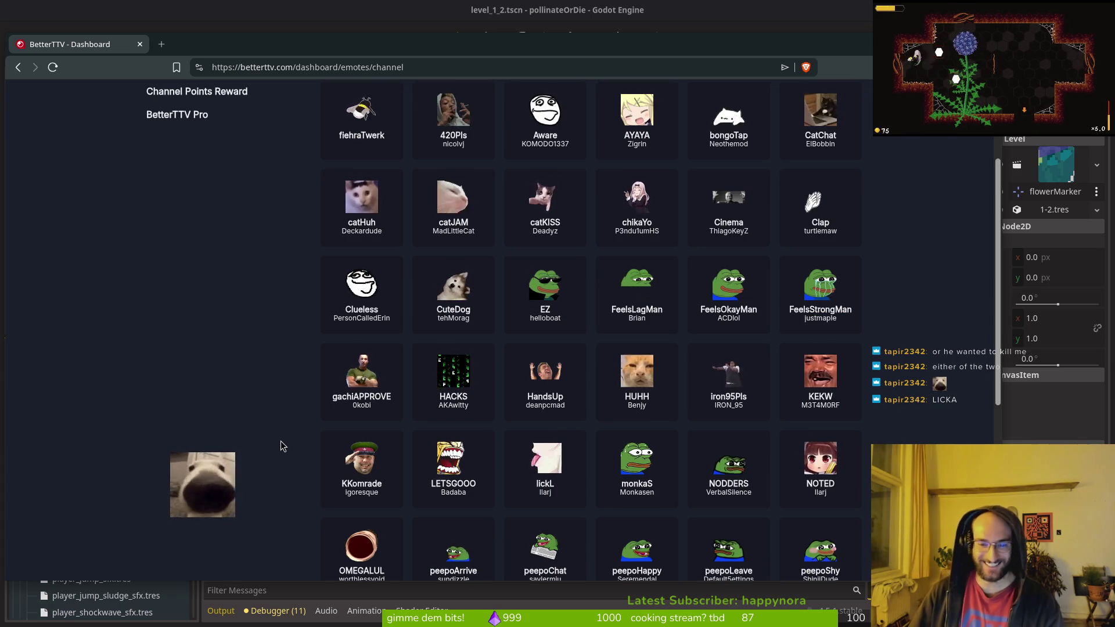
{"action": "scroll", "coordinate": [620, 512], "scroll_direction": "down", "scroll_amount": 3}
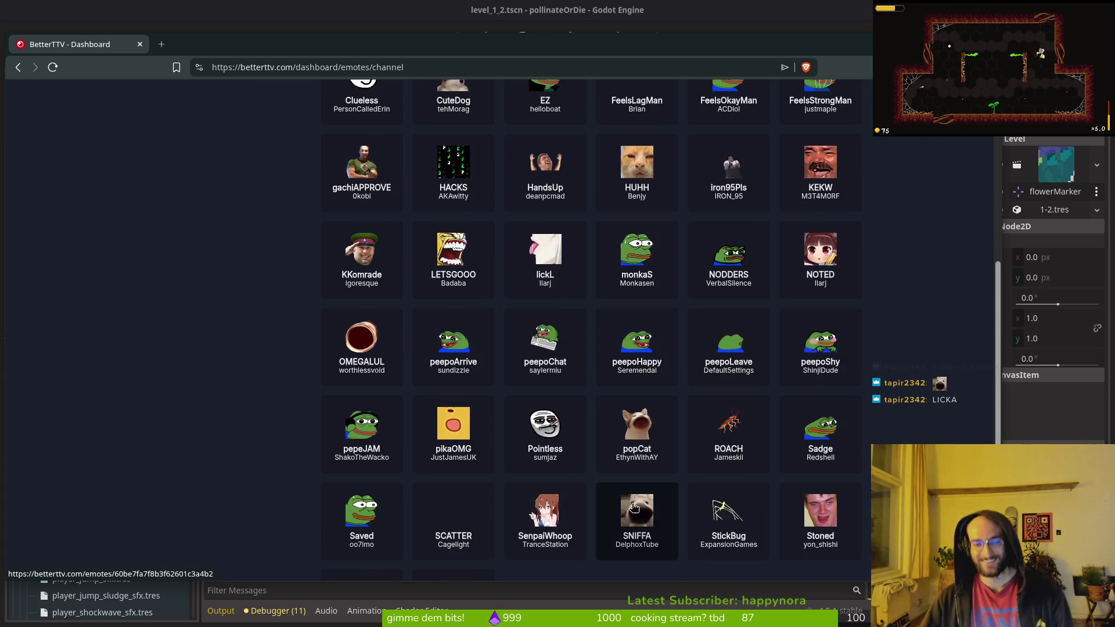
{"action": "scroll", "coordinate": [610, 476], "scroll_direction": "up", "scroll_amount": 2}
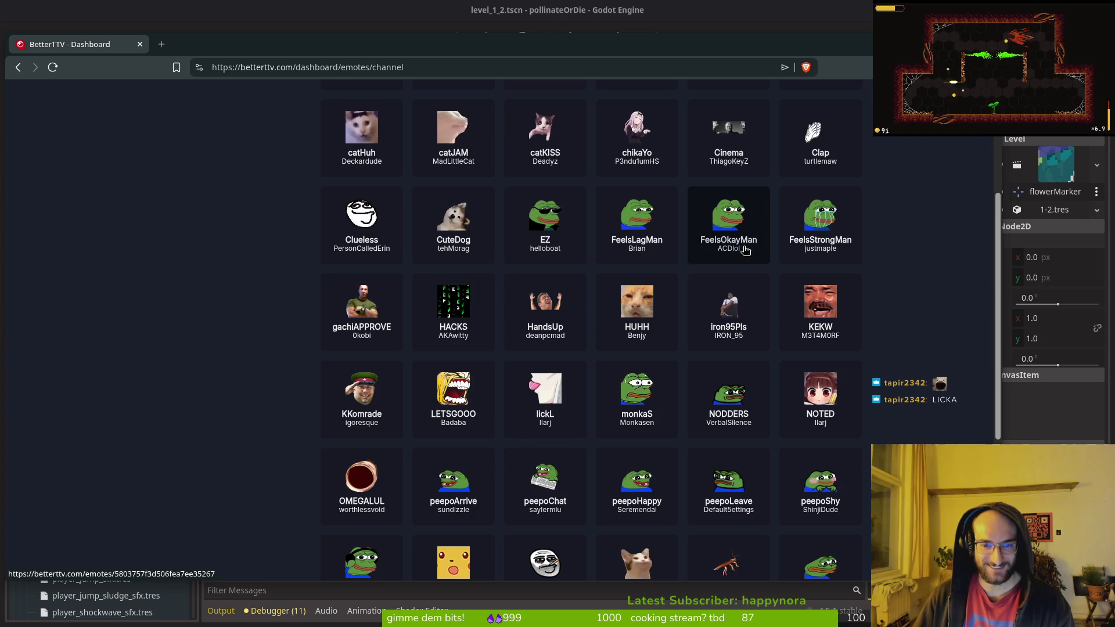
Step: Open the iron95Pls emote page, go back, reopen it and show its emote sets
{"action": "left_click", "coordinate": [729, 314]}
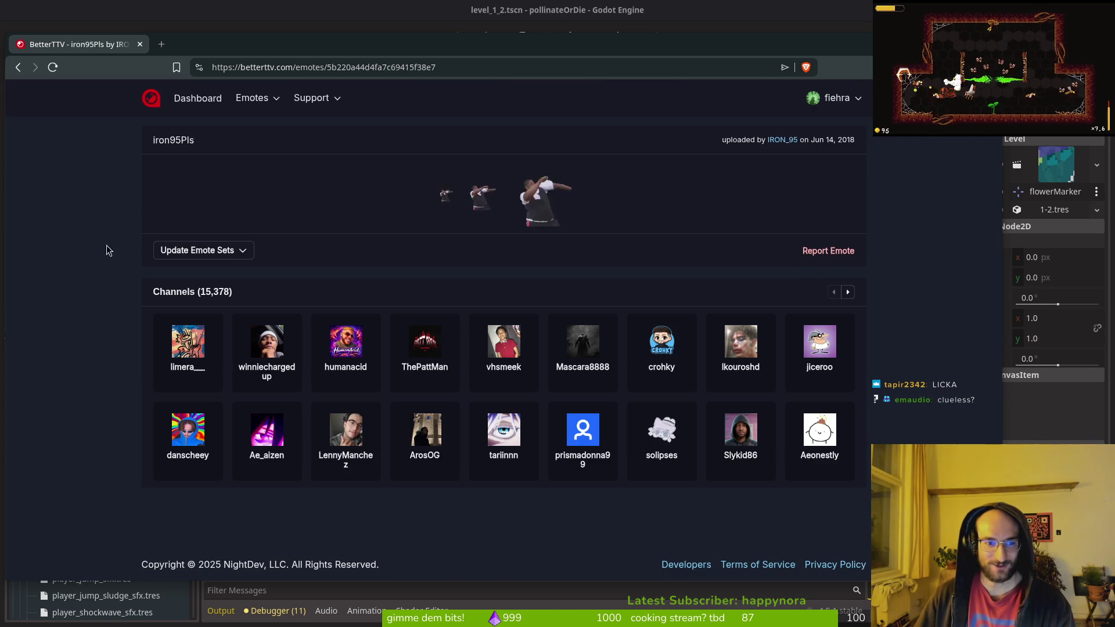
{"action": "key", "text": "alt+Left"}
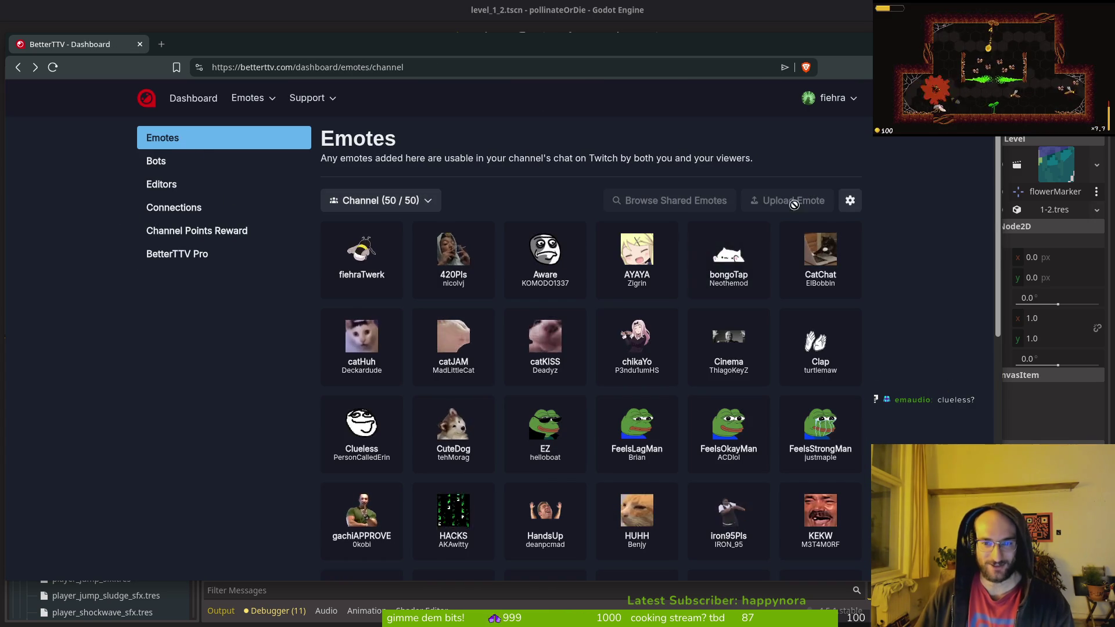
{"action": "scroll", "coordinate": [625, 311], "scroll_direction": "down", "scroll_amount": 5}
{"action": "scroll", "coordinate": [625, 311], "scroll_direction": "down", "scroll_amount": 6}
{"action": "scroll", "coordinate": [627, 313], "scroll_direction": "up", "scroll_amount": 7}
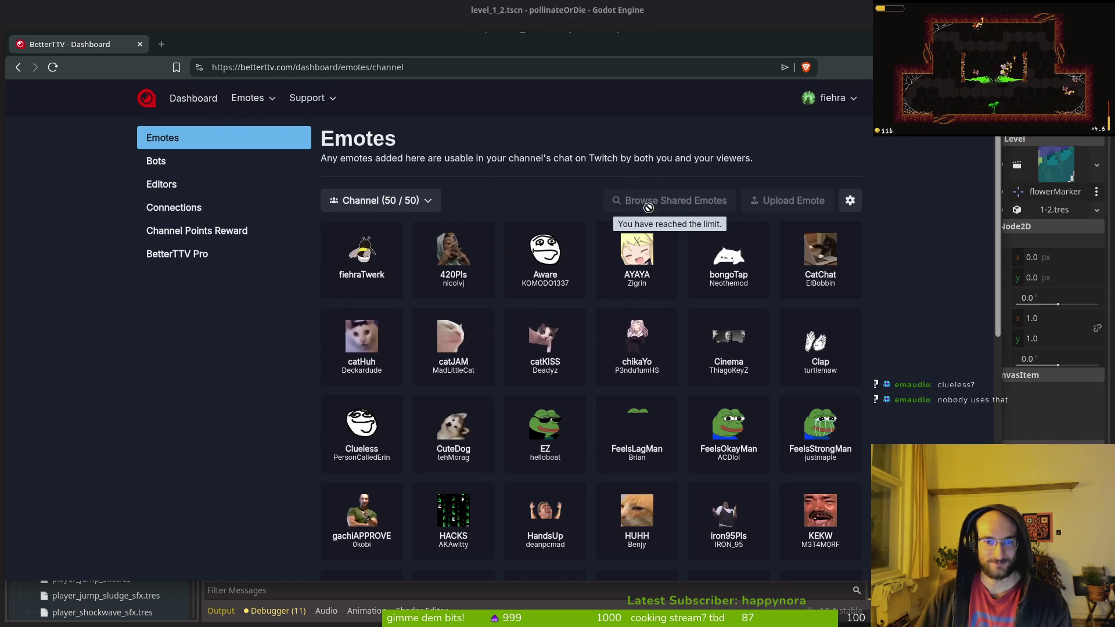
{"action": "scroll", "coordinate": [739, 265], "scroll_direction": "down", "scroll_amount": 5}
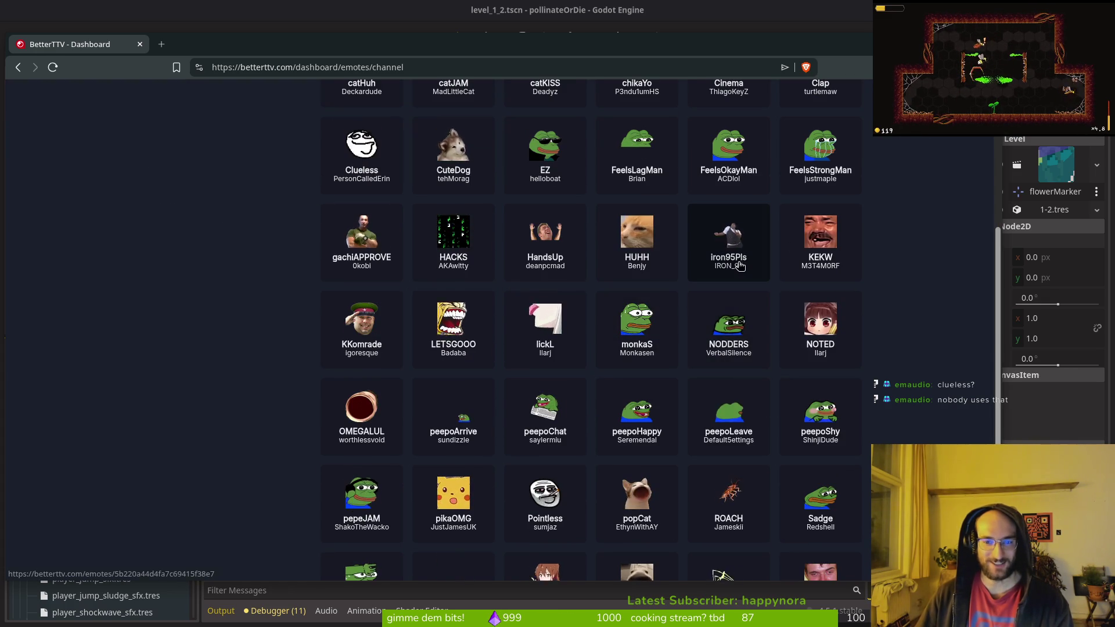
{"action": "scroll", "coordinate": [739, 265], "scroll_direction": "up", "scroll_amount": 5}
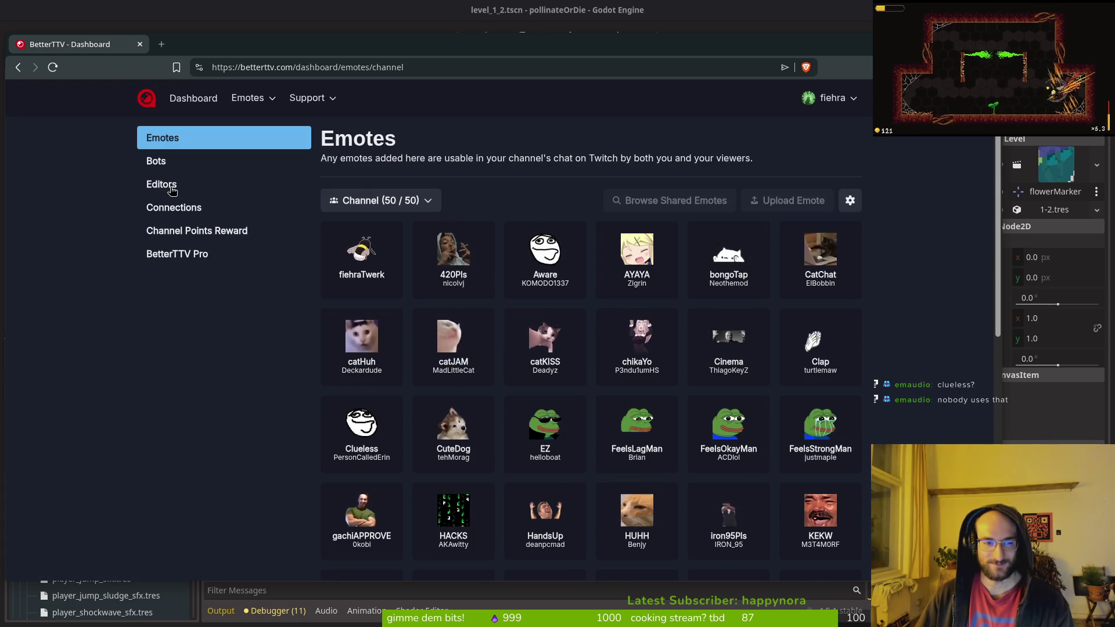
{"action": "scroll", "coordinate": [801, 400], "scroll_direction": "down", "scroll_amount": 2}
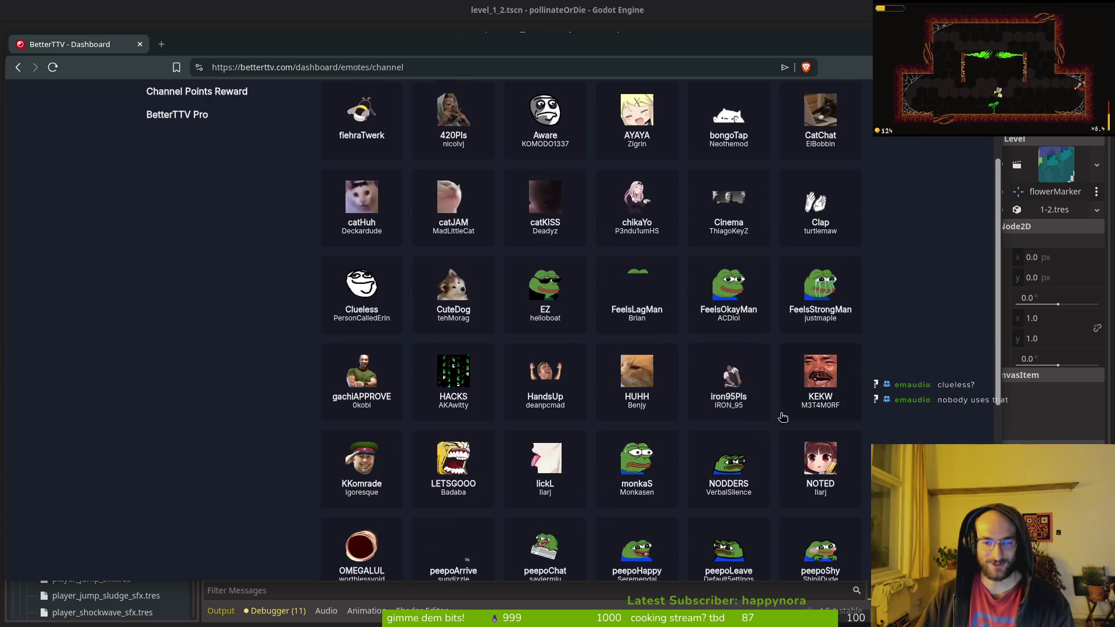
{"action": "left_click", "coordinate": [740, 382]}
{"action": "left_click", "coordinate": [231, 252]}
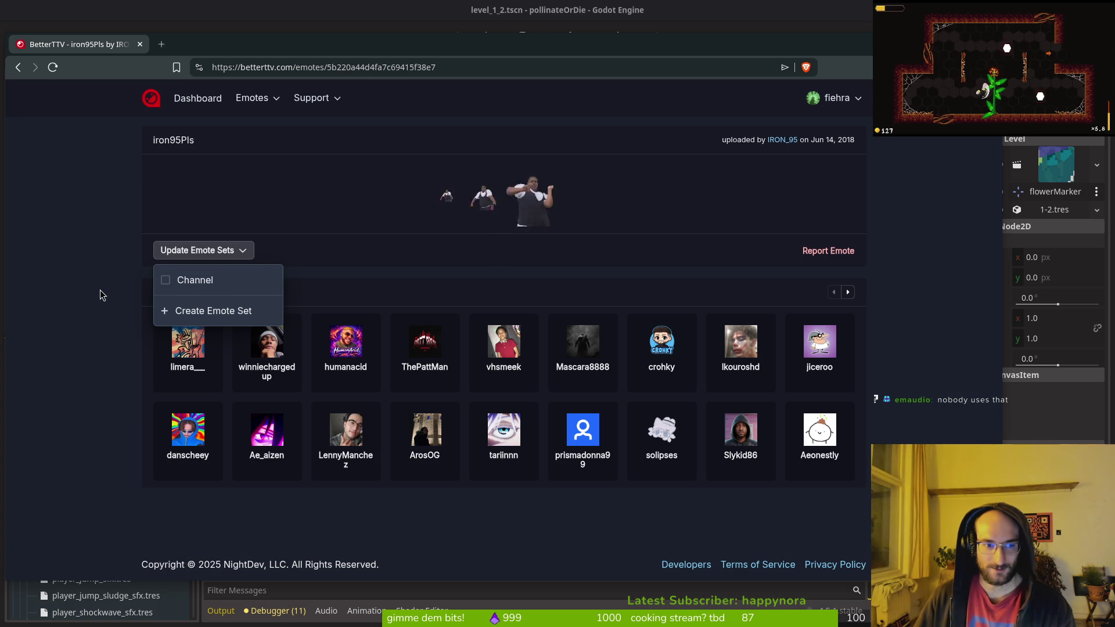
Step: Dismiss the emote set options and navigate to BetterTTV's Explore Emotes page
{"action": "left_click", "coordinate": [247, 249]}
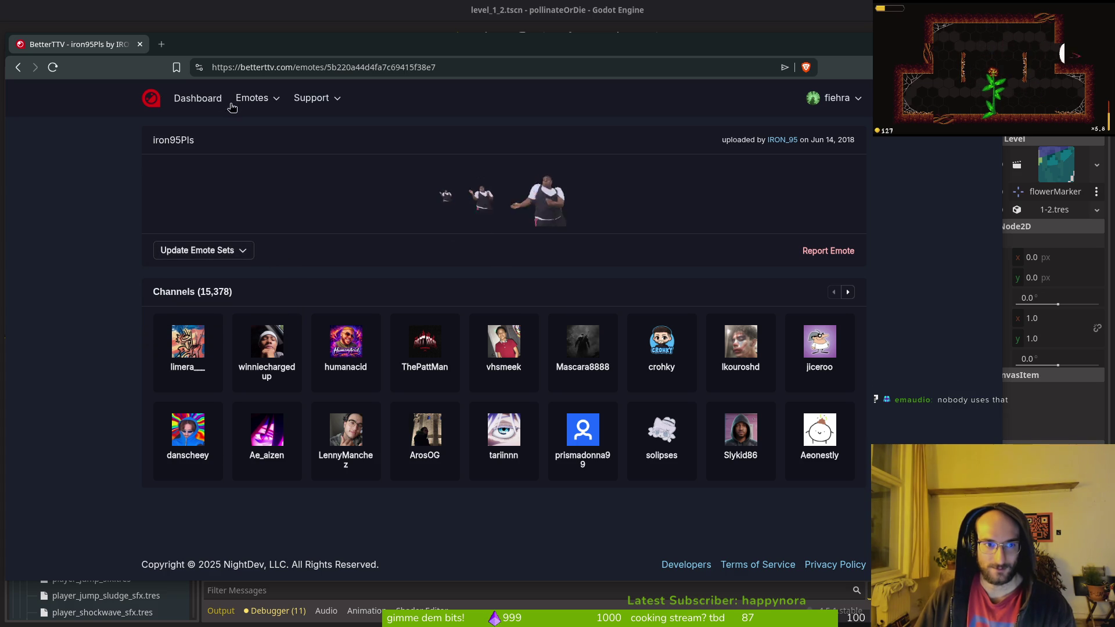
{"action": "left_click", "coordinate": [253, 99]}
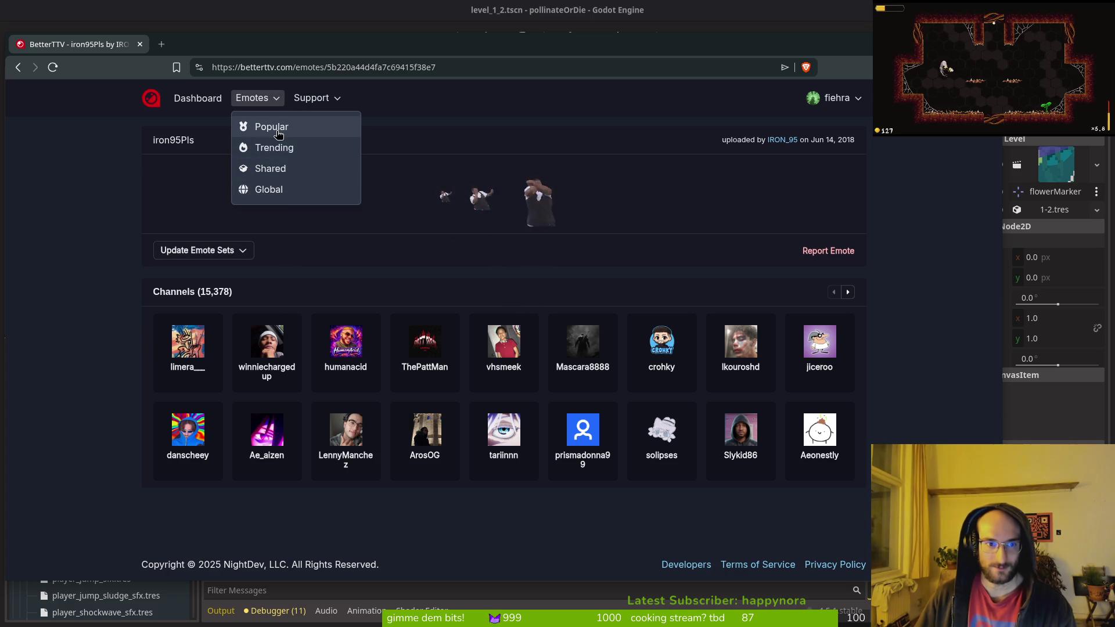
{"action": "left_click", "coordinate": [205, 109]}
{"action": "left_click", "coordinate": [146, 99]}
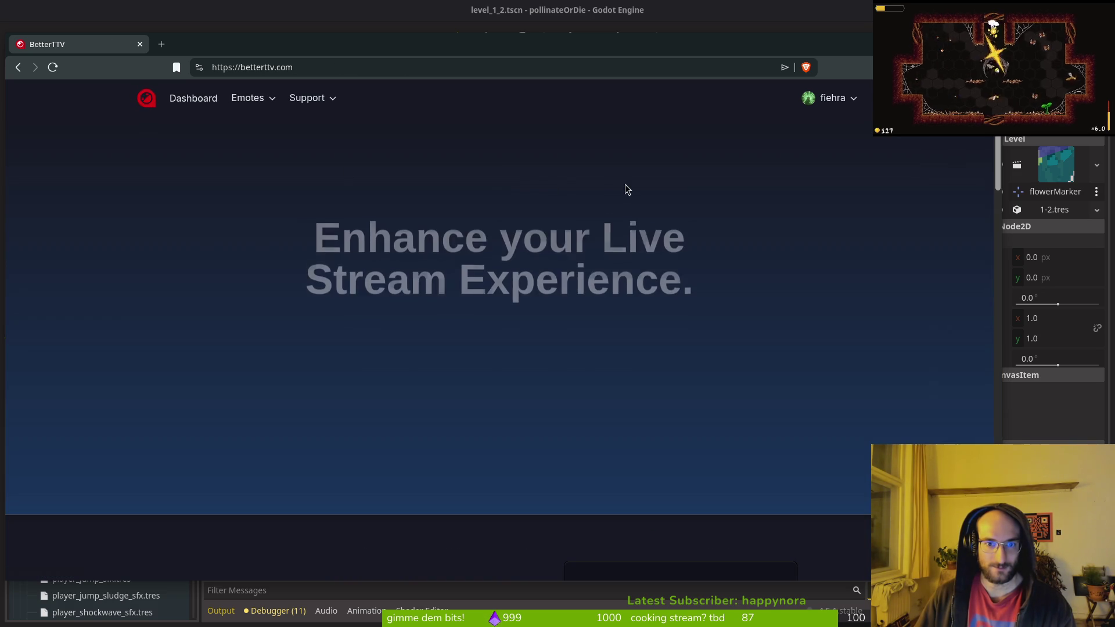
{"action": "left_click", "coordinate": [248, 98]}
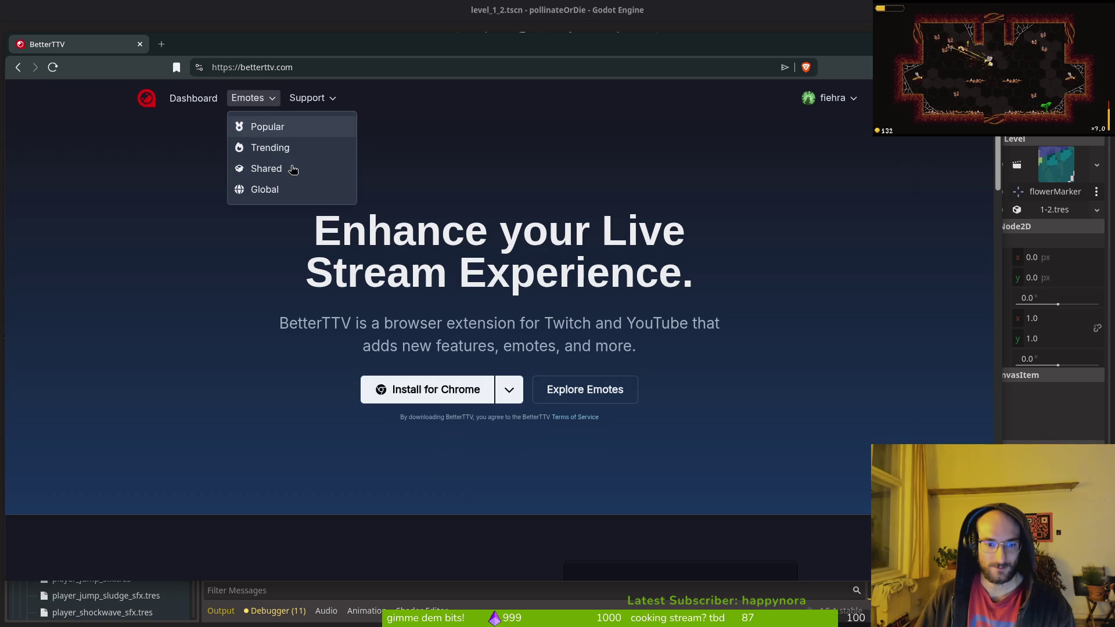
{"action": "left_click", "coordinate": [609, 388]}
Step: Search 'paidchatter', check PAIDCHATTER's Update Emote Sets, visit Dashboard, then close the browser
{"action": "left_click", "coordinate": [691, 139]}
{"action": "type", "text": "paidchatter"}
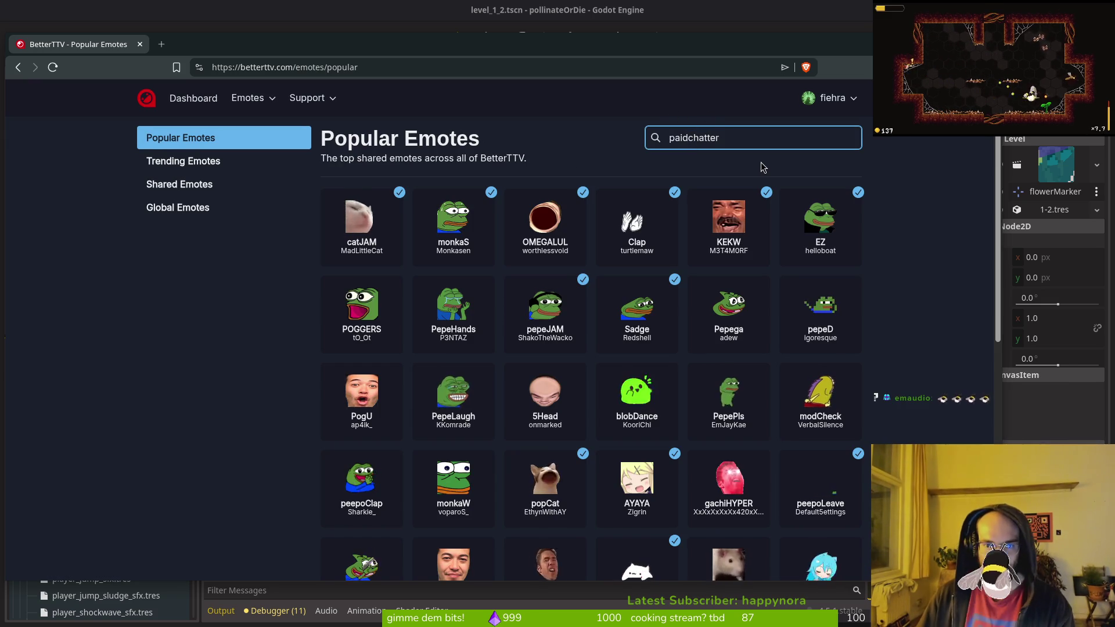
{"action": "key", "text": "Return"}
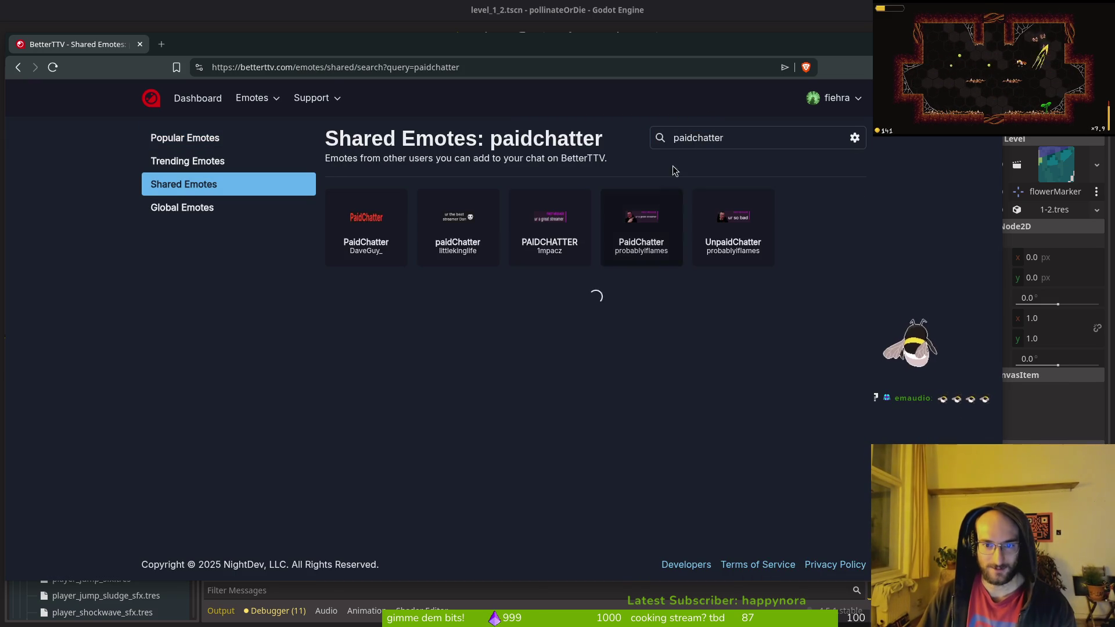
{"action": "left_click", "coordinate": [576, 235]}
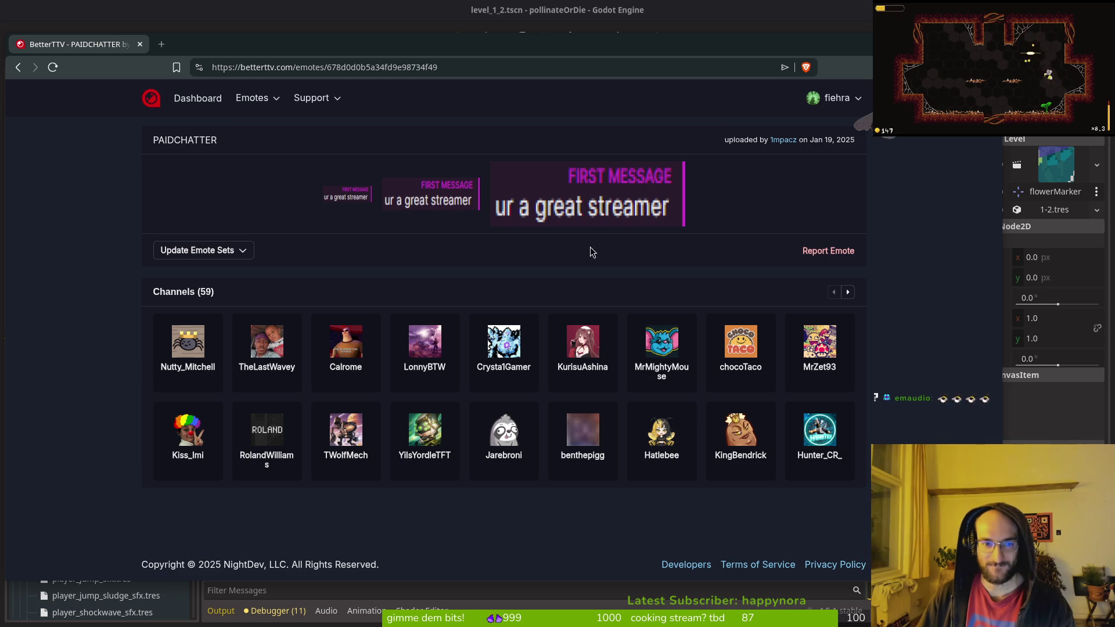
{"action": "left_click", "coordinate": [200, 252]}
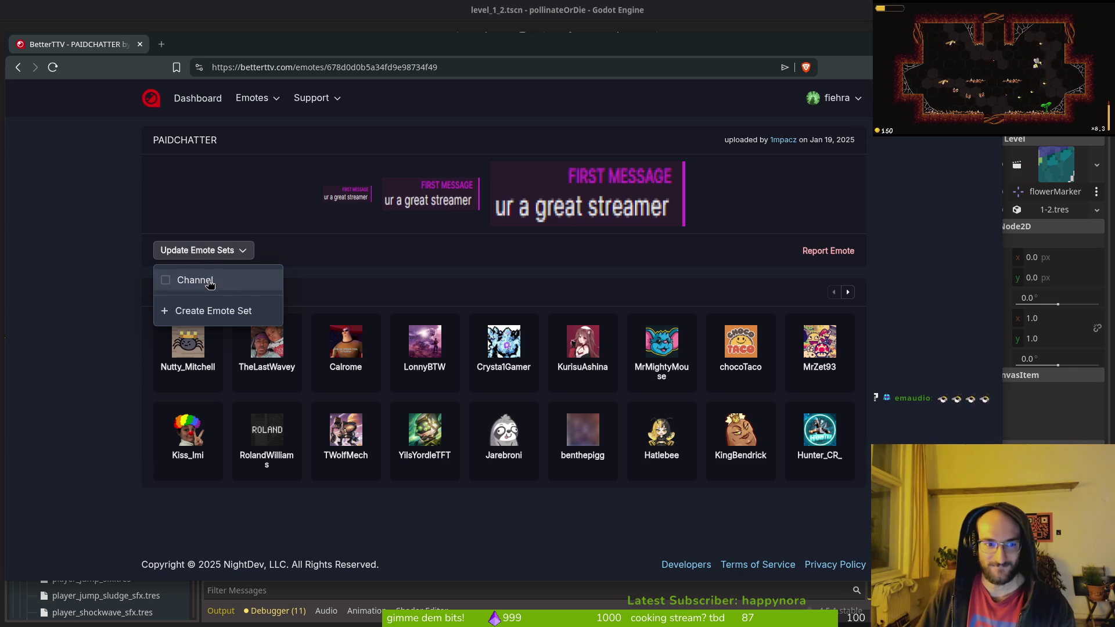
{"action": "left_click", "coordinate": [192, 99]}
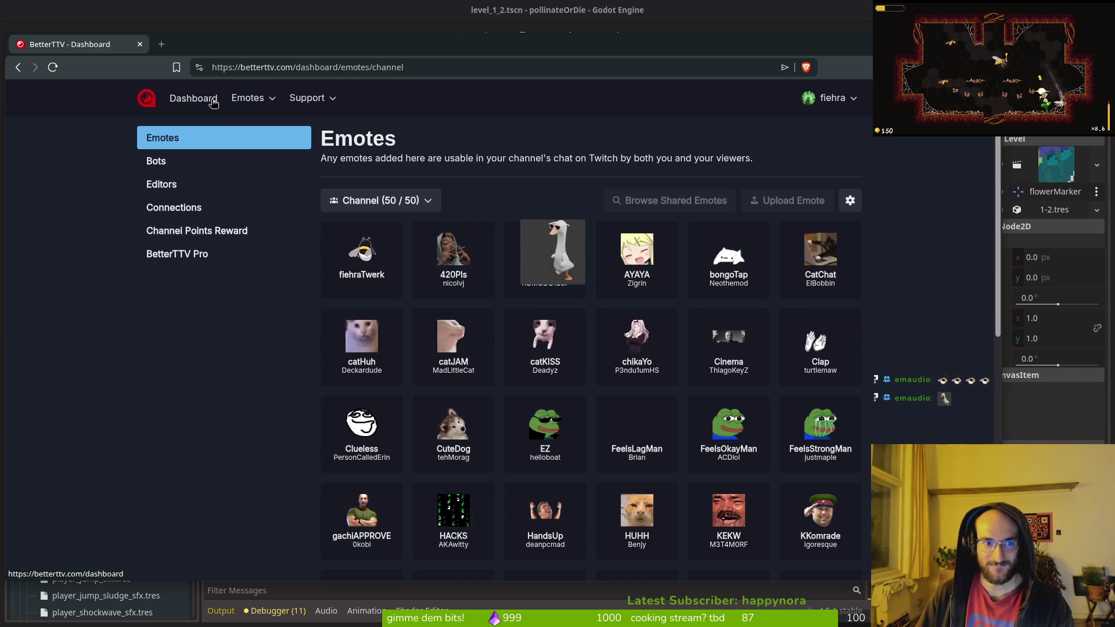
{"action": "left_click", "coordinate": [1070, 435]}
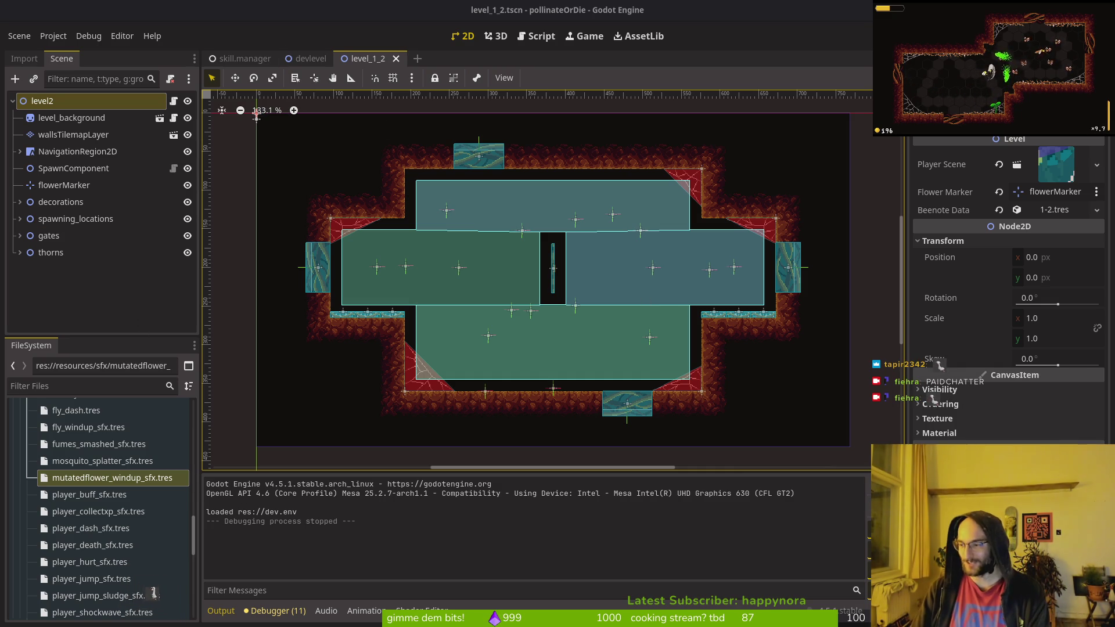
Step: In the terminal, list git branches and delete skills-refactor-custom-resource
{"action": "key", "text": "super+1"}
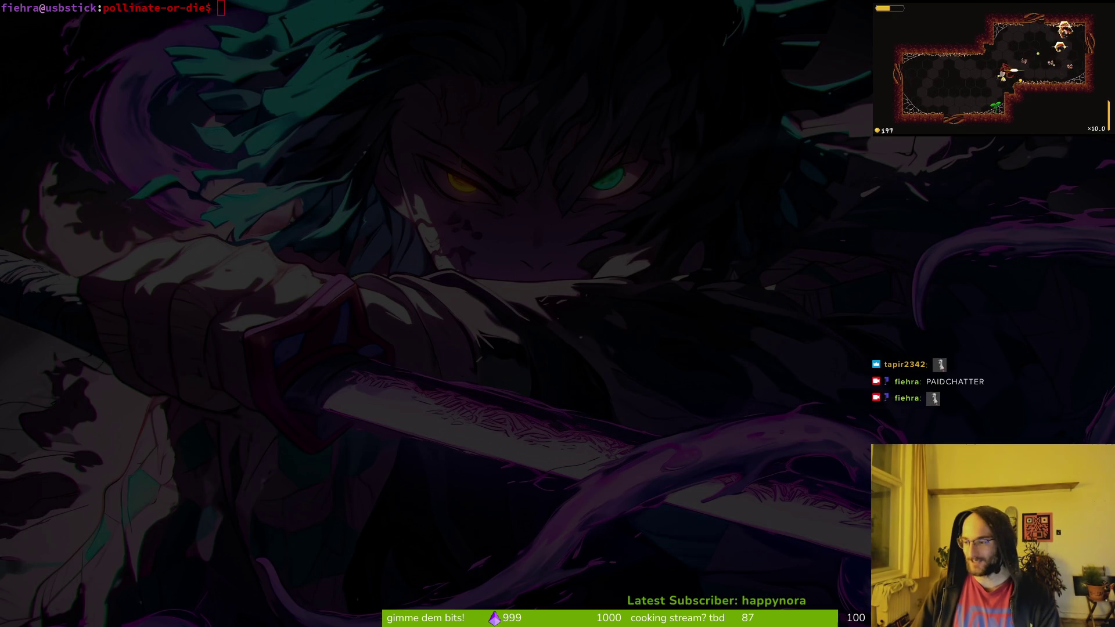
{"action": "key", "text": "super+2"}
{"action": "key", "text": "super+1"}
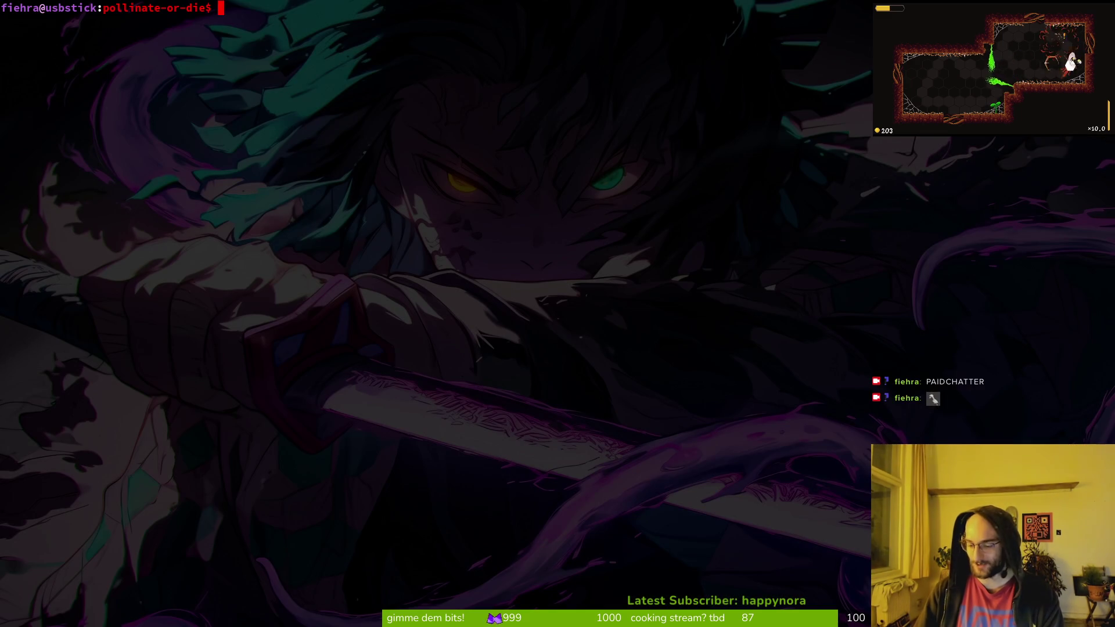
{"action": "left_click", "coordinate": [134, 7]}
{"action": "type", "text": "git branch"}
{"action": "key", "text": "Return"}
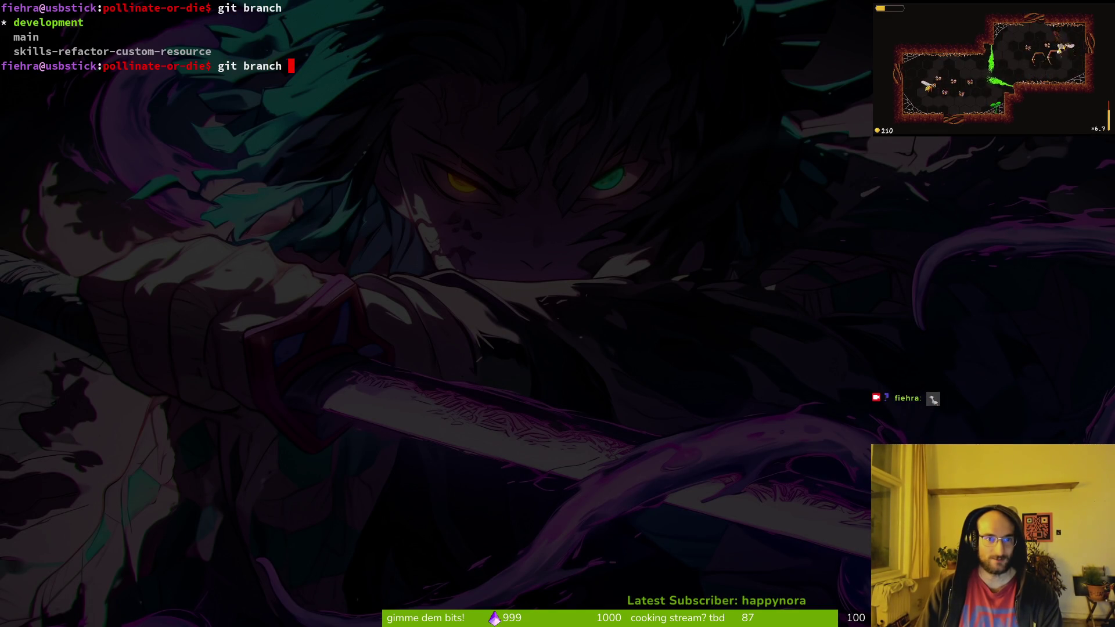
{"action": "key", "text": "Return"}
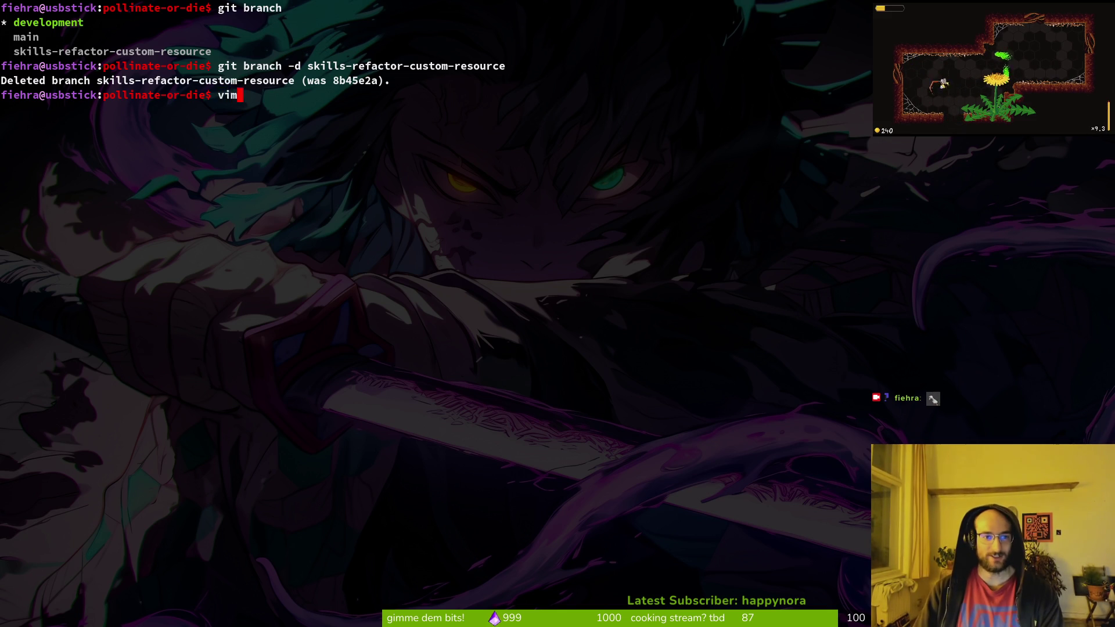
Step: Launch Vim and open fruitfly.gd via Telescope, then view its folder listing
{"action": "key", "text": "Return"}
{"action": "type", "text": "pa"}
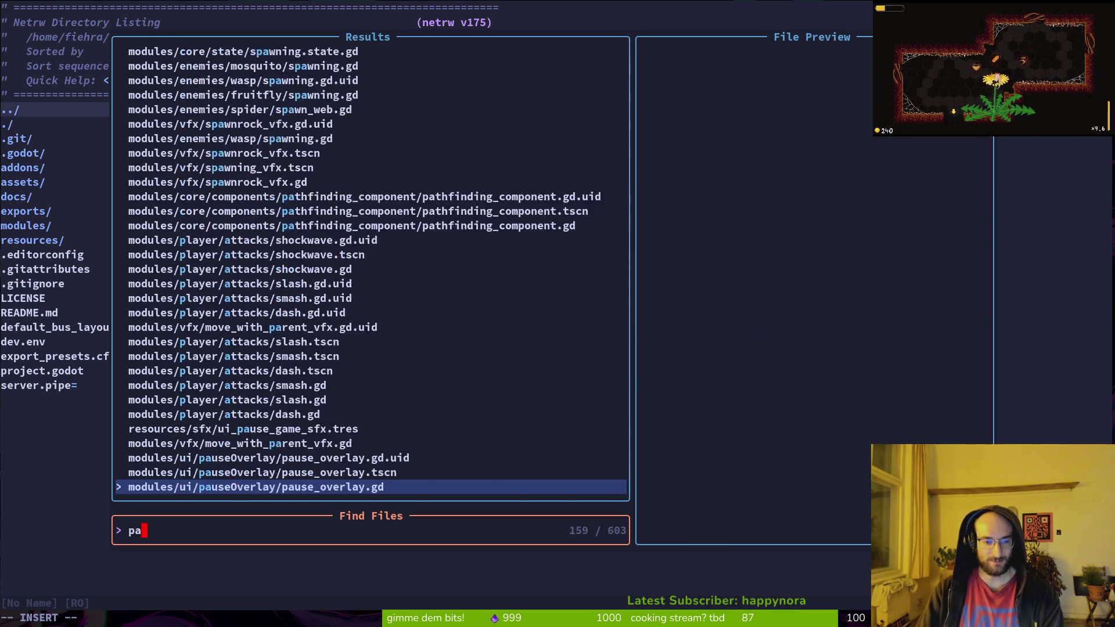
{"action": "key", "text": "BackSpace"}
{"action": "key", "text": "BackSpace"}
{"action": "type", "text": "fruit"}
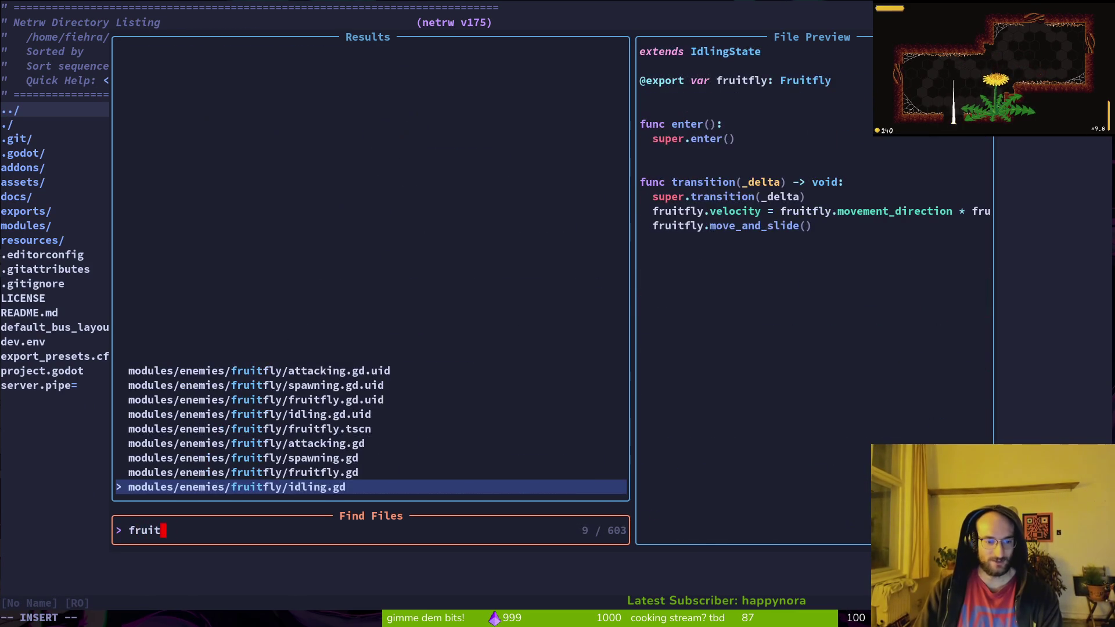
{"action": "key", "text": "Up"}
{"action": "key", "text": "Return"}
{"action": "key", "text": "minus"}
{"action": "key", "text": "j"}
{"action": "key", "text": "j"}
{"action": "key", "text": "j"}
{"action": "key", "text": "j"}
{"action": "key", "text": "j"}
Step: Open the wasp following.gd and the shared following.state.gd scripts via file search
{"action": "key", "text": "space"}
{"action": "key", "text": "f"}
{"action": "key", "text": "f"}
{"action": "type", "text": "foloiwn"}
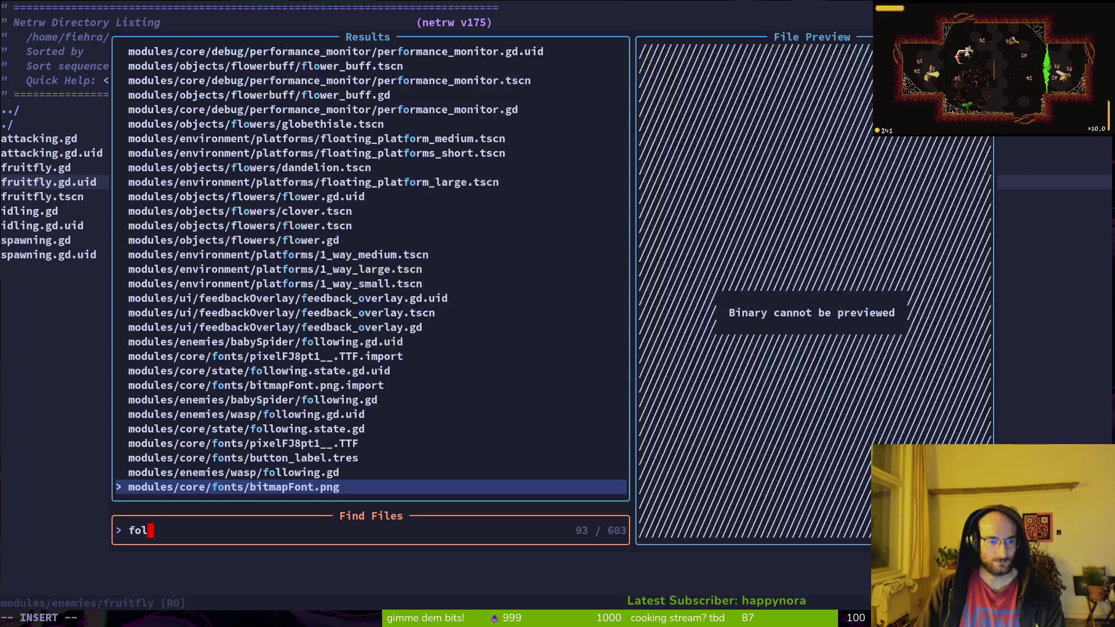
{"action": "key", "text": "BackSpace"}
{"action": "key", "text": "BackSpace"}
{"action": "key", "text": "Return"}
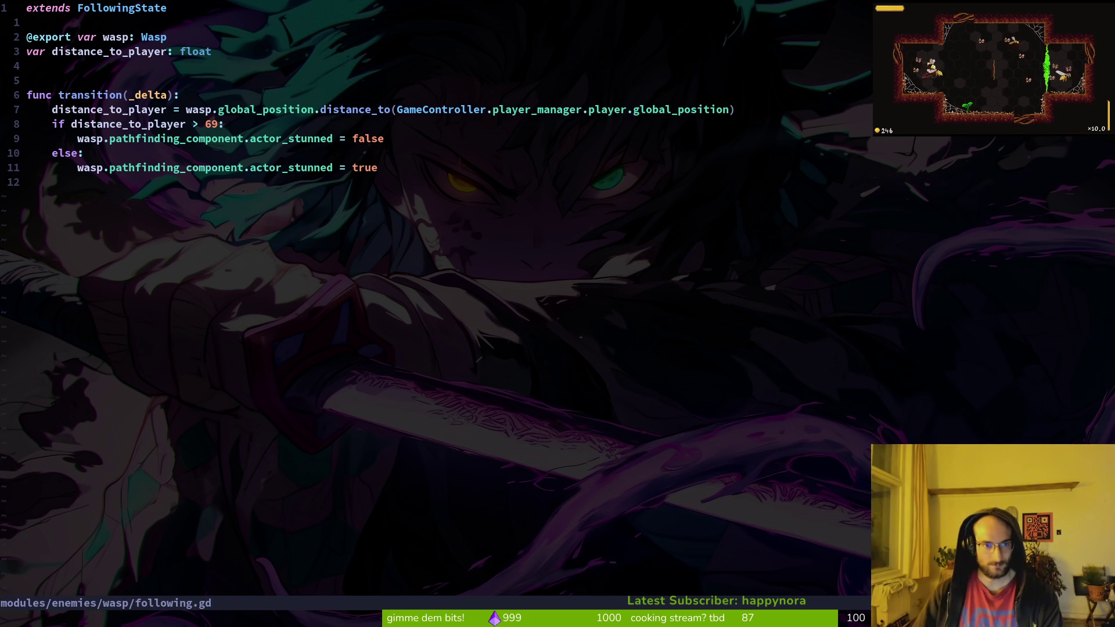
{"action": "key", "text": "space"}
{"action": "key", "text": "f"}
{"action": "key", "text": "f"}
{"action": "type", "text": "flostate"}
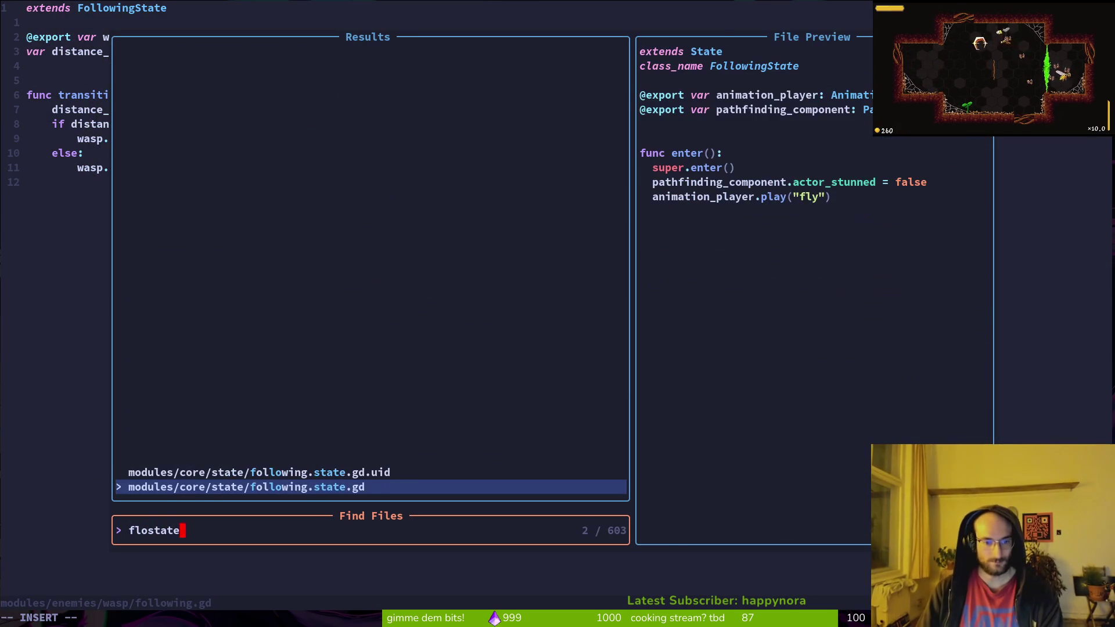
{"action": "key", "text": "Return"}
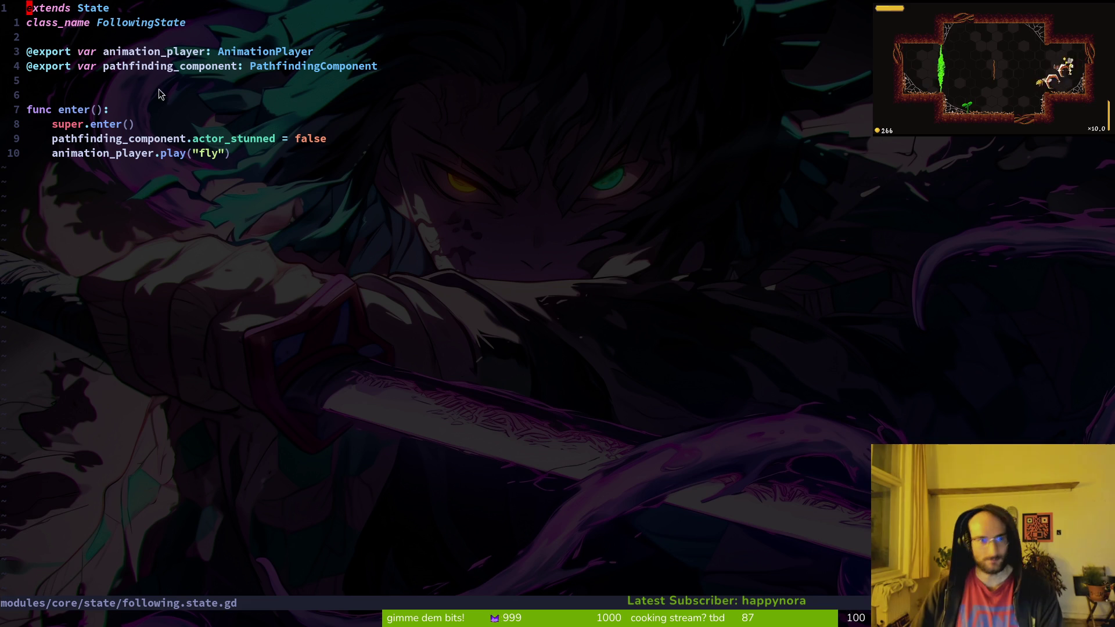
Step: Glance at Godot, then reopen fruitfly.gd with Telescope Find Files
{"action": "key", "text": "alt+Tab"}
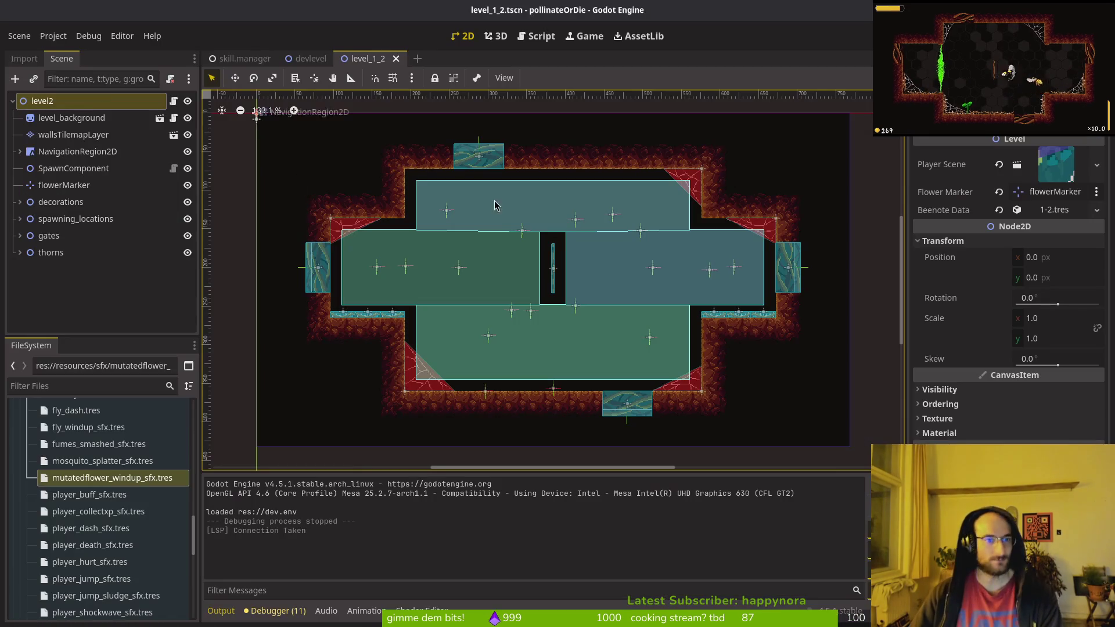
{"action": "key", "text": "alt+Tab"}
{"action": "key", "text": "space"}
{"action": "key", "text": "f"}
{"action": "key", "text": "f"}
{"action": "type", "text": "fruifly"}
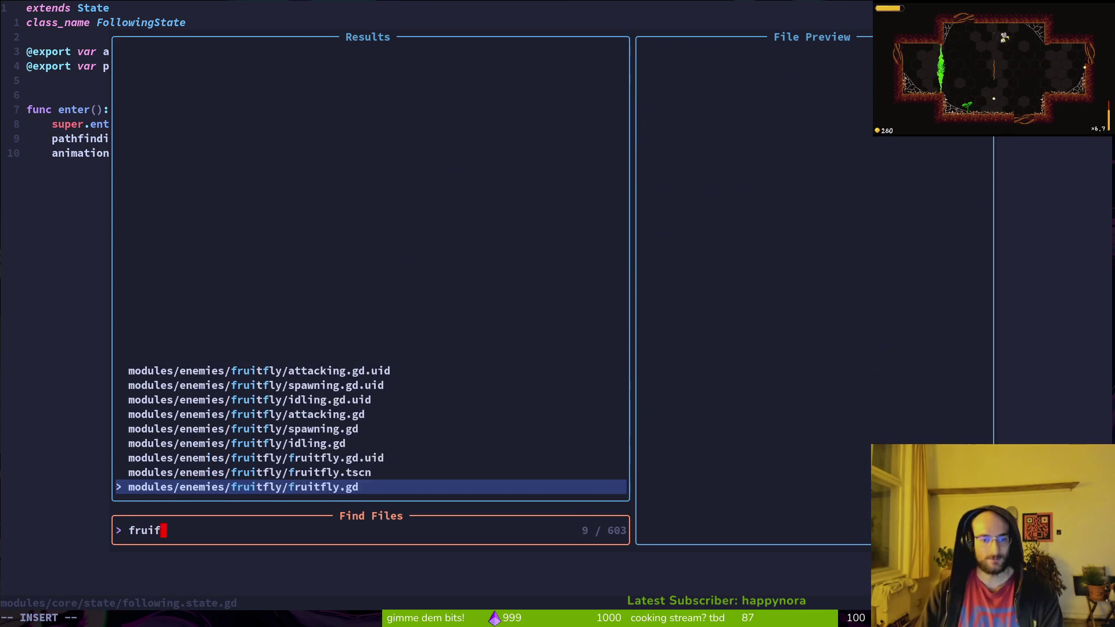
{"action": "key", "text": "Return"}
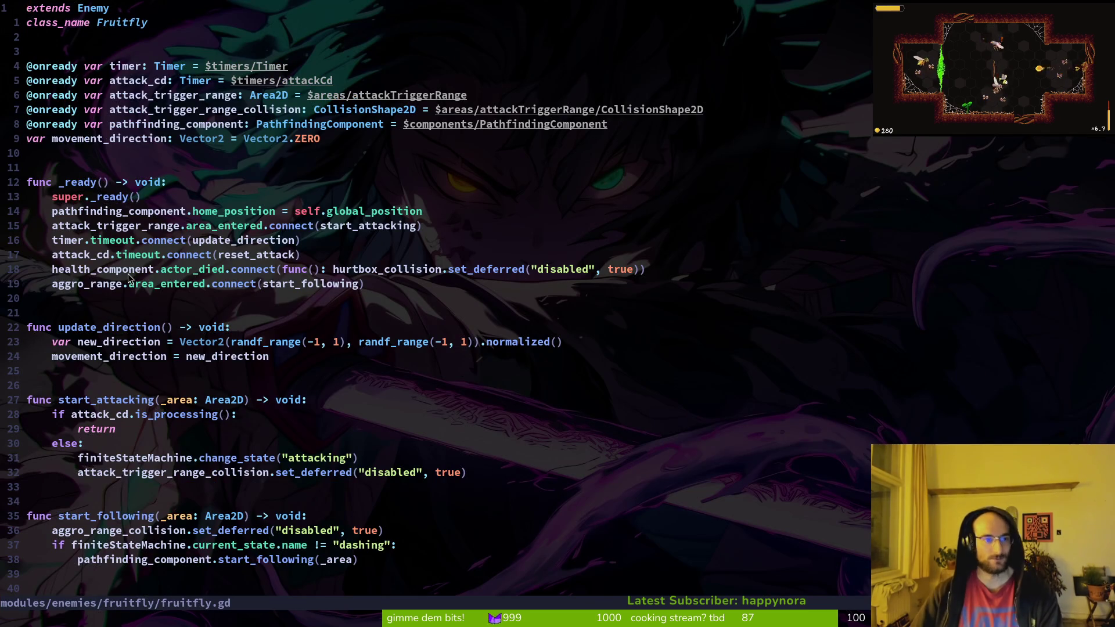
Step: Add print_debug(_area.name) at the top of start_following and save fruitfly.gd
{"action": "scroll", "coordinate": [293, 289], "scroll_direction": "down", "scroll_amount": 2}
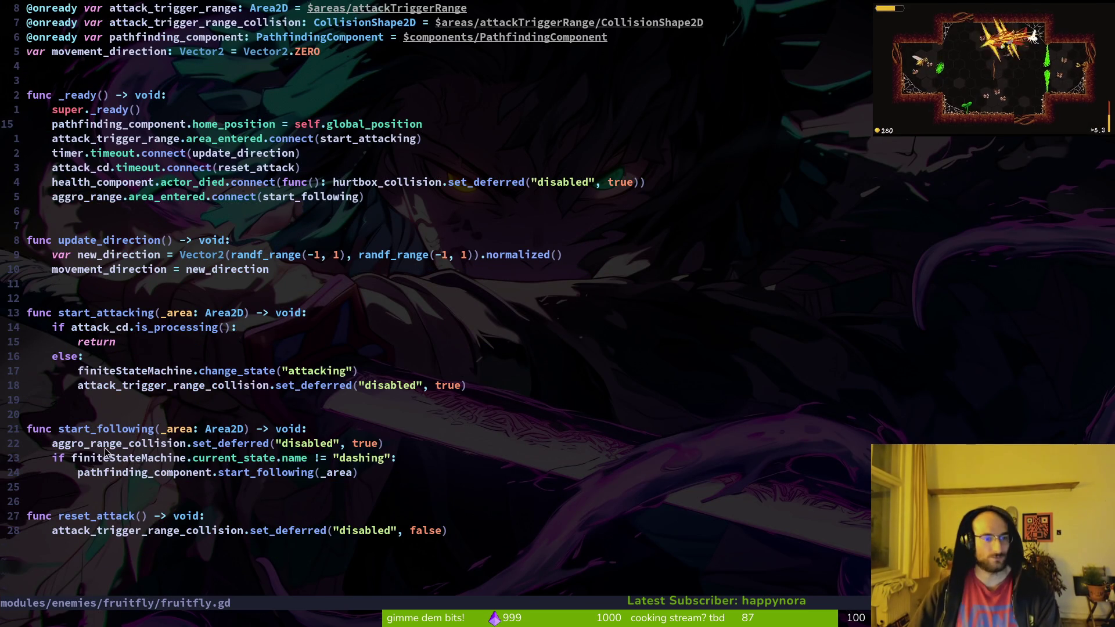
{"action": "left_click", "coordinate": [138, 430]}
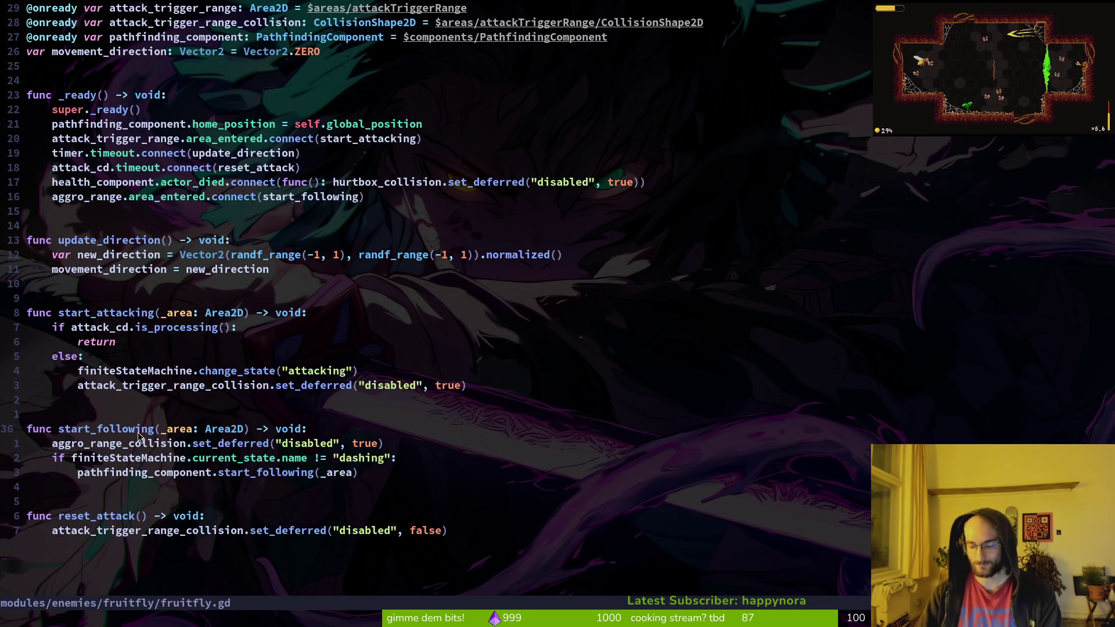
{"action": "type", "text": "oprint_debug(_area.name)"}
{"action": "key", "text": "Escape"}
{"action": "type", "text": ":w"}
{"action": "key", "text": "Return"}
{"action": "key", "text": "alt+Tab"}
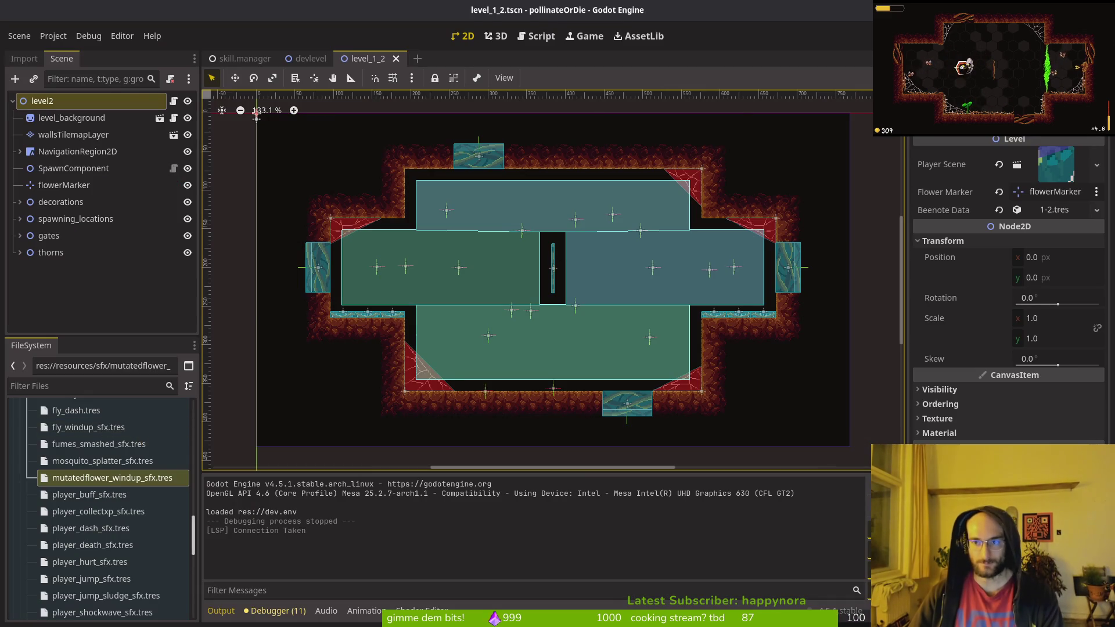
Step: Debug-run the game, start a new game, go to the dev nest room, then stop
{"action": "key", "text": "F5"}
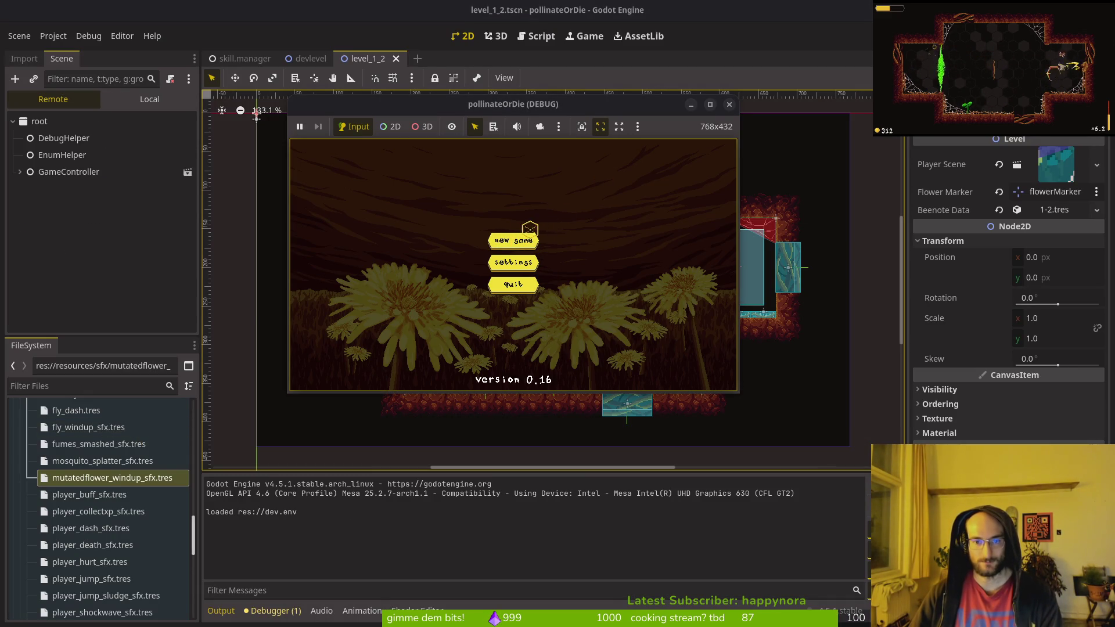
{"action": "left_click", "coordinate": [513, 239]}
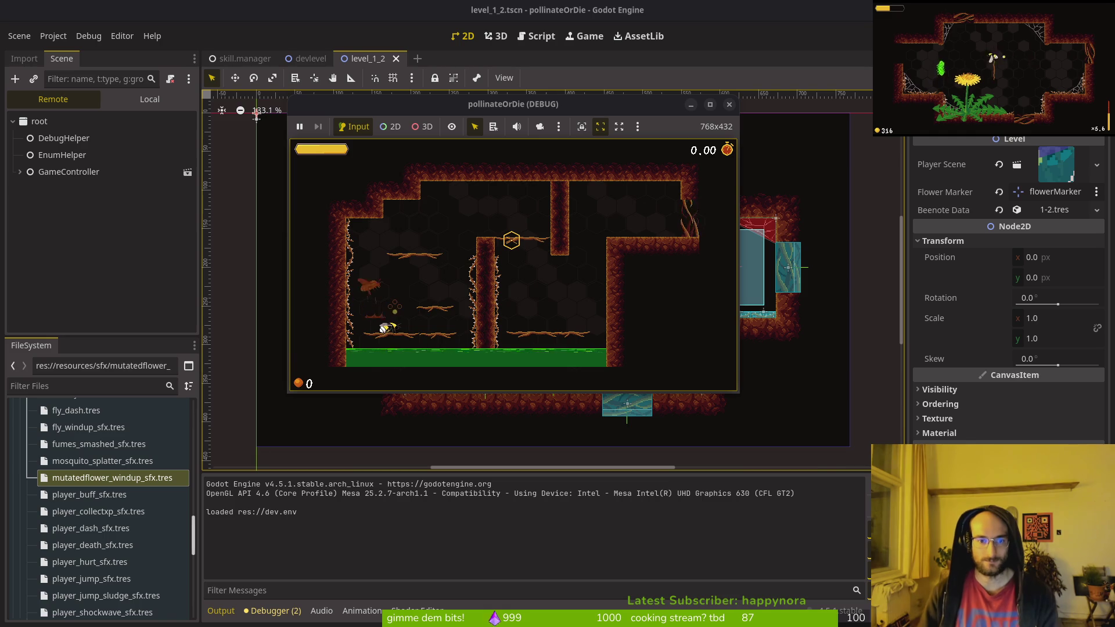
{"action": "key", "text": "Escape"}
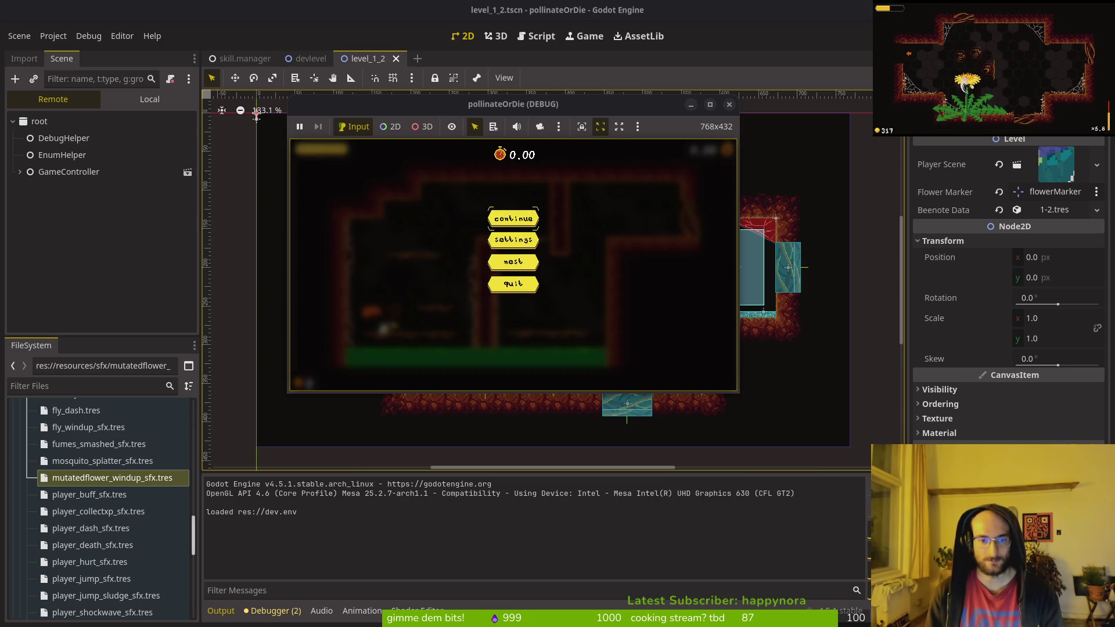
{"action": "left_click", "coordinate": [513, 261]}
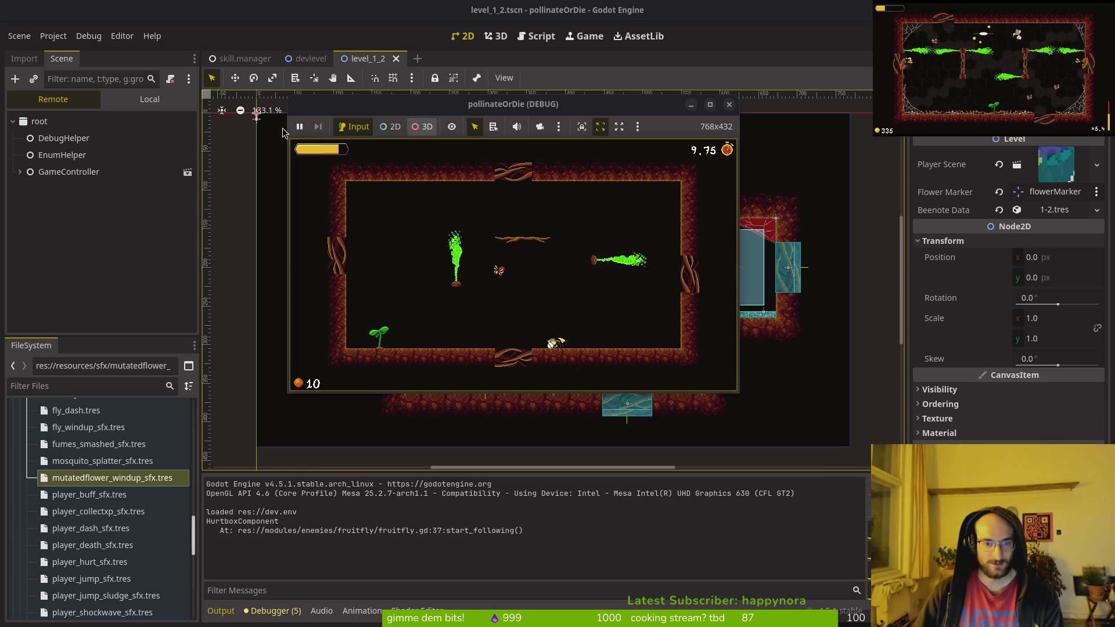
{"action": "left_click", "coordinate": [729, 105]}
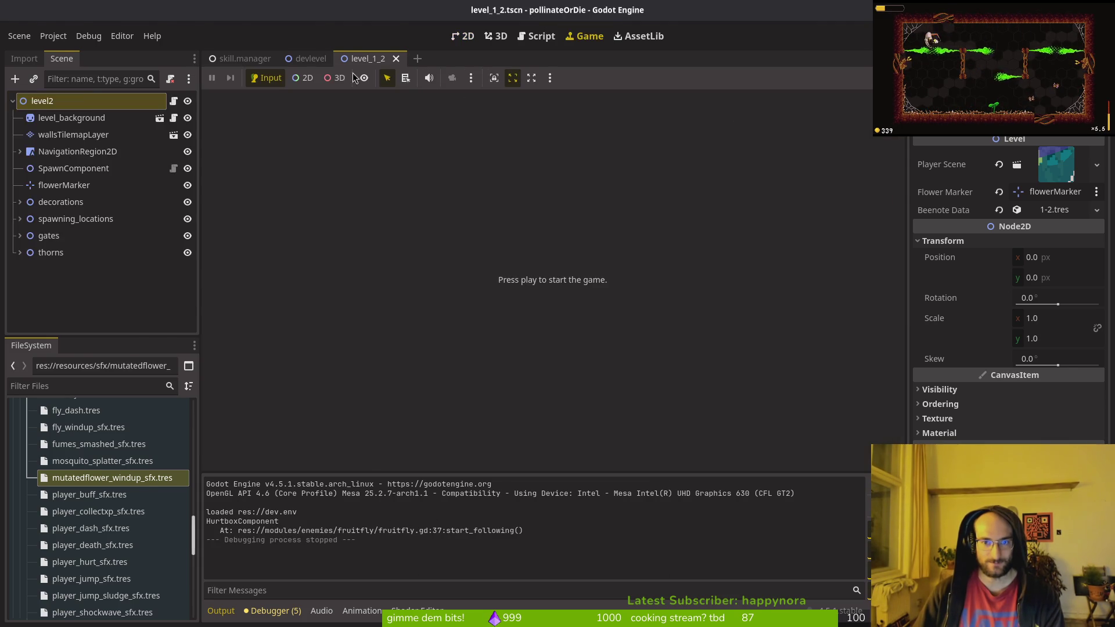
Step: Open the Audio bottom panel and collapse it again
{"action": "key", "text": "alt+Tab"}
{"action": "key", "text": "alt+Tab"}
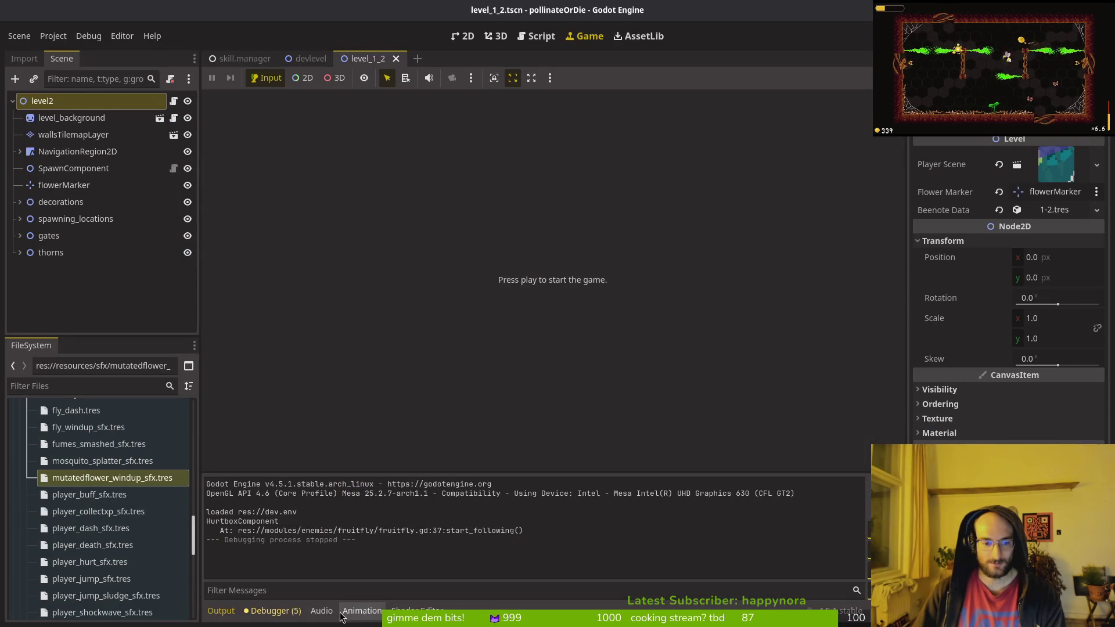
{"action": "left_click", "coordinate": [321, 610]}
{"action": "left_click", "coordinate": [321, 610]}
{"action": "key", "text": "alt+Tab"}
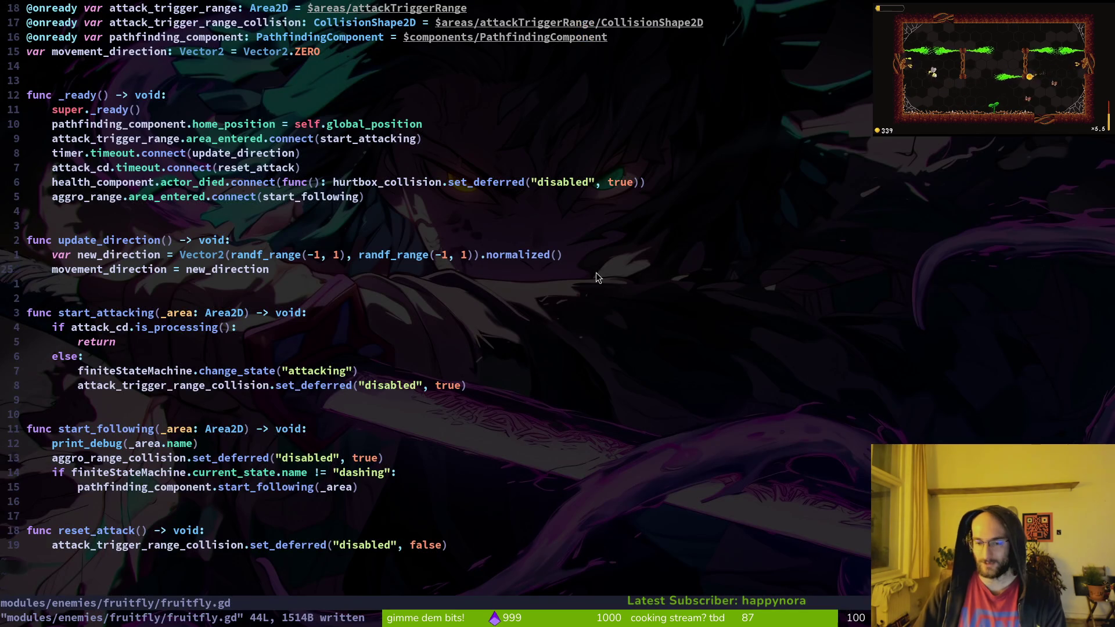
Step: Open save_data.gd with a Telescope search for 'save'
{"action": "left_click", "coordinate": [593, 272]}
{"action": "key", "text": "space"}
{"action": "key", "text": "f"}
{"action": "key", "text": "f"}
{"action": "type", "text": "save"}
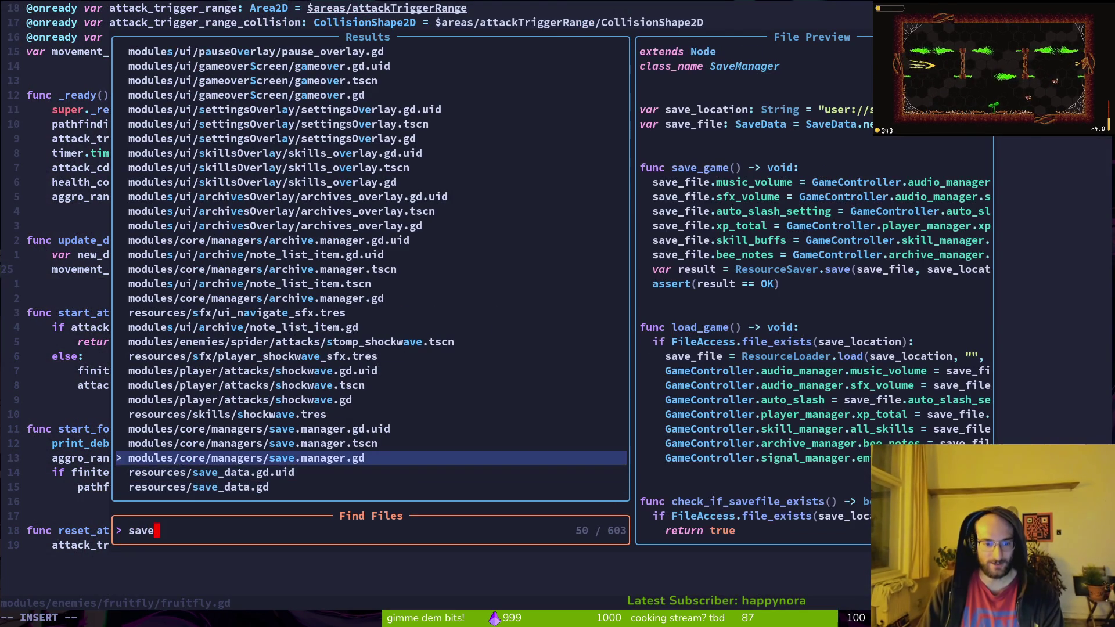
{"action": "key", "text": "Down"}
{"action": "key", "text": "Down"}
{"action": "key", "text": "Return"}
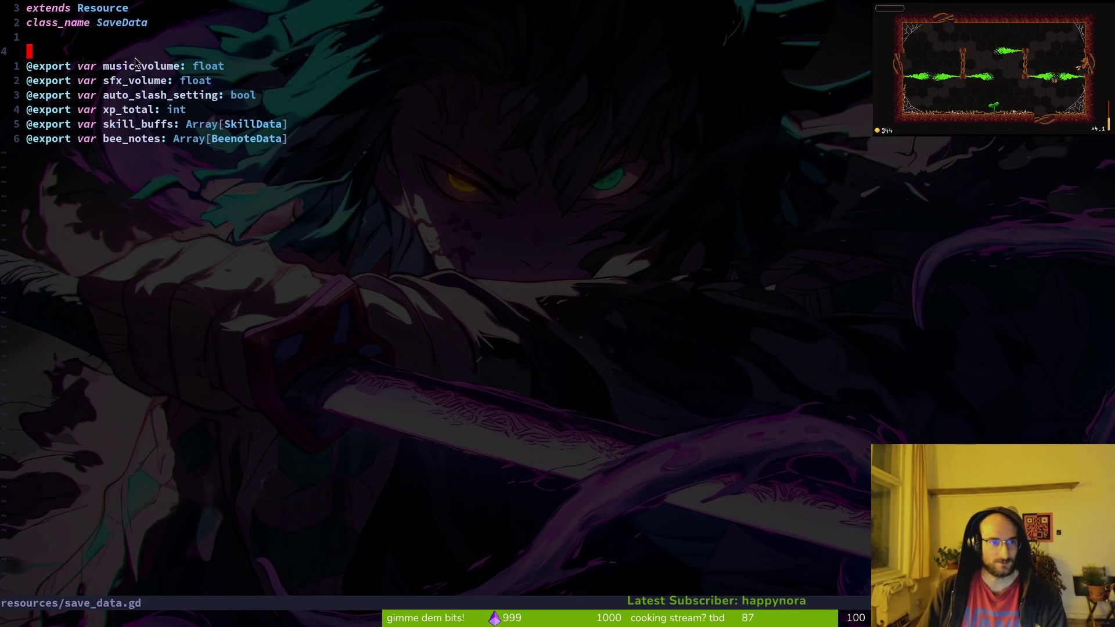
Step: Open save.manager.gd to review how load_game applies the saved volumes
{"action": "key", "text": "space"}
{"action": "key", "text": "f"}
{"action": "key", "text": "f"}
{"action": "type", "text": "savemana"}
{"action": "key", "text": "Return"}
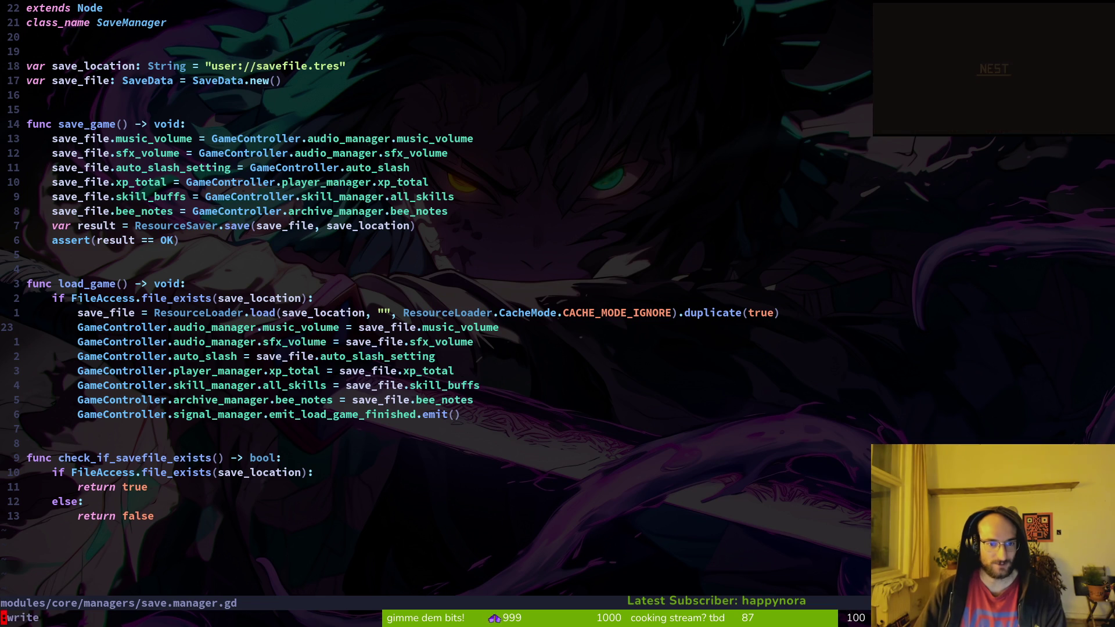
{"action": "key", "text": "alt+Tab"}
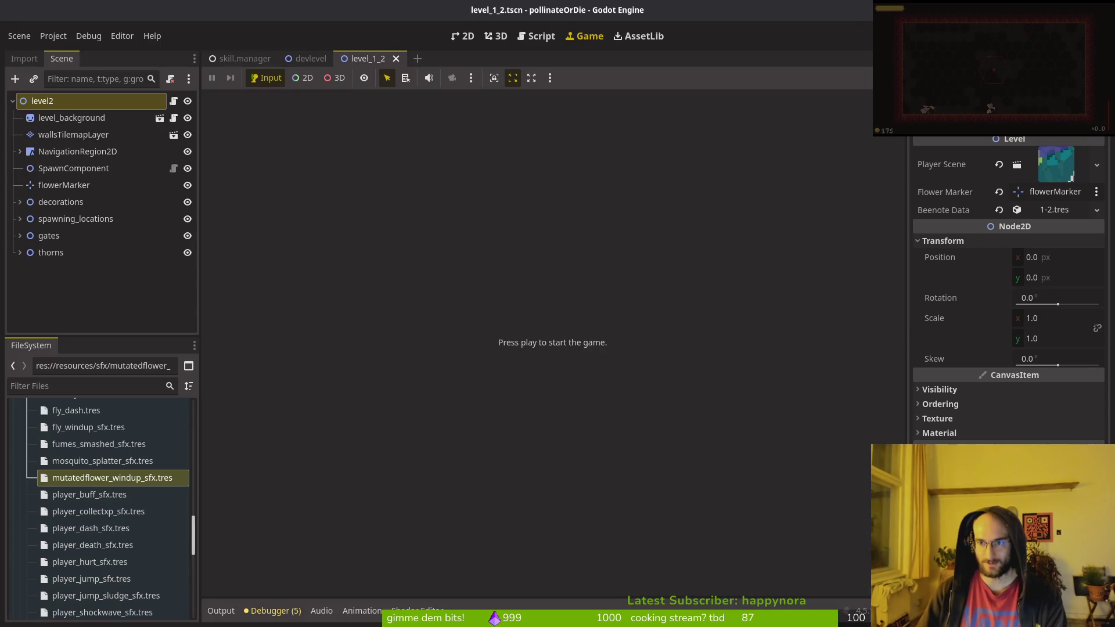
Step: Test-run the game: start a new game, visit Settings, quit, then stop the run
{"action": "key", "text": "F5"}
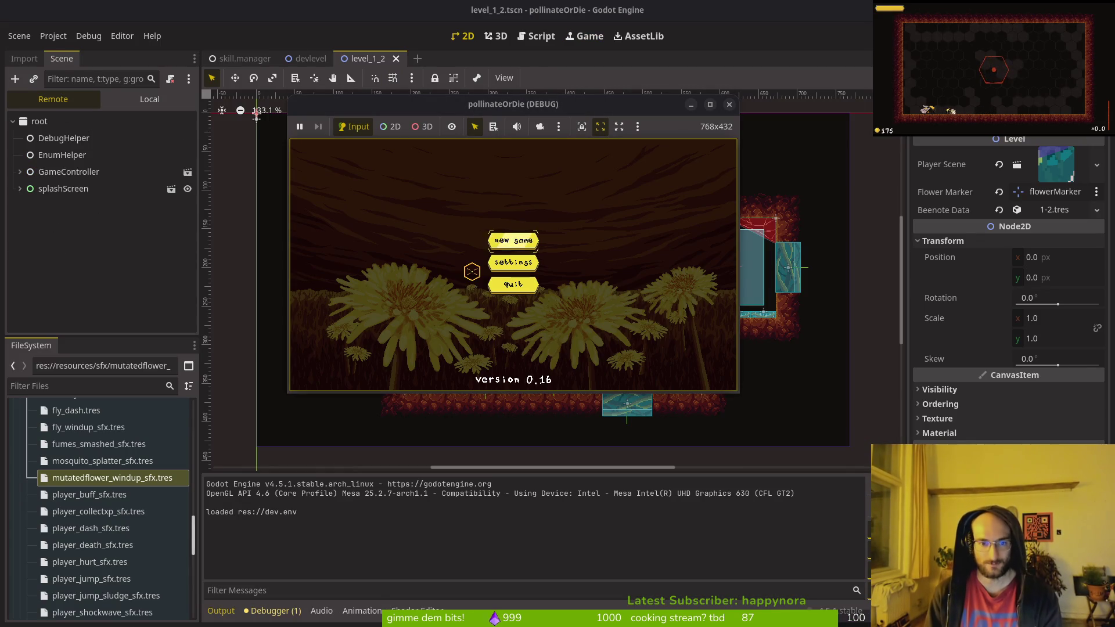
{"action": "key", "text": "Return"}
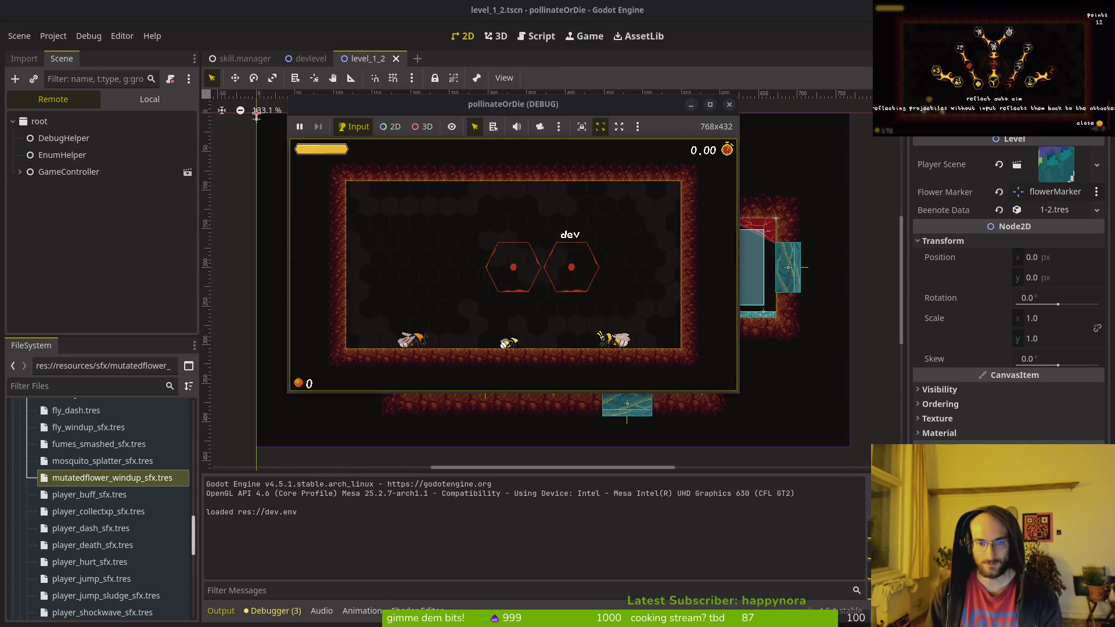
{"action": "key", "text": "Escape"}
{"action": "key", "text": "Down"}
{"action": "key", "text": "Return"}
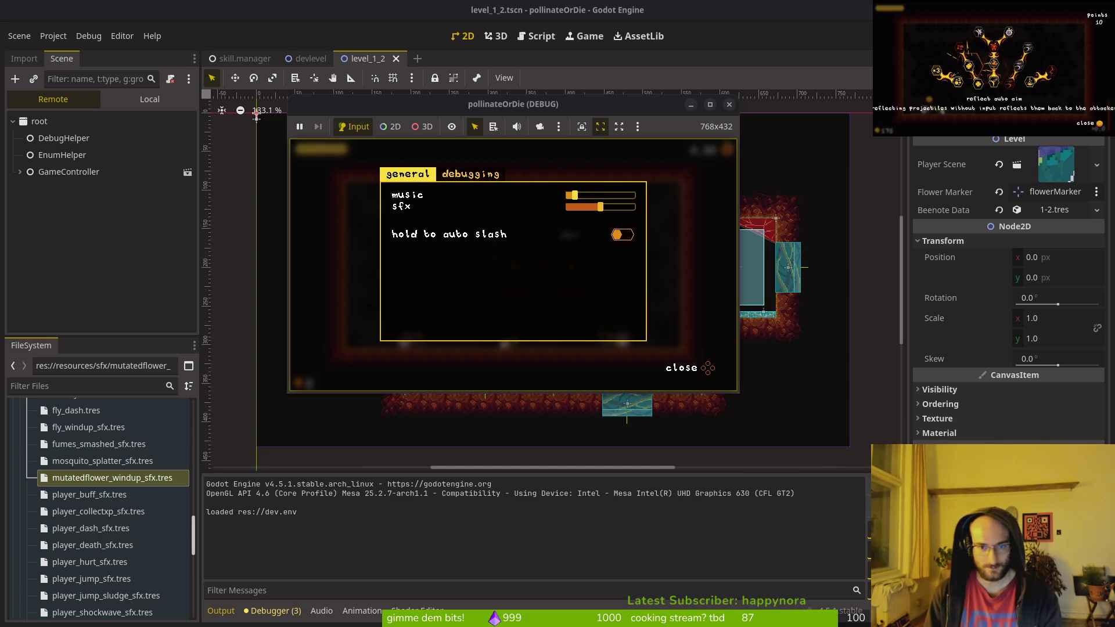
{"action": "key", "text": "Escape"}
{"action": "key", "text": "Return"}
{"action": "key", "text": "Return"}
{"action": "key", "text": "Return"}
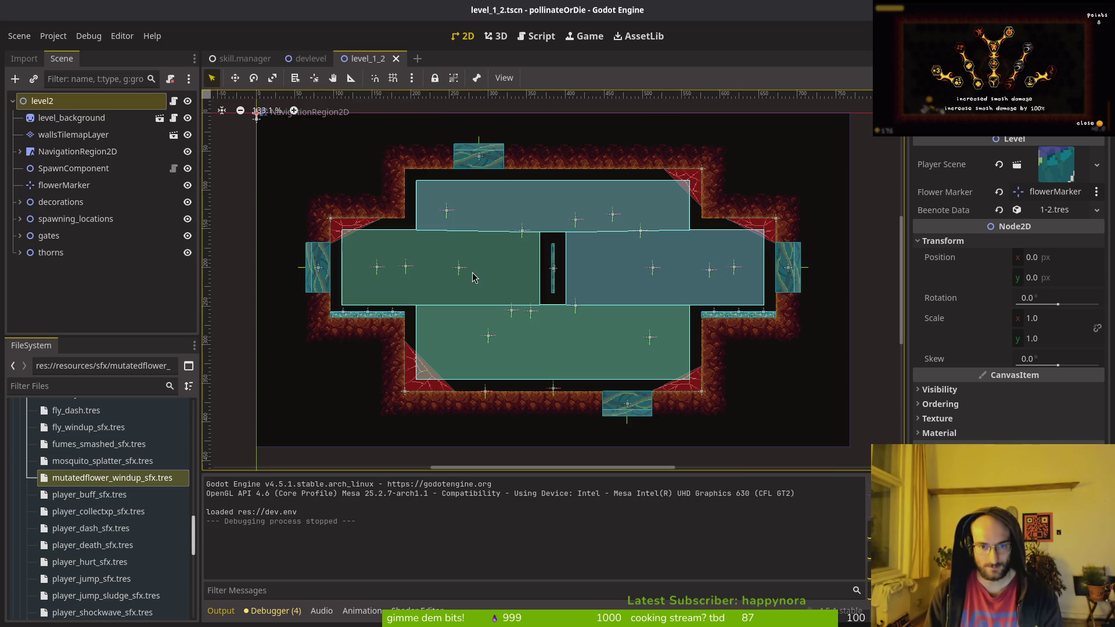
{"action": "key", "text": "F5"}
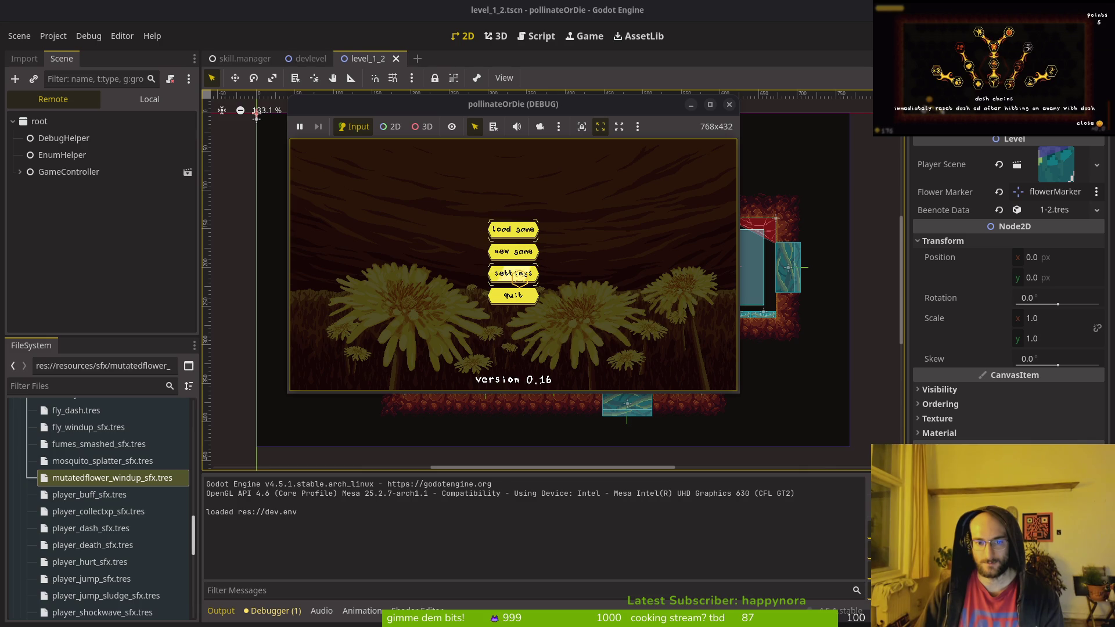
{"action": "left_click", "coordinate": [519, 278]}
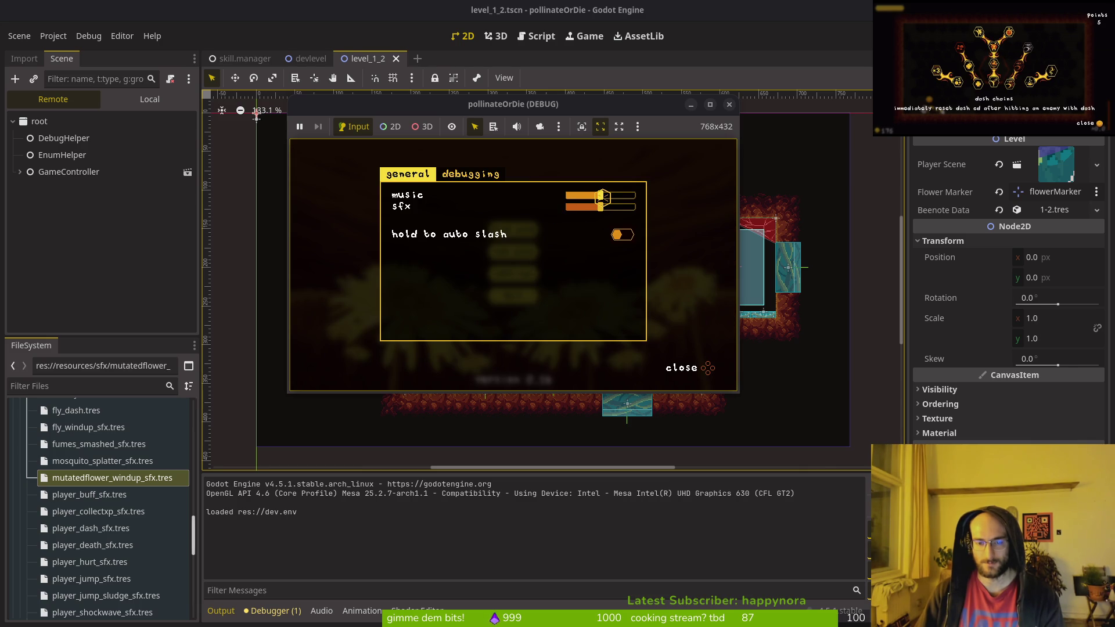
{"action": "left_click", "coordinate": [729, 104]}
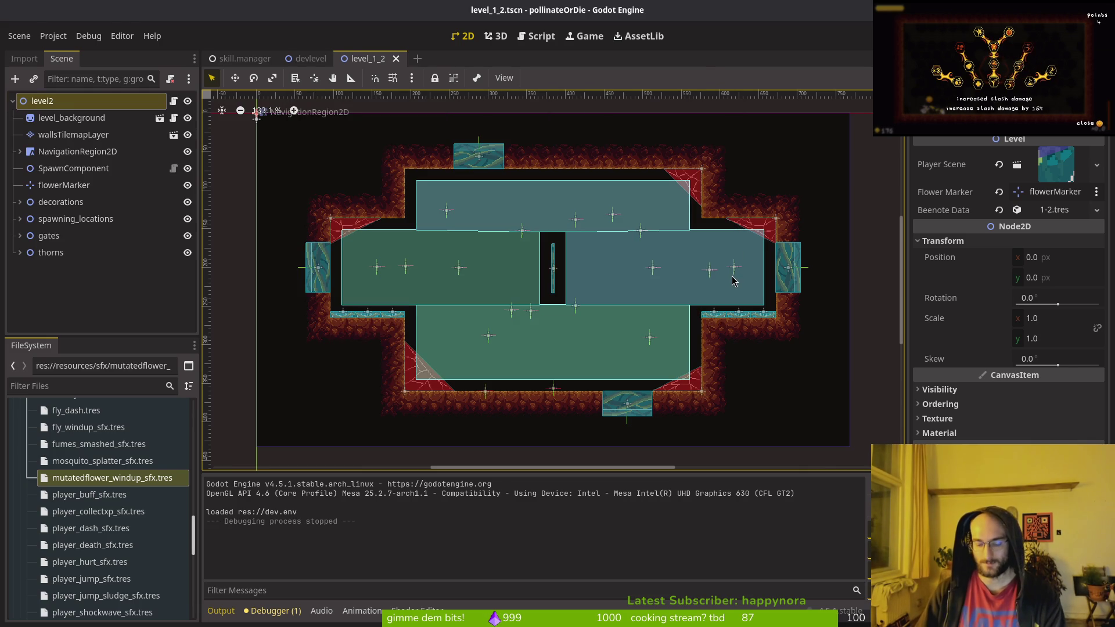
Step: Rerun the game, load the save, and check the volume sliders in Settings
{"action": "key", "text": "F5"}
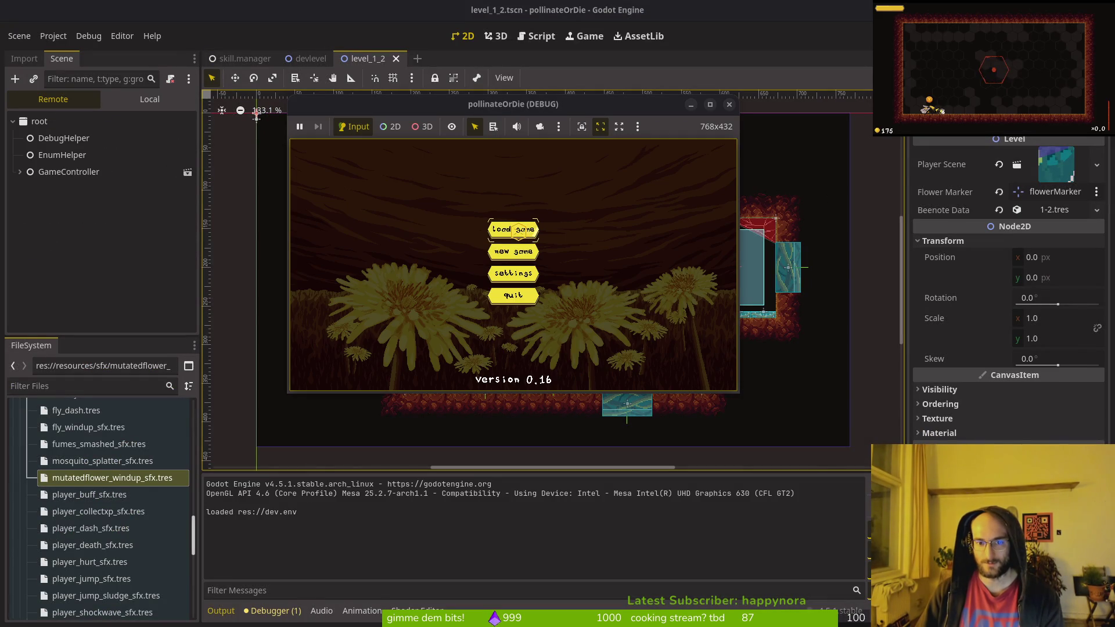
{"action": "left_click", "coordinate": [524, 229]}
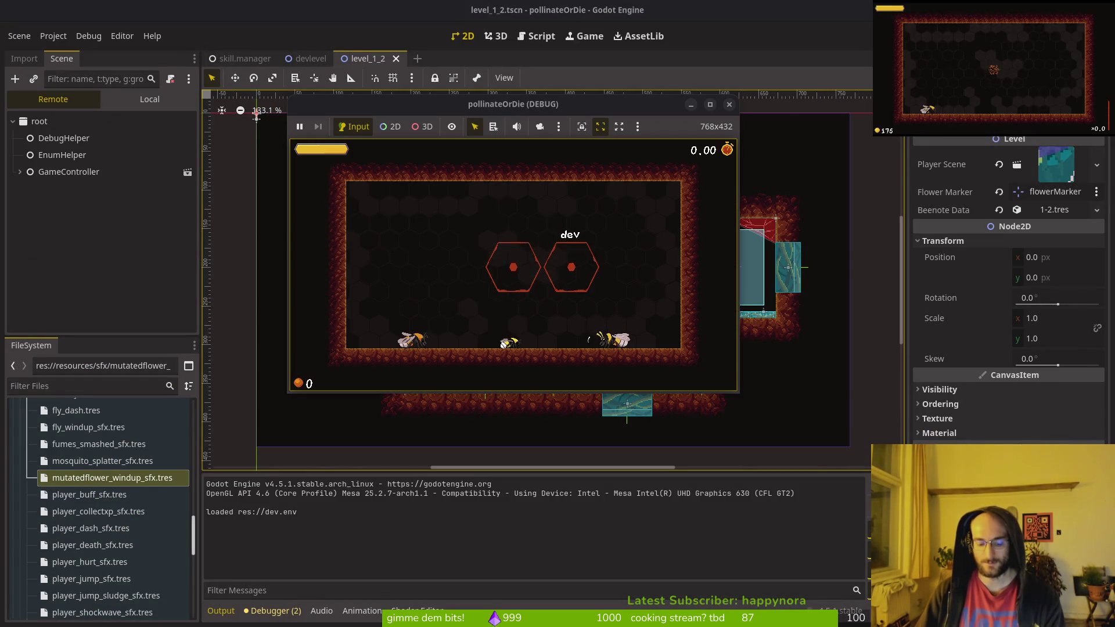
{"action": "key", "text": "Escape"}
{"action": "left_click", "coordinate": [521, 250]}
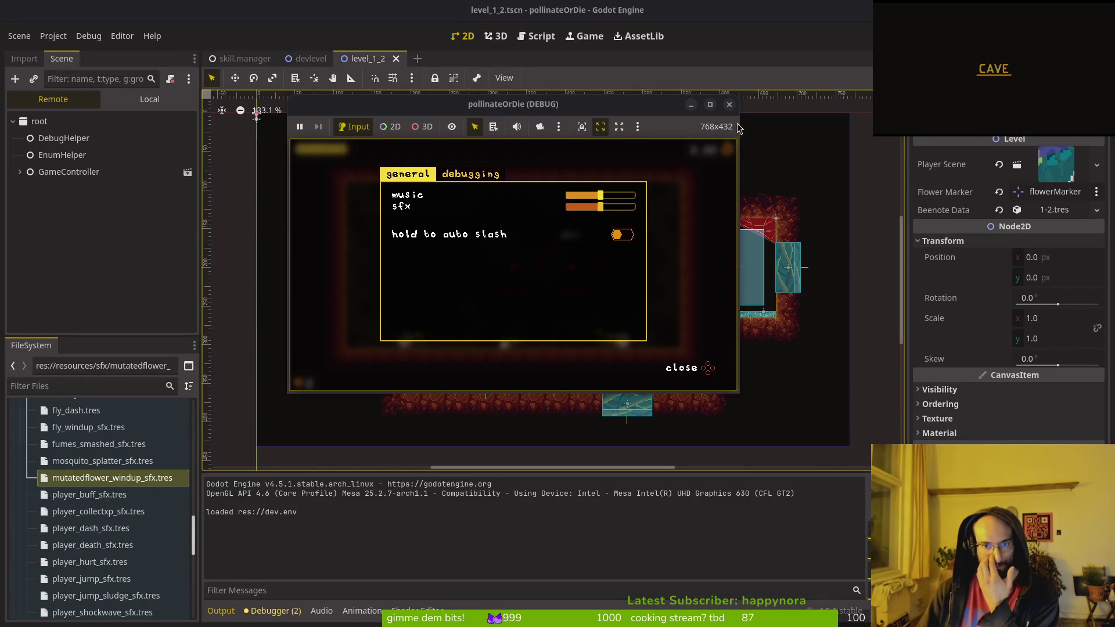
{"action": "left_click", "coordinate": [729, 104]}
{"action": "key", "text": "alt+Tab"}
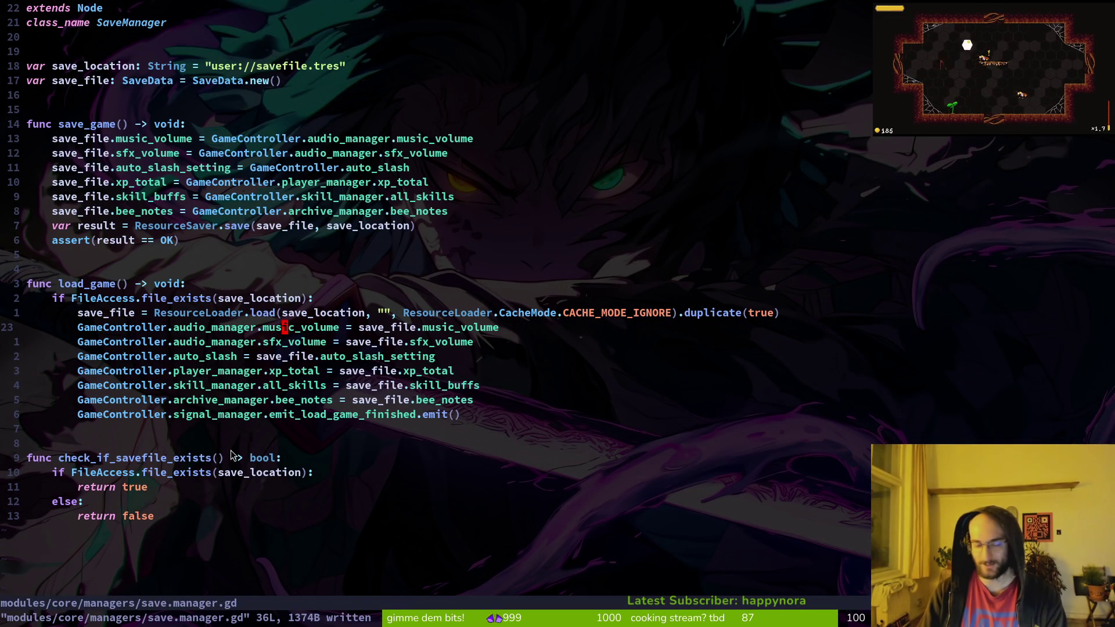
{"action": "key", "text": "ctrl+p"}
{"action": "type", "text": "audio"}
{"action": "key", "text": "Return"}
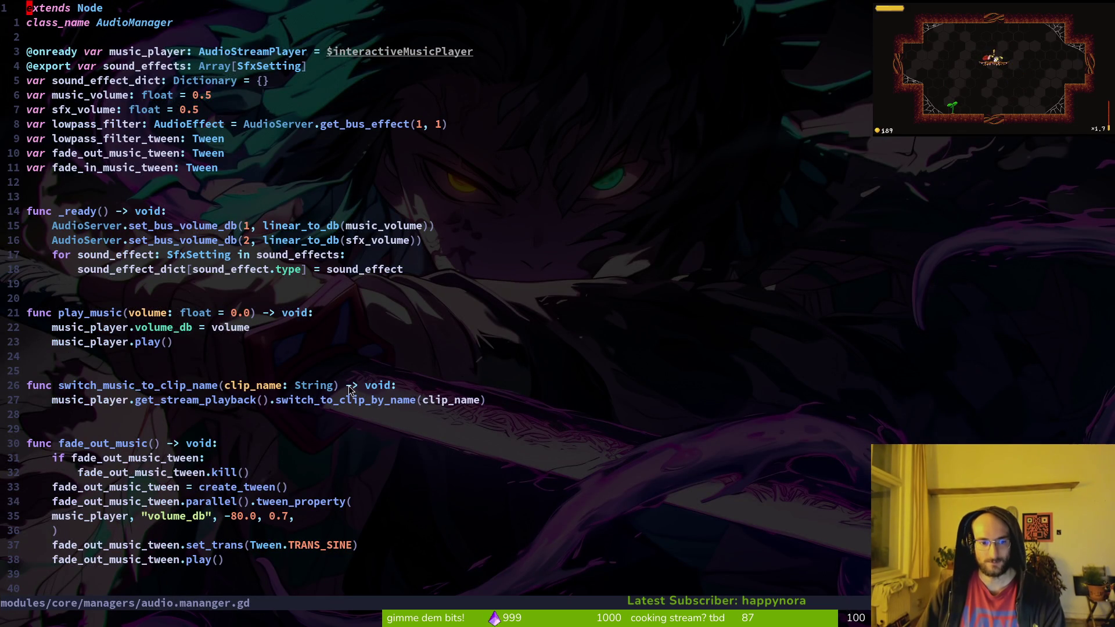
{"action": "scroll", "coordinate": [349, 387], "scroll_direction": "down", "scroll_amount": 2}
{"action": "key", "text": "ctrl+o"}
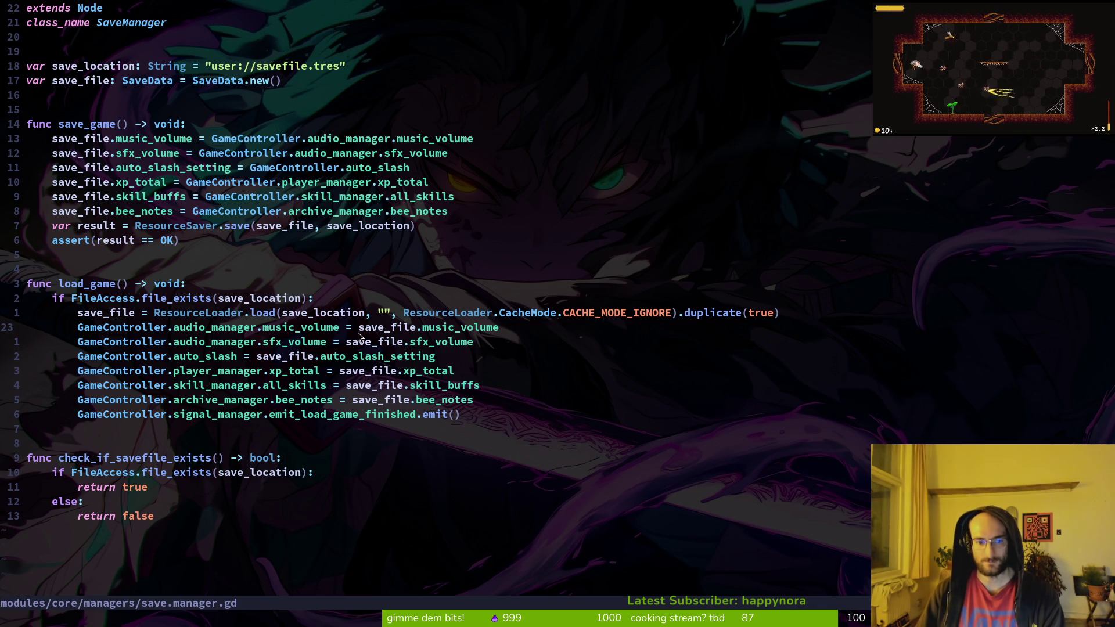
{"action": "key", "text": "alt+Tab"}
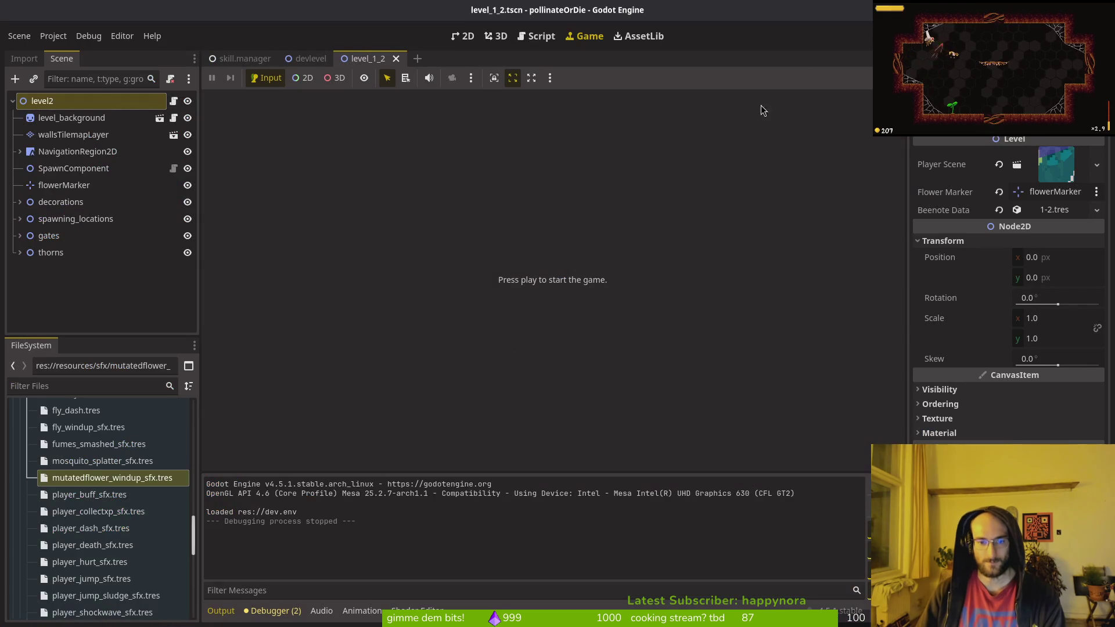
Step: Run the game, check Settings, load the save, then quit to the main menu and exit
{"action": "key", "text": "F5"}
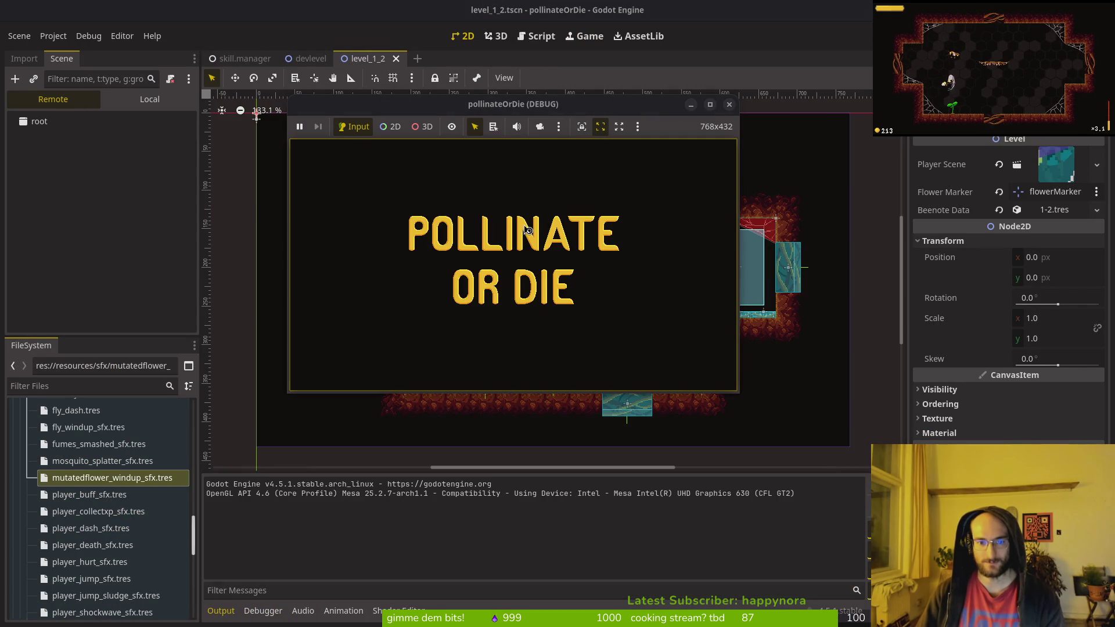
{"action": "key", "text": "Down"}
{"action": "key", "text": "Down"}
{"action": "key", "text": "Return"}
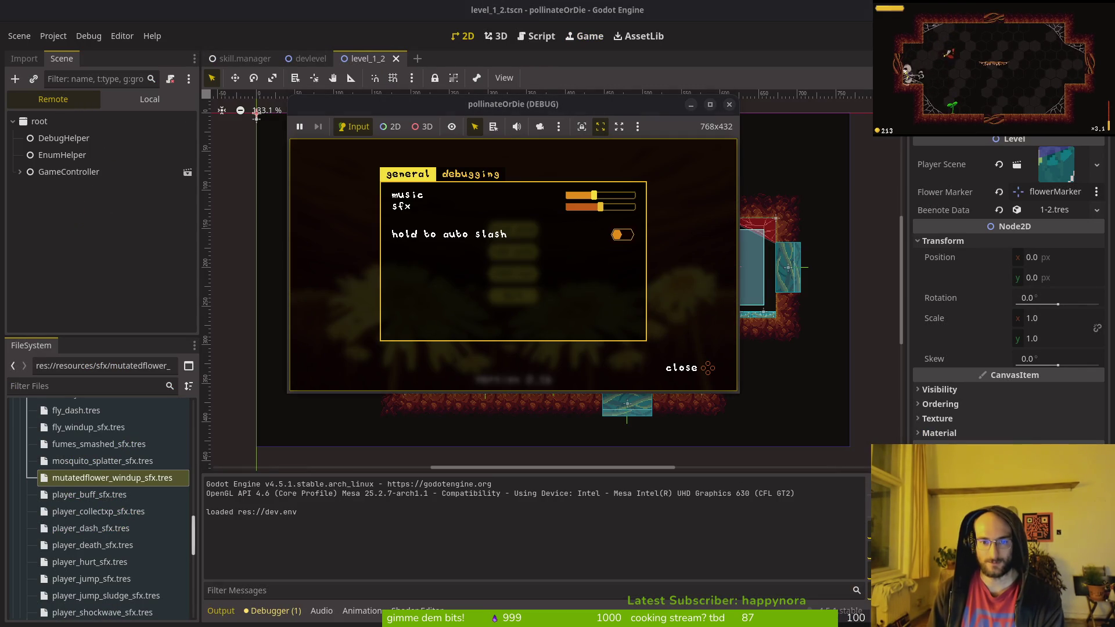
{"action": "key", "text": "Return"}
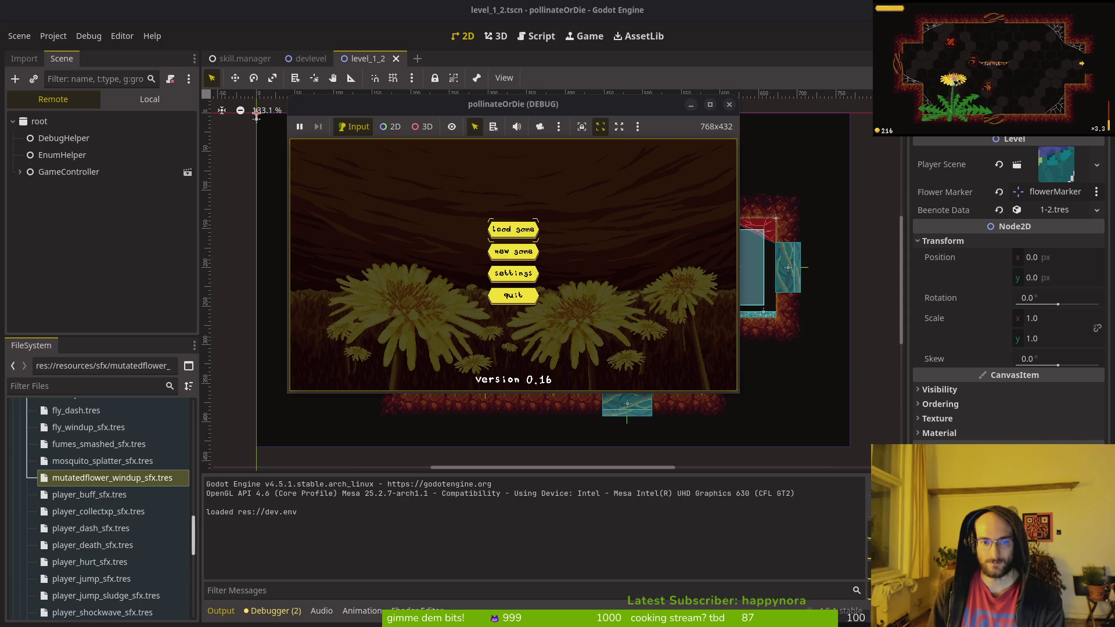
{"action": "key", "text": "Return"}
{"action": "key", "text": "Escape"}
{"action": "key", "text": "Return"}
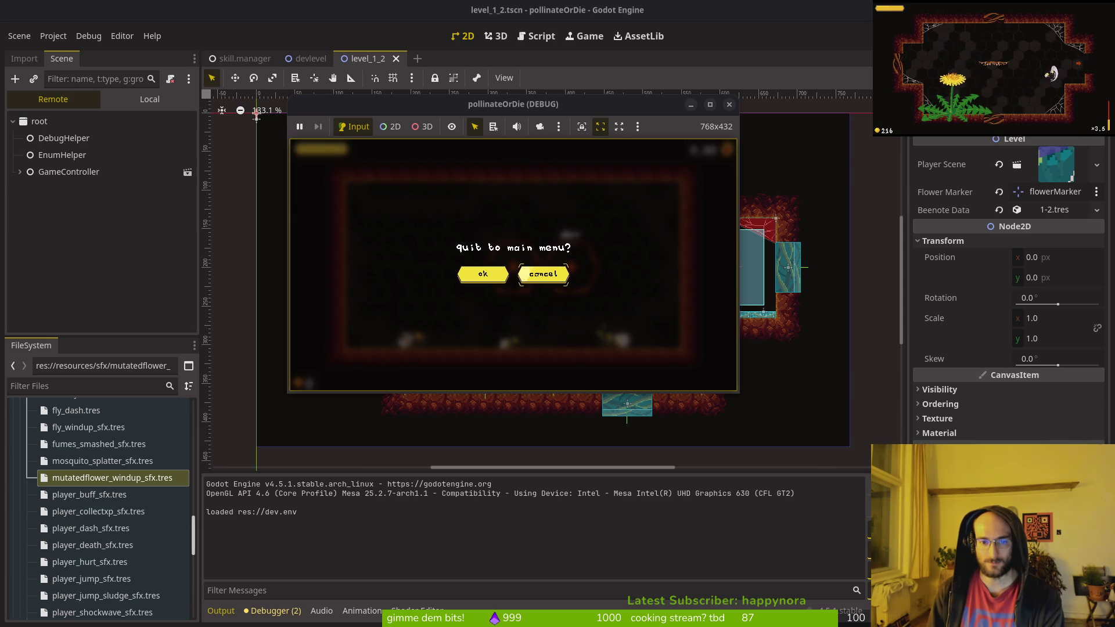
{"action": "key", "text": "Return"}
{"action": "key", "text": "Down"}
{"action": "key", "text": "Down"}
{"action": "key", "text": "Return"}
{"action": "key", "text": "Escape"}
{"action": "key", "text": "Return"}
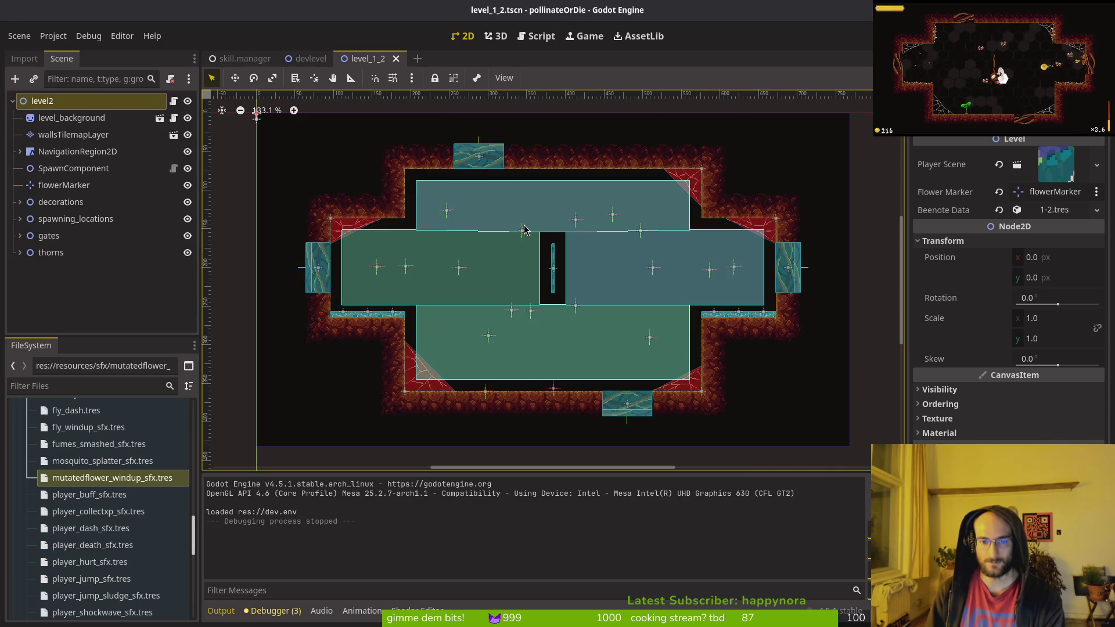
Step: Relaunch, load the save, check Settings, fly the bee into a level portal, then quit to menu
{"action": "key", "text": "F5"}
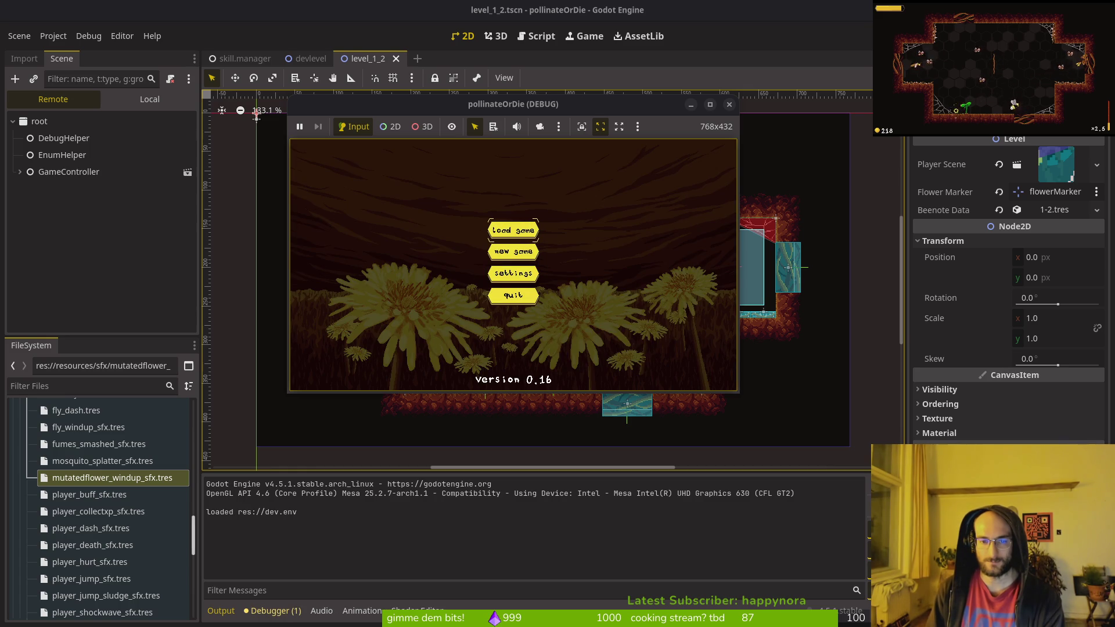
{"action": "key", "text": "Return"}
{"action": "key", "text": "Escape"}
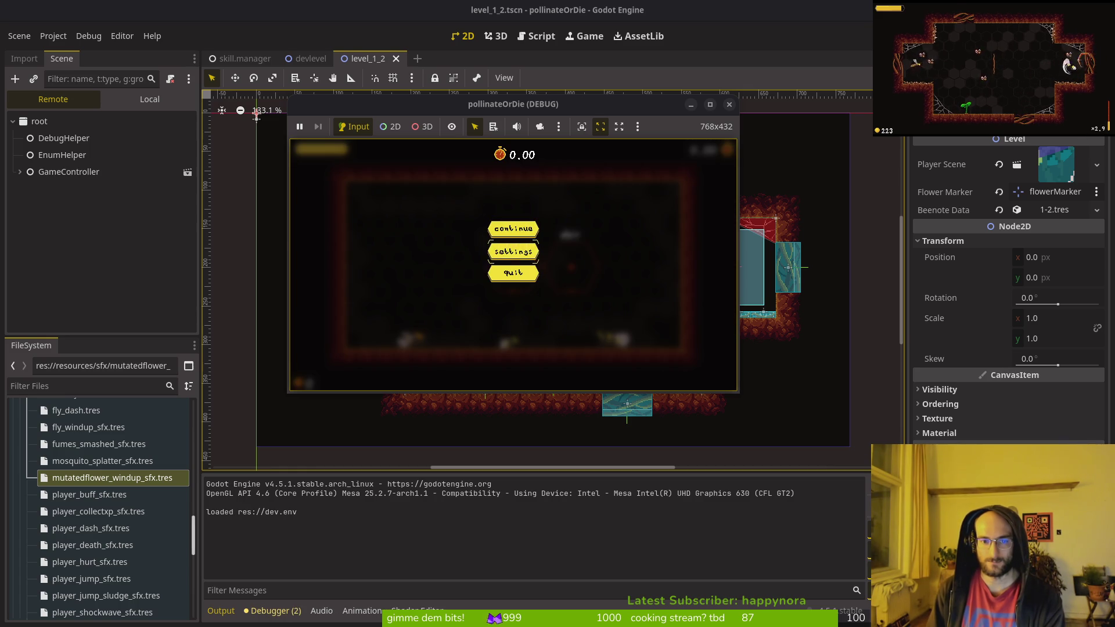
{"action": "key", "text": "Return"}
{"action": "key", "text": "Escape"}
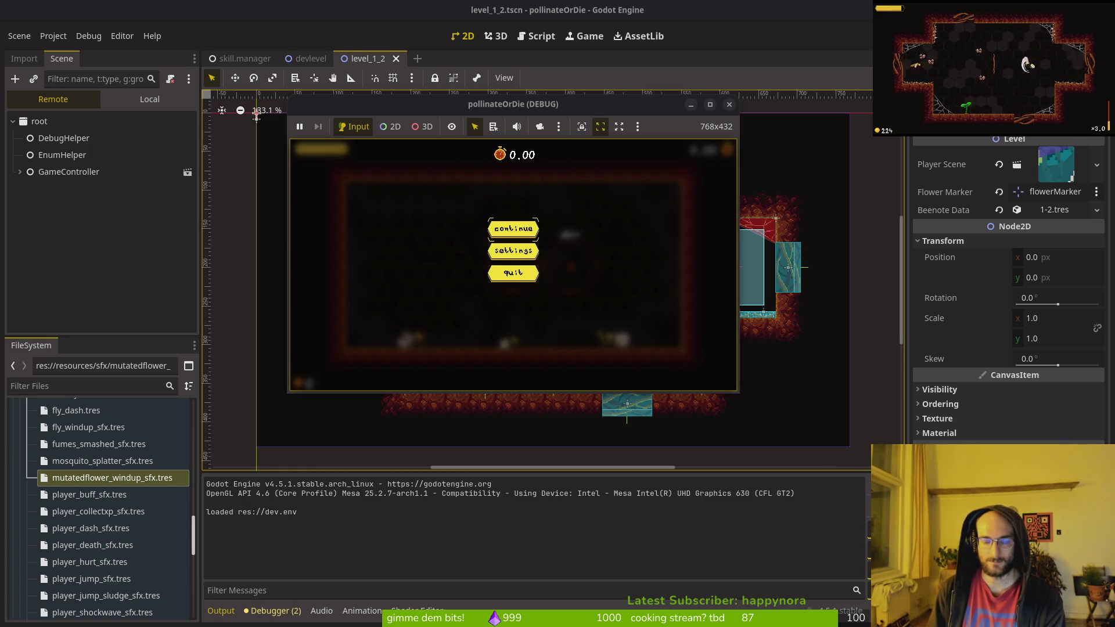
{"action": "key", "text": "Return"}
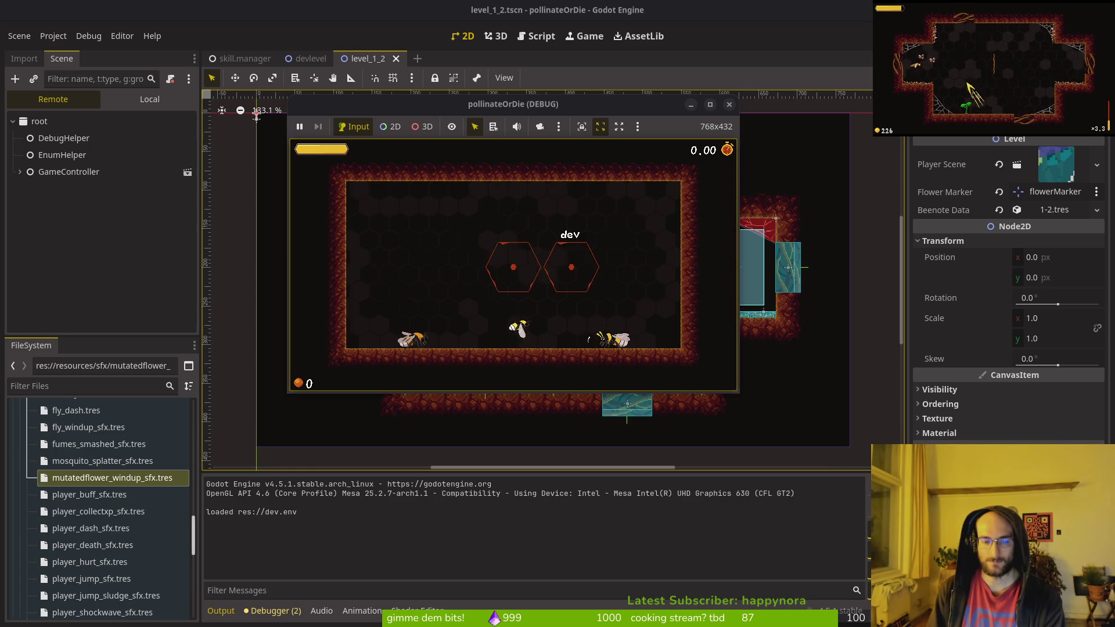
{"action": "key", "text": "Left"}
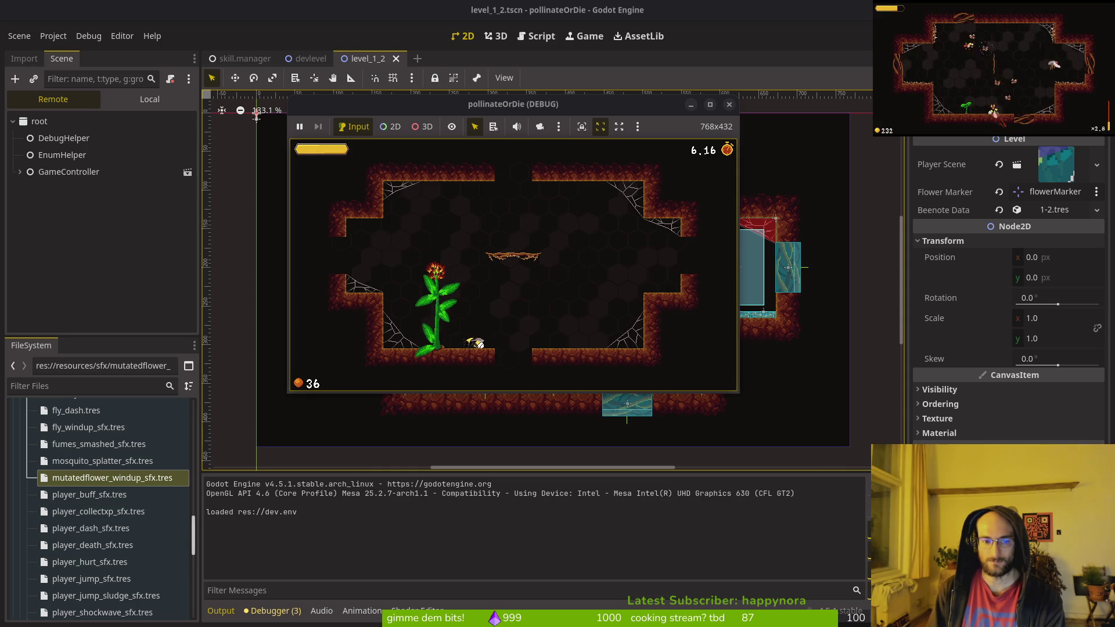
{"action": "key", "text": "space"}
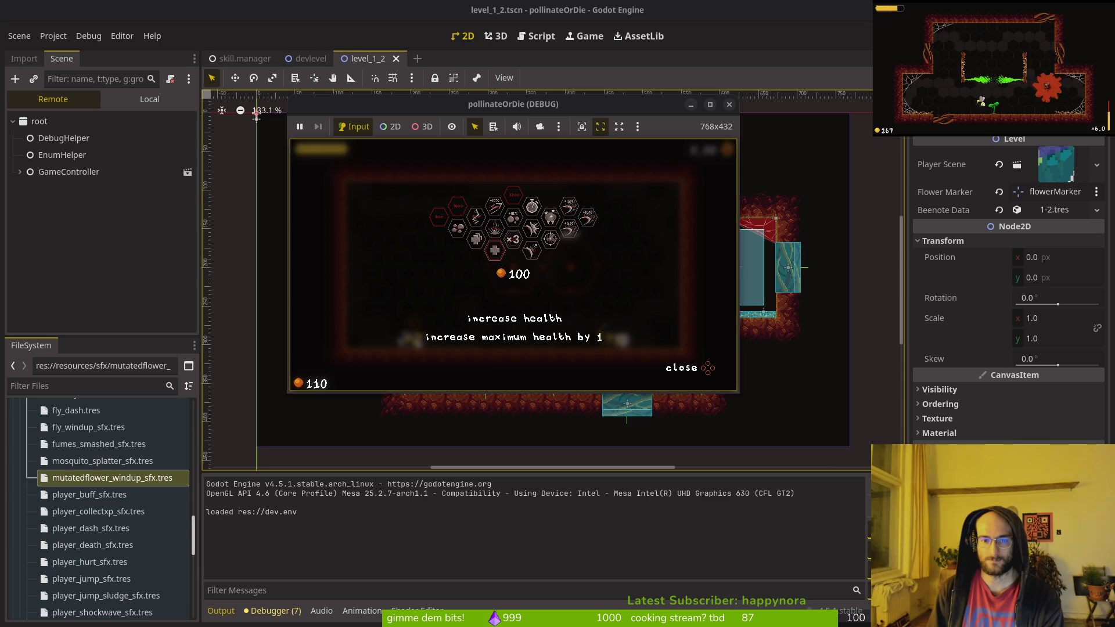
{"action": "key", "text": "Escape"}
{"action": "key", "text": "Escape"}
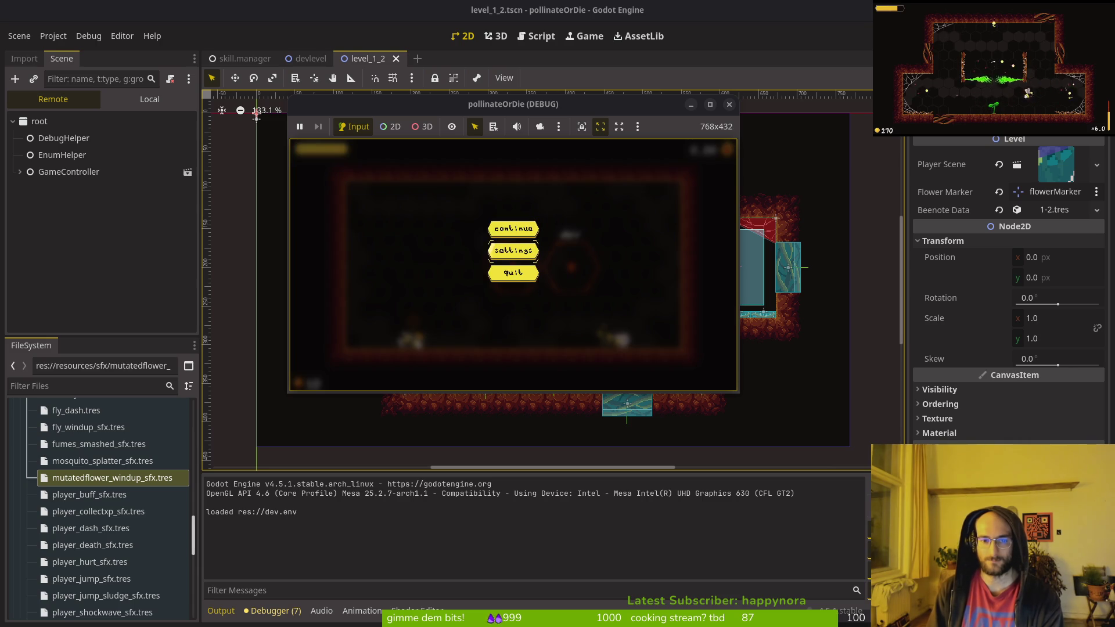
{"action": "key", "text": "Return"}
{"action": "key", "text": "Return"}
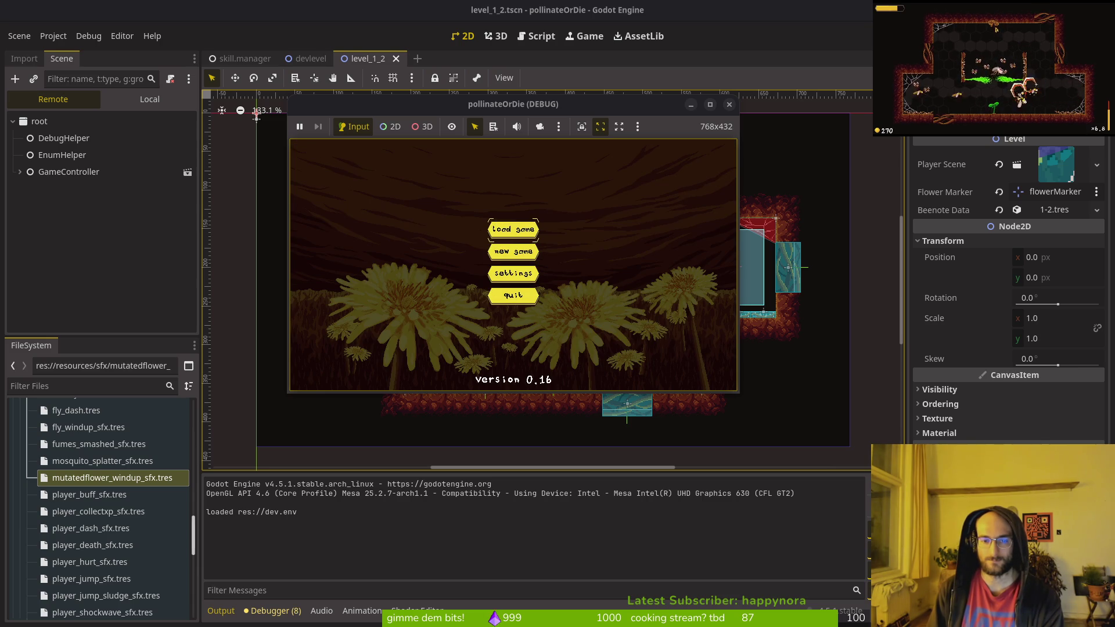
{"action": "key", "text": "Return"}
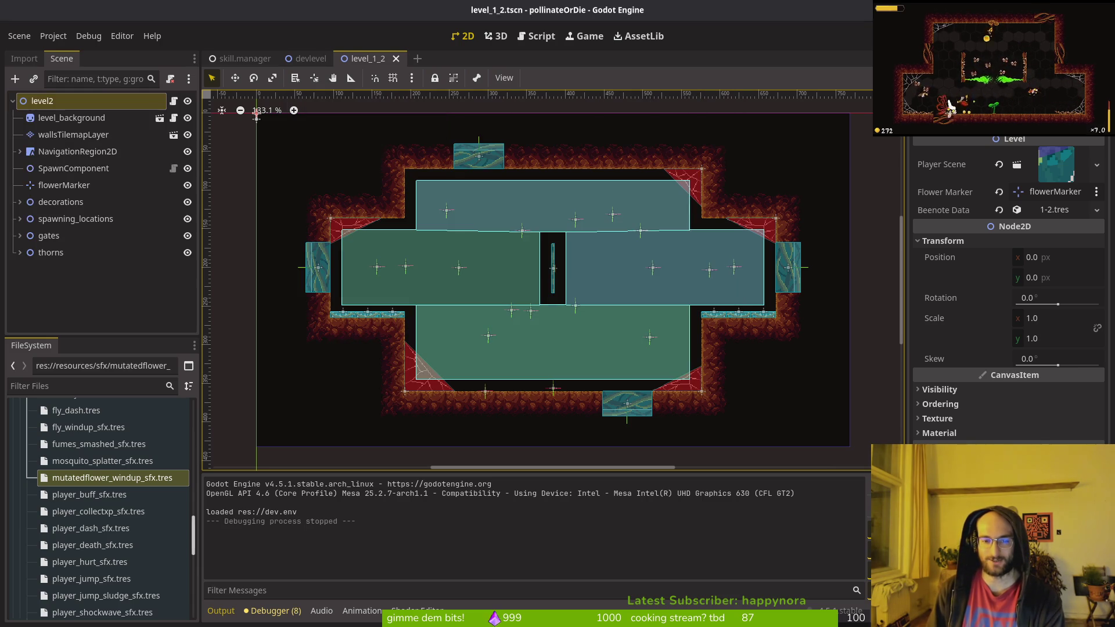
Step: Relaunch once more, load the save, open the skill tree, and stop the game
{"action": "key", "text": "F5"}
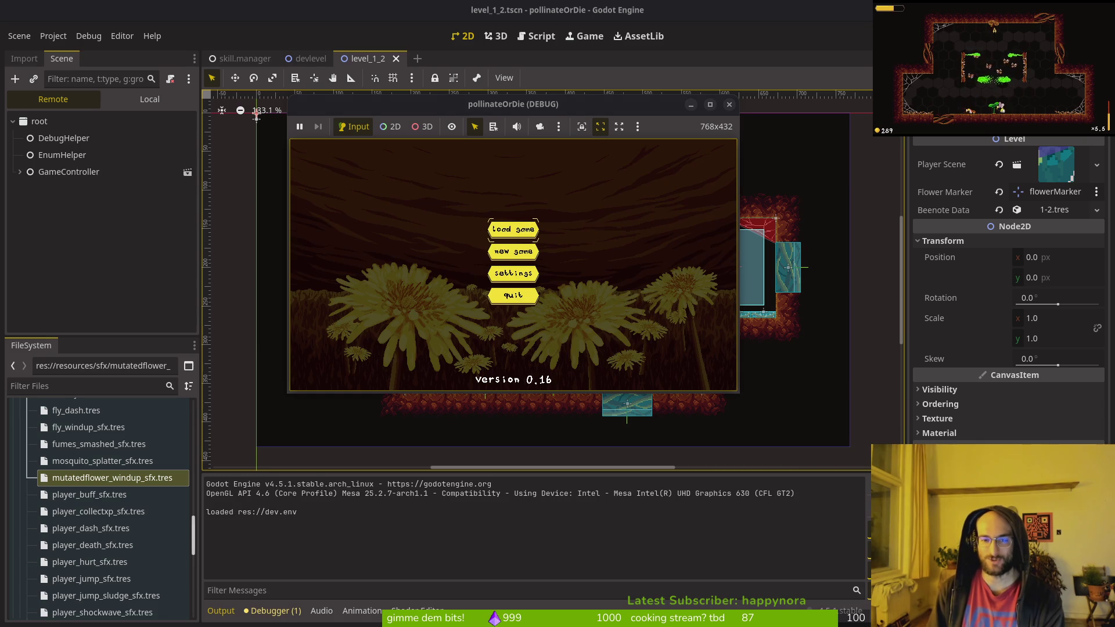
{"action": "key", "text": "Return"}
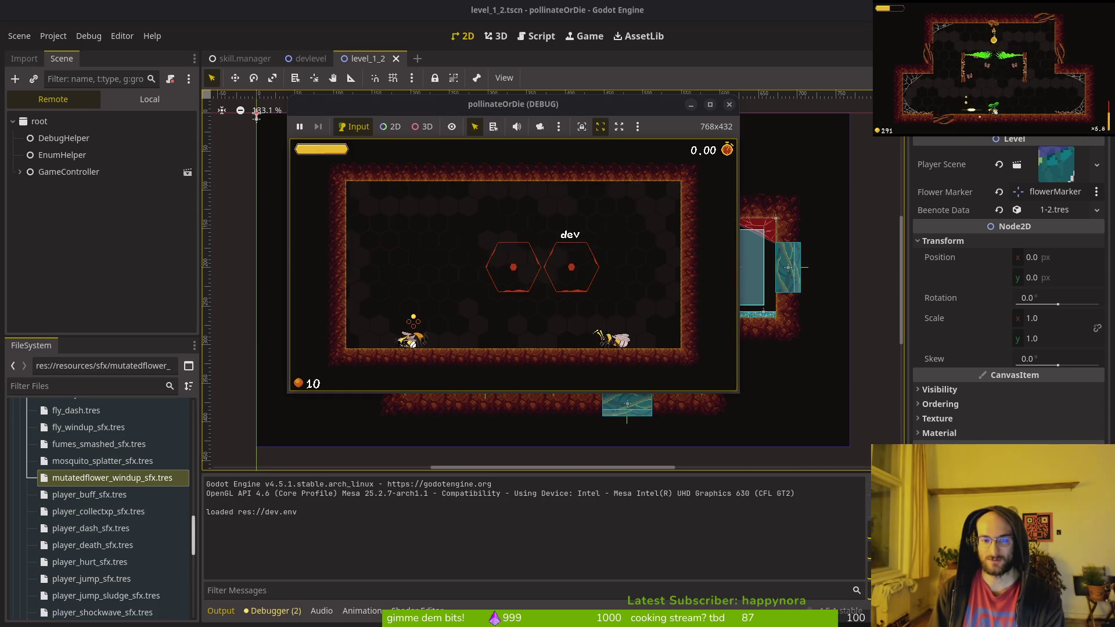
{"action": "key", "text": "Tab"}
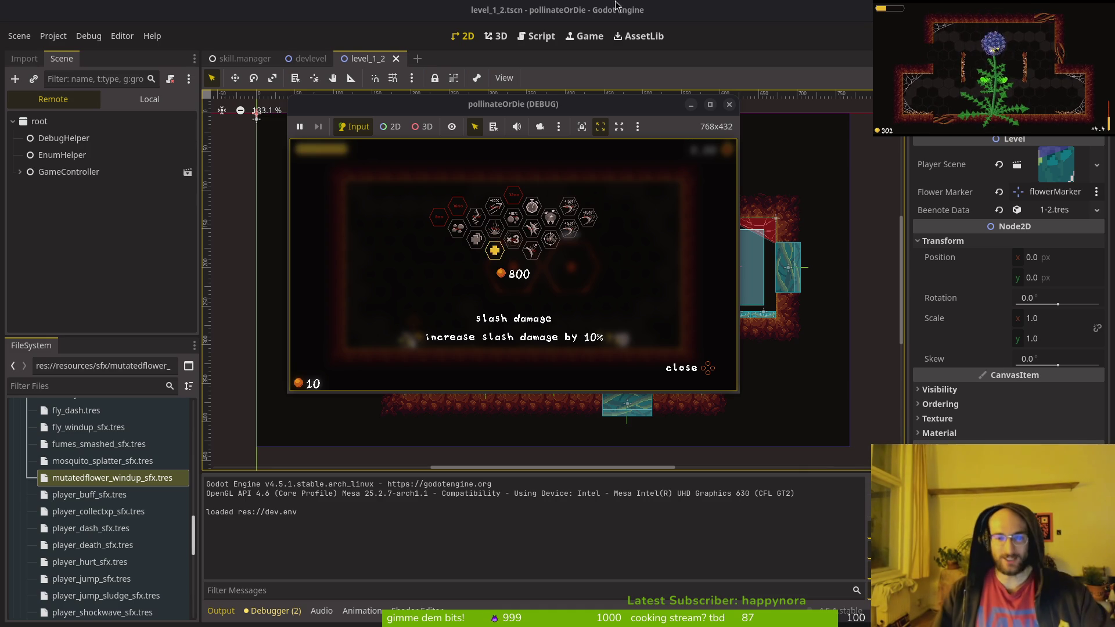
{"action": "left_click", "coordinate": [729, 104]}
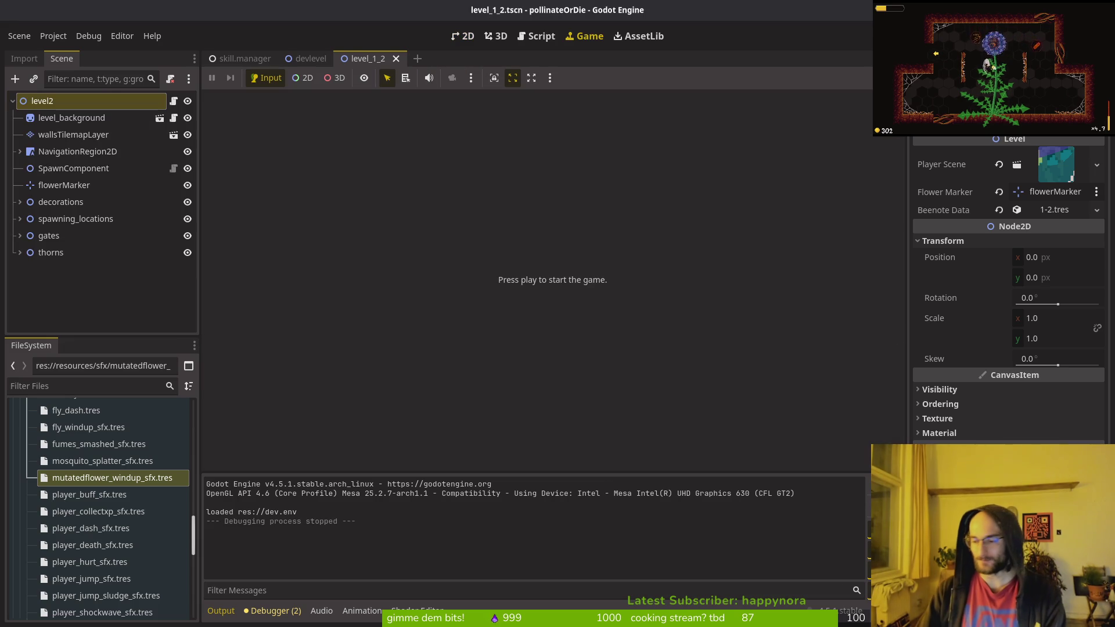
Step: In Neovim, open the file finder, type 'au', and dismiss it without opening anything
{"action": "key", "text": "alt+Tab"}
{"action": "key", "text": "space"}
{"action": "key", "text": "f"}
{"action": "key", "text": "f"}
{"action": "key", "text": "Escape"}
{"action": "key", "text": "space"}
{"action": "key", "text": "f"}
{"action": "key", "text": "f"}
{"action": "type", "text": "au"}
{"action": "key", "text": "Escape"}
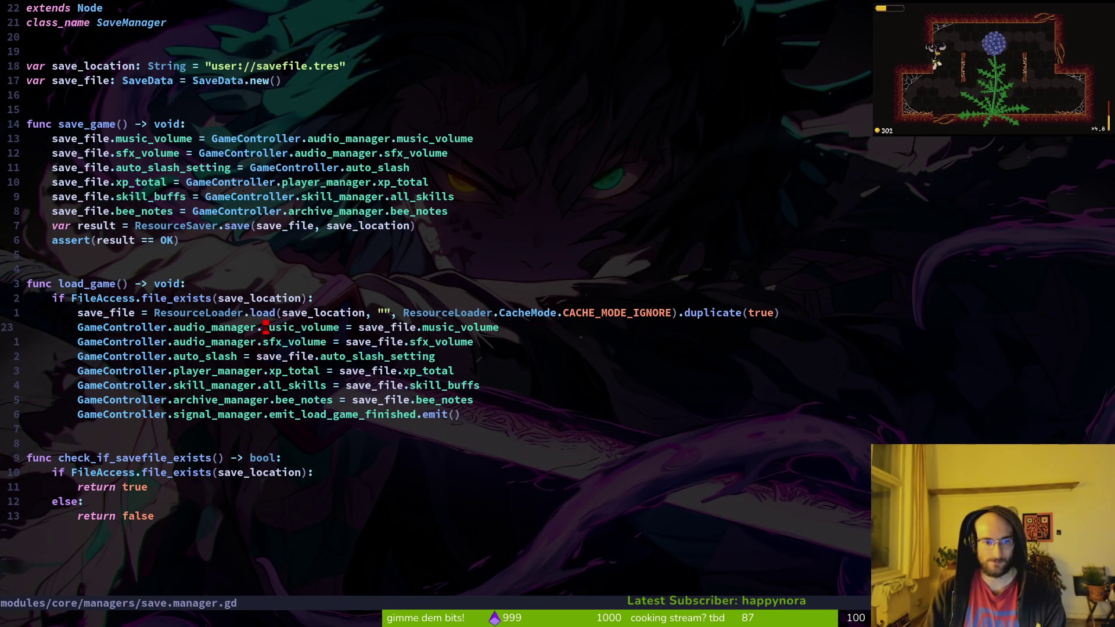
Step: Search the project for music_volume and open audio.mananger.gd at its bus volume line
{"action": "key", "text": "Return"}
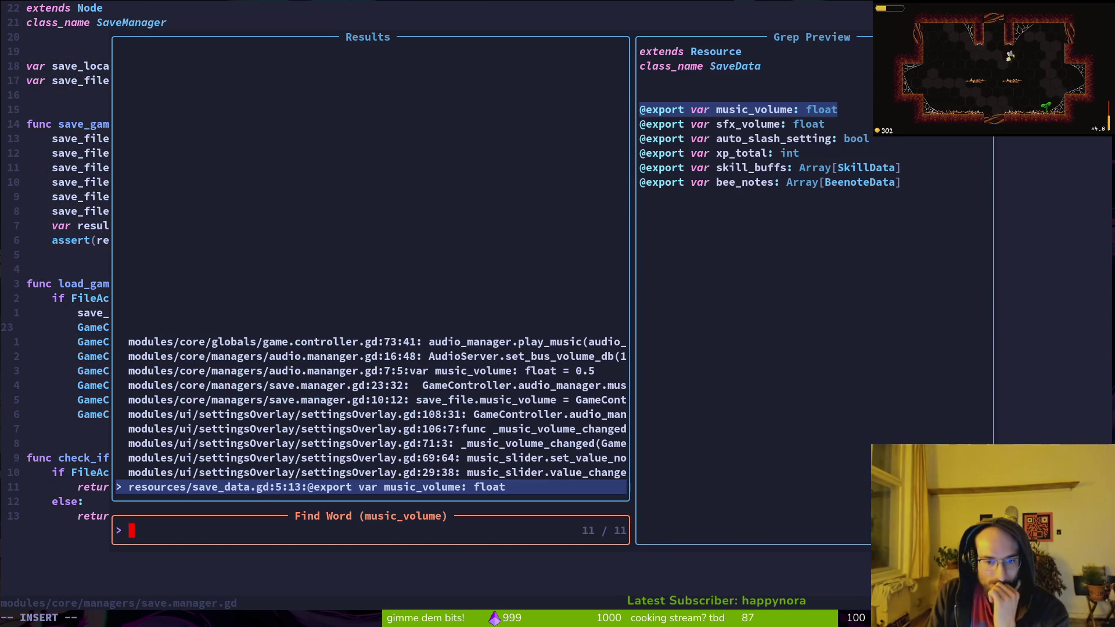
{"action": "key", "text": "Up"}
{"action": "key", "text": "Up"}
{"action": "key", "text": "Up"}
{"action": "key", "text": "Up"}
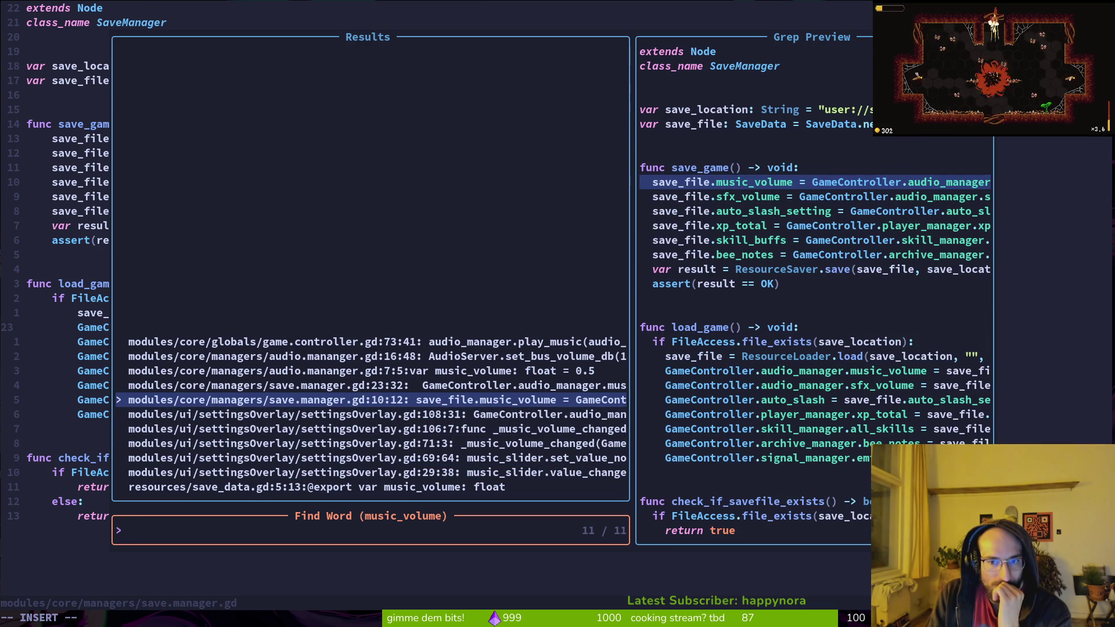
{"action": "key", "text": "Up"}
{"action": "key", "text": "Up"}
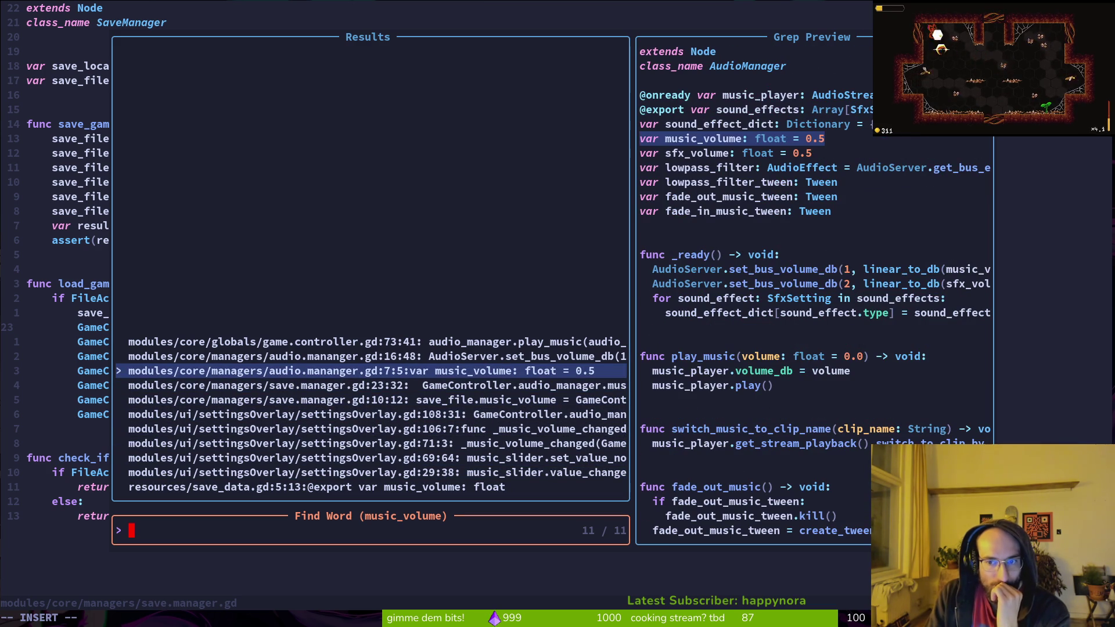
{"action": "key", "text": "Up"}
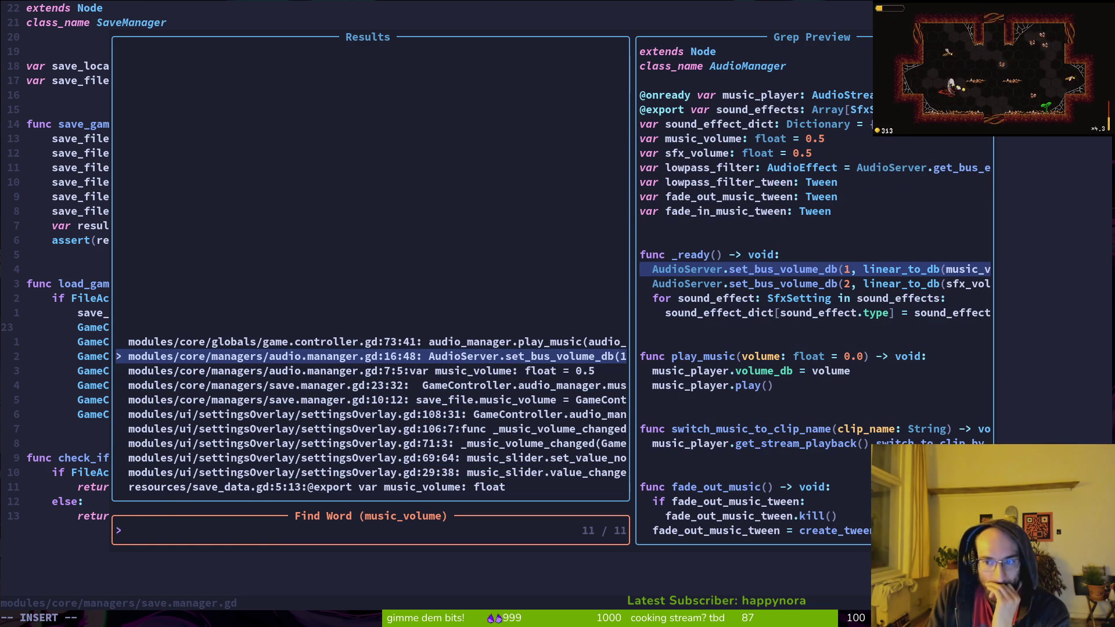
{"action": "key", "text": "Return"}
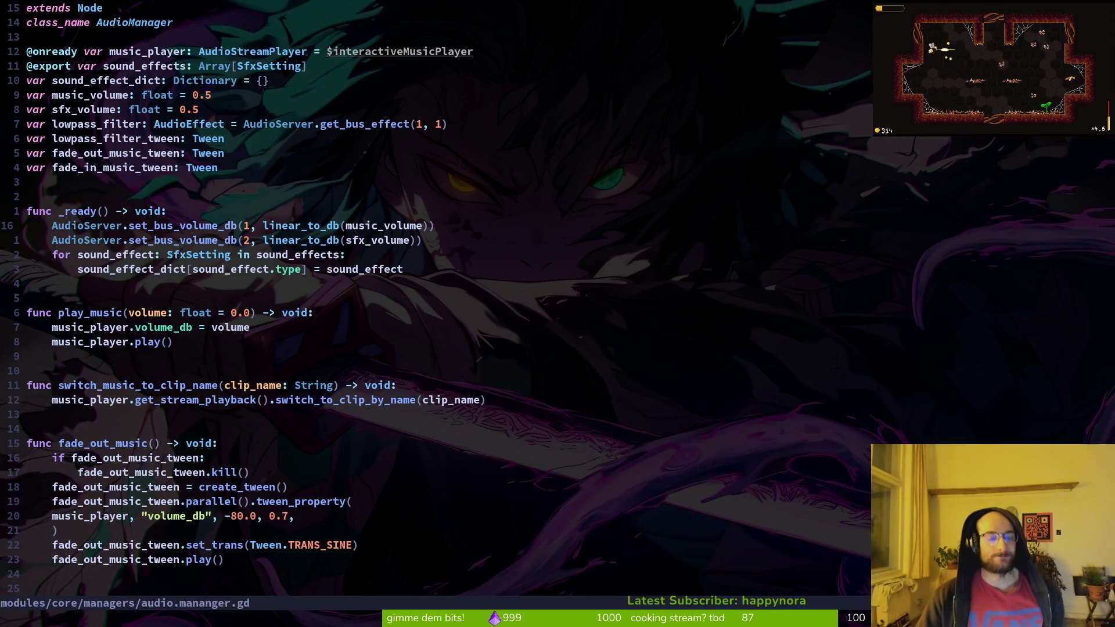
Step: Begin a line connecting GameController's load_game_finished signal to a lambda calling AudioServer
{"action": "type", "text": "jo"}
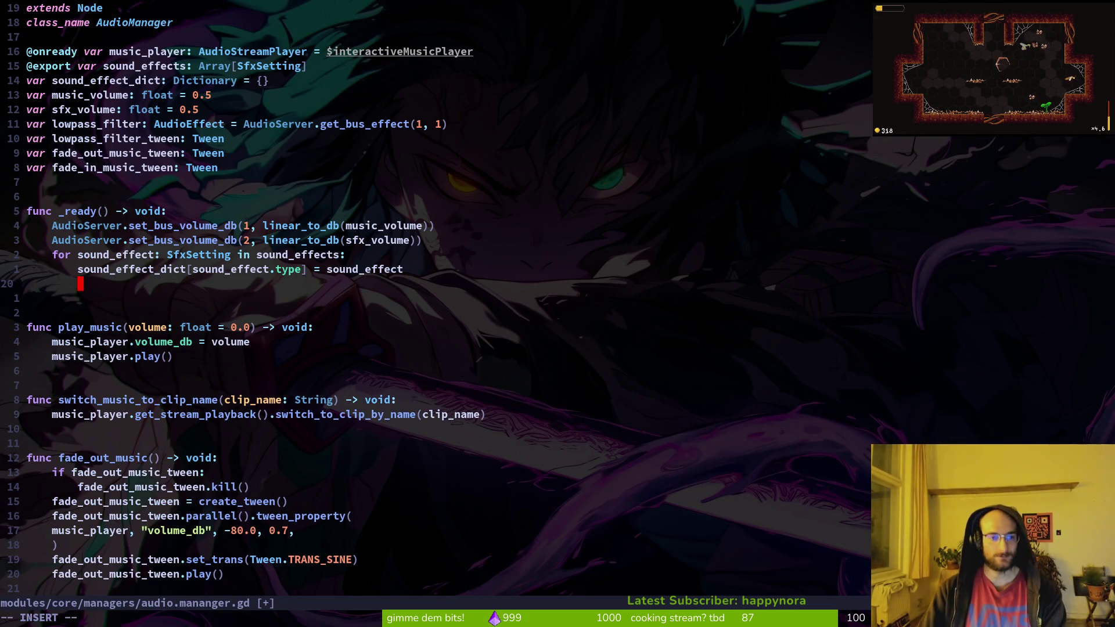
{"action": "type", "text": "Ga"}
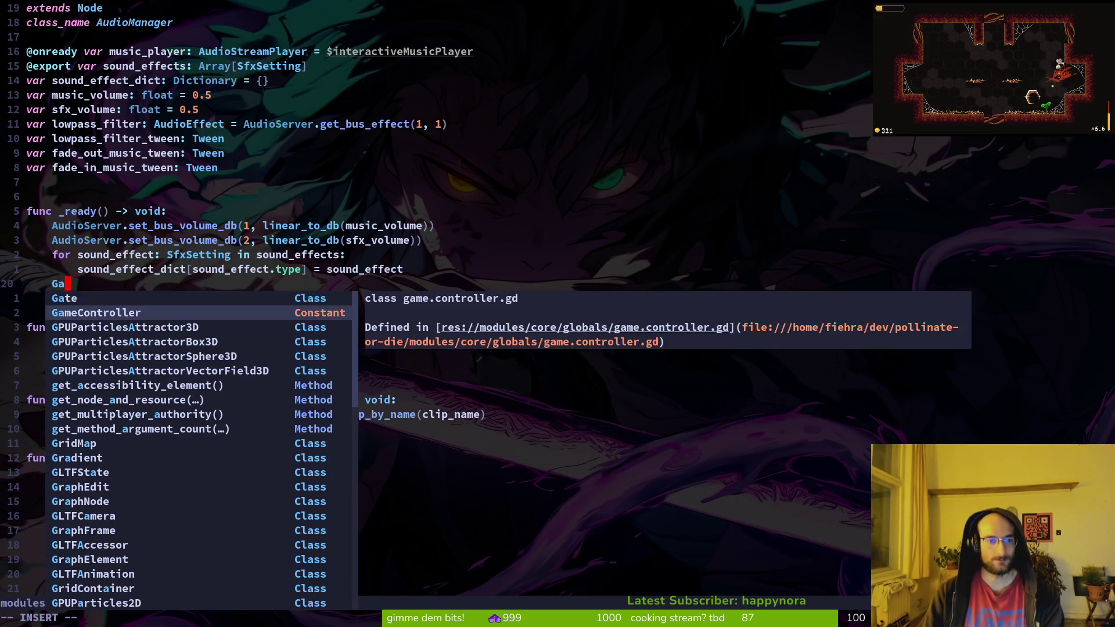
{"action": "type", "text": "meController.ignal_manager."}
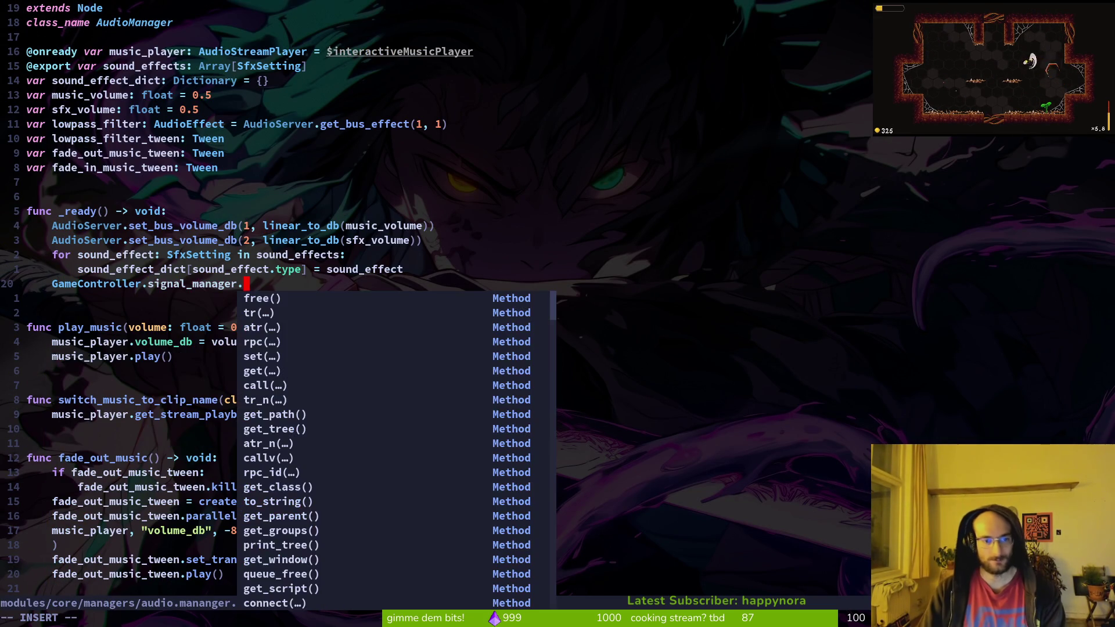
{"action": "type", "text": "emit_load_game_finished."}
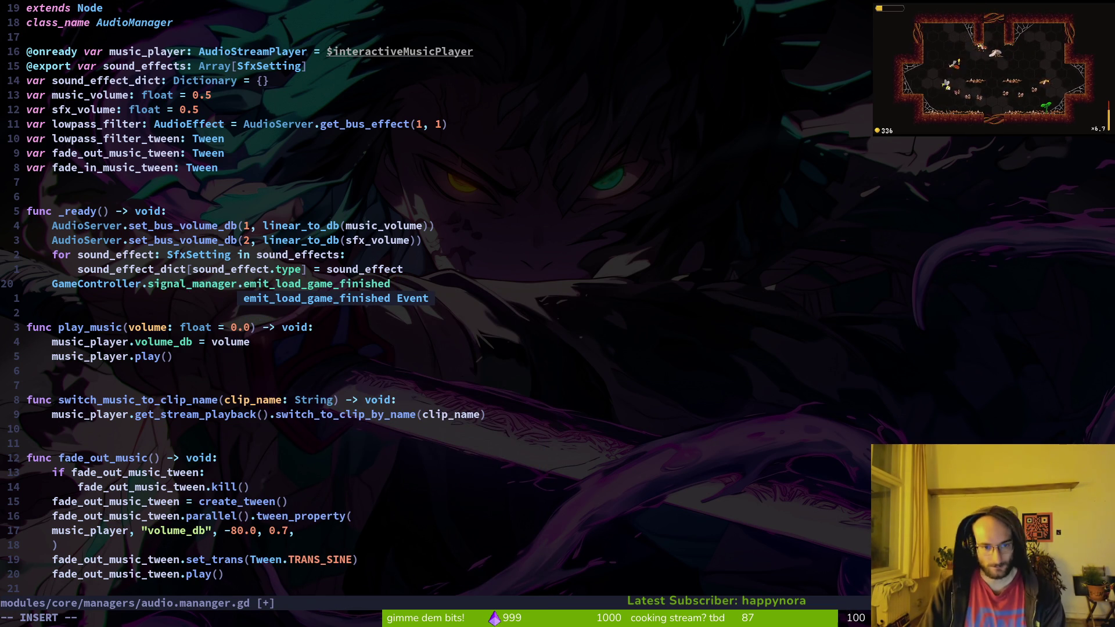
{"action": "type", "text": "connect(fu"}
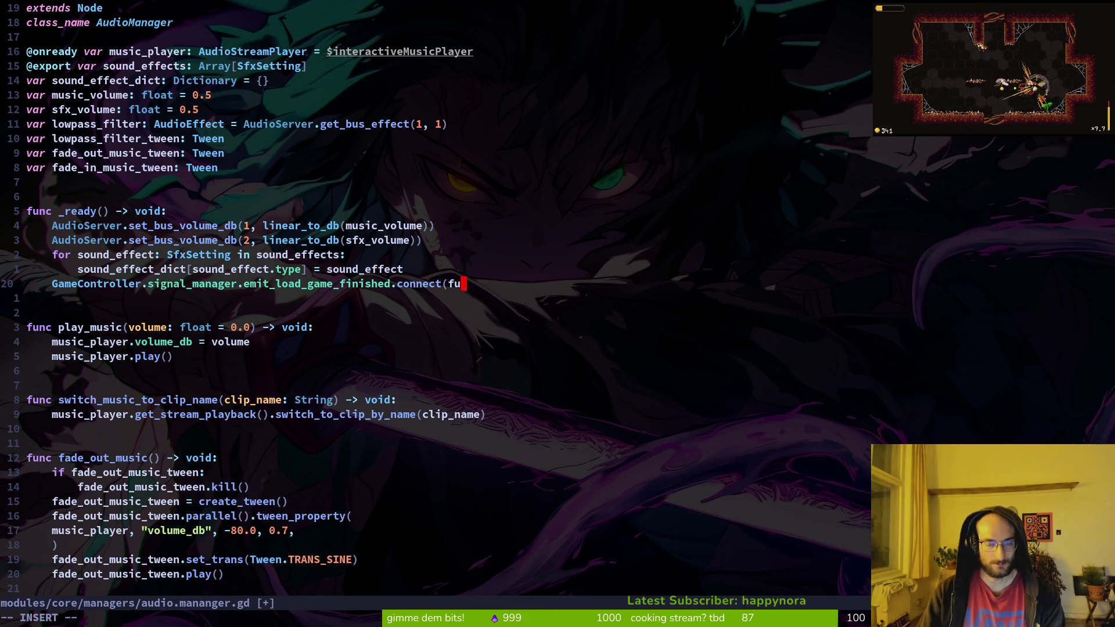
{"action": "type", "text": "nc():"}
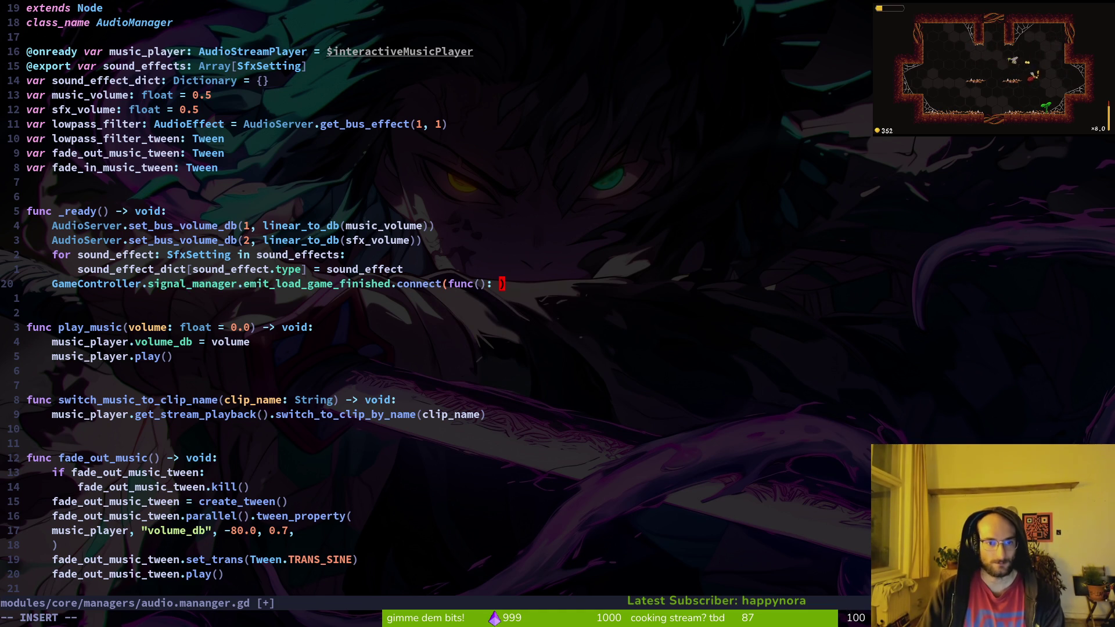
{"action": "key", "text": "Escape"}
{"action": "key", "text": "3"}
{"action": "key", "text": "k"}
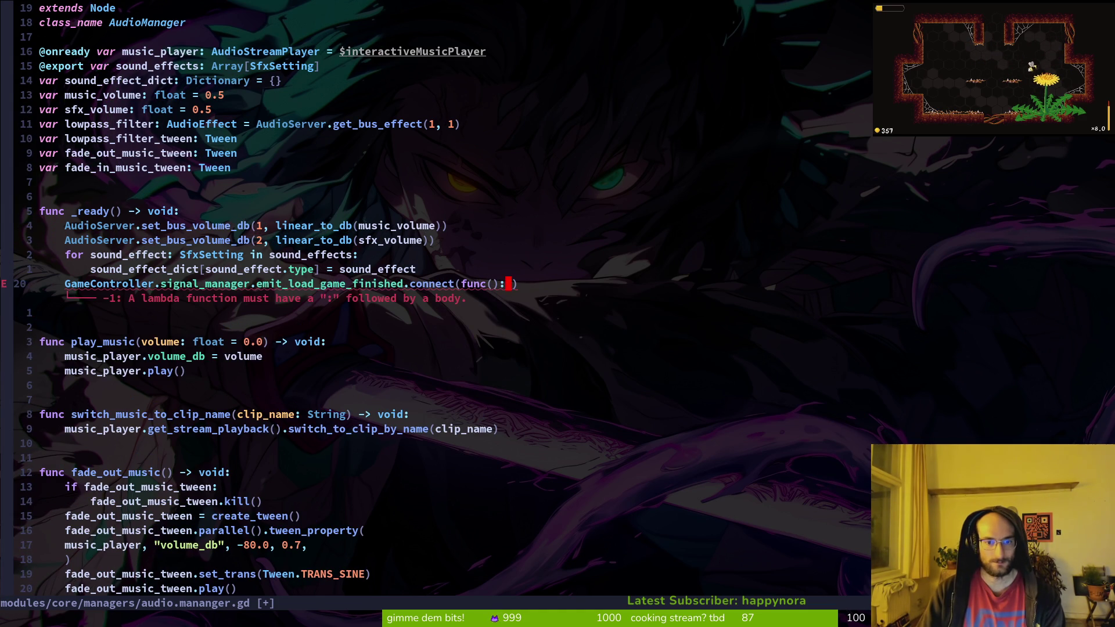
{"action": "type", "text": "a"}
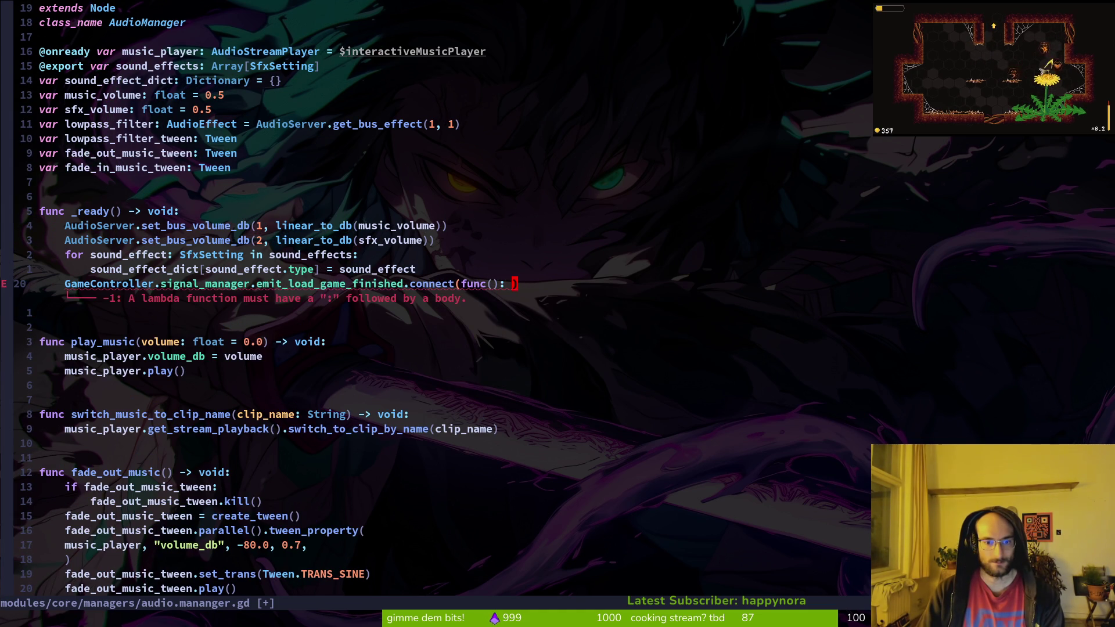
{"action": "type", "text": "aud"}
{"action": "key", "text": "Return"}
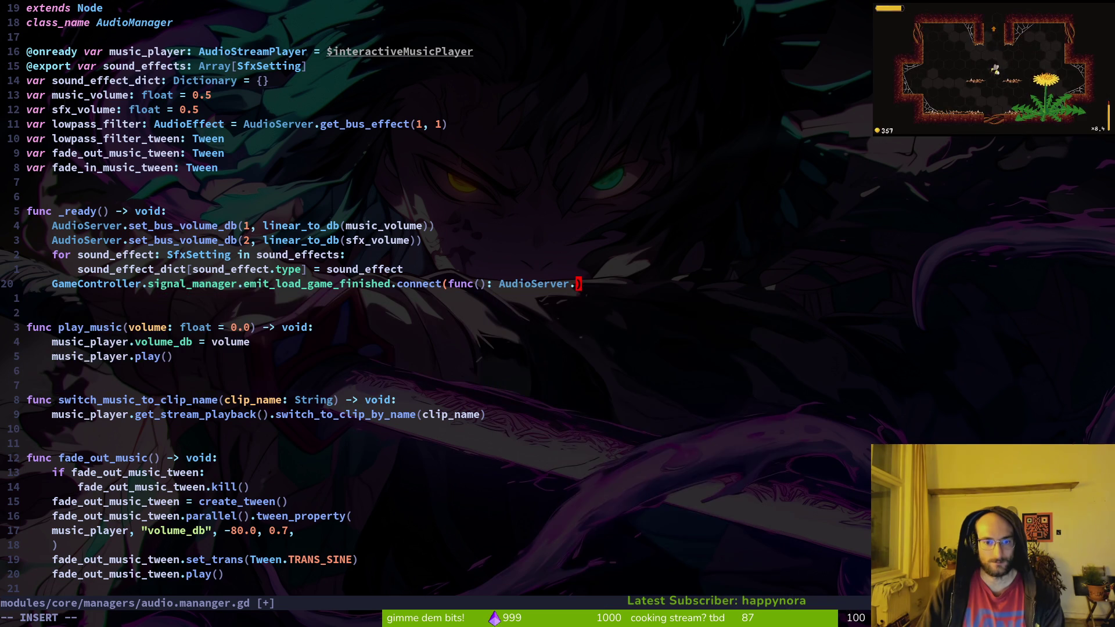
Step: Complete the lambda as set_bus_volume_db(..., linear_to_db(music_volume)) and save the script
{"action": "type", "text": ".sebus"}
{"action": "key", "text": "Down"}
{"action": "key", "text": "Down"}
{"action": "key", "text": "Down"}
{"action": "key", "text": "Return"}
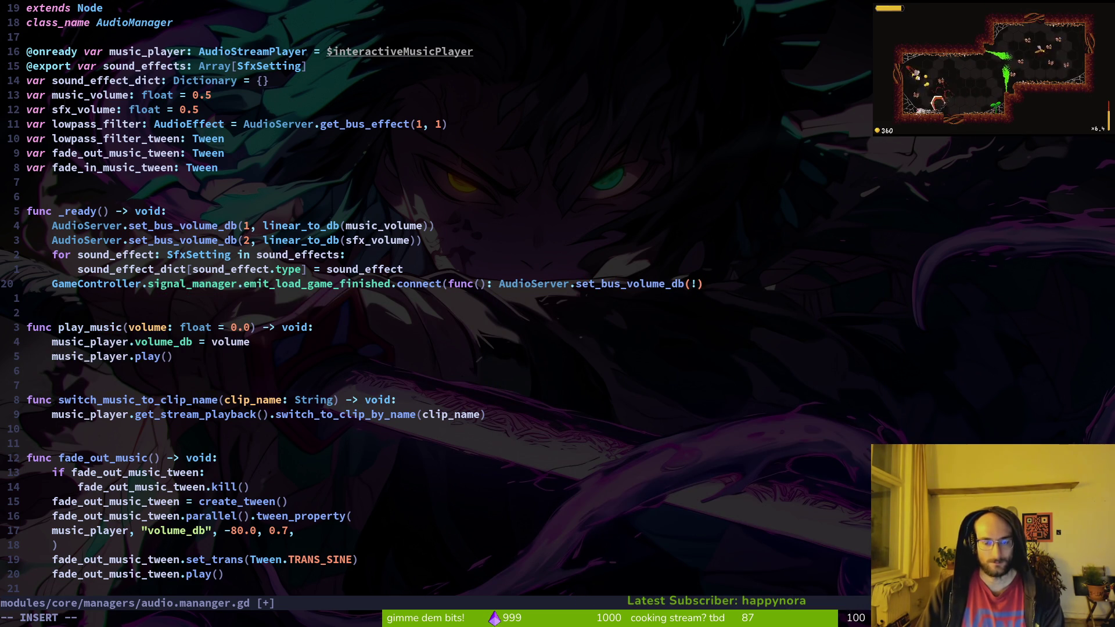
{"action": "type", "text": ", lin"}
{"action": "key", "text": "Return"}
{"action": "type", "text": "mus"}
{"action": "key", "text": "Return"}
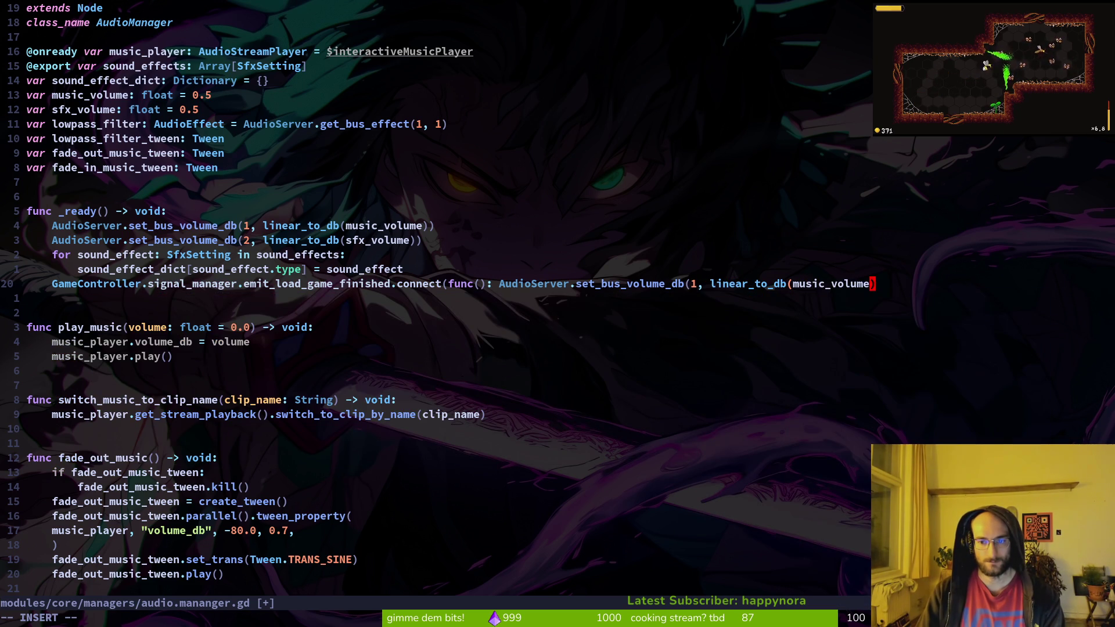
{"action": "type", "text": ")"}
{"action": "key", "text": "Escape"}
{"action": "type", "text": ":w"}
{"action": "key", "text": "Return"}
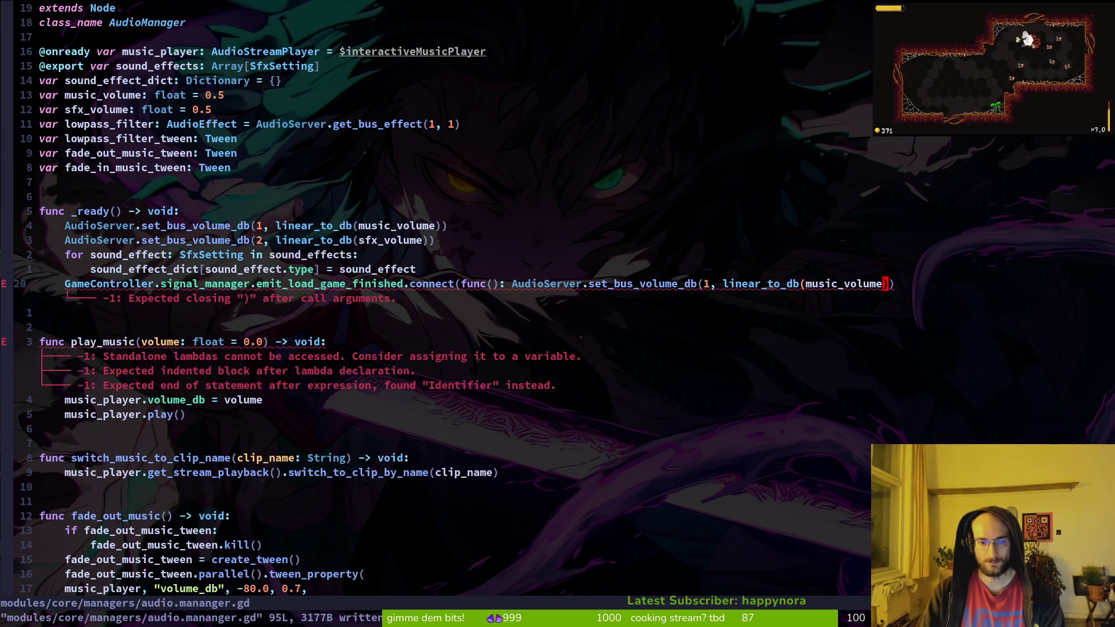
{"action": "type", "text": "a)"}
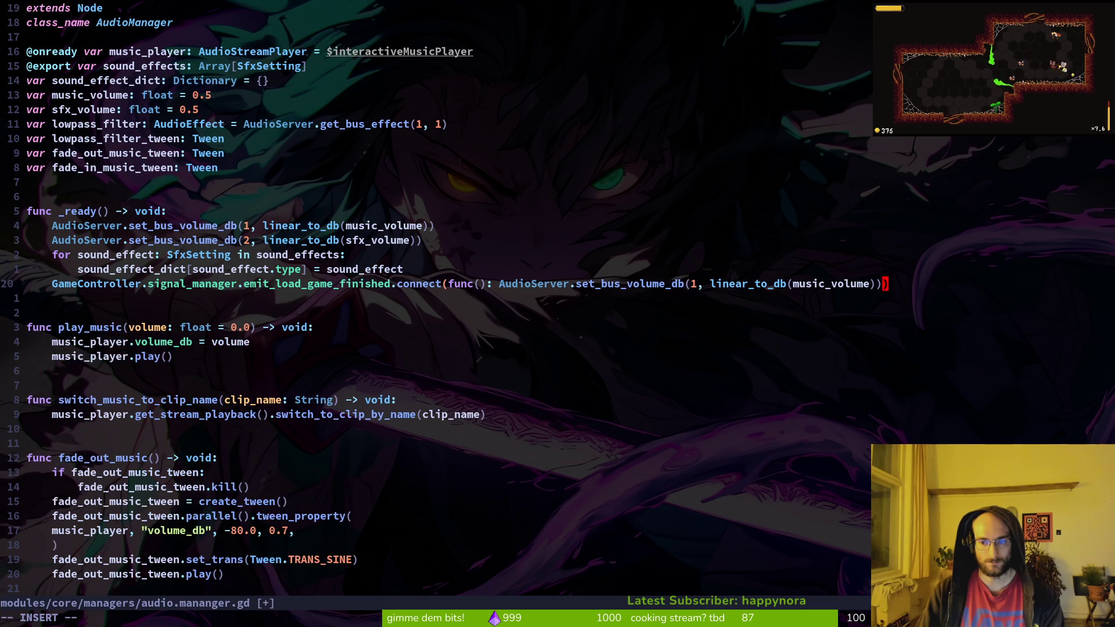
{"action": "key", "text": "Return"}
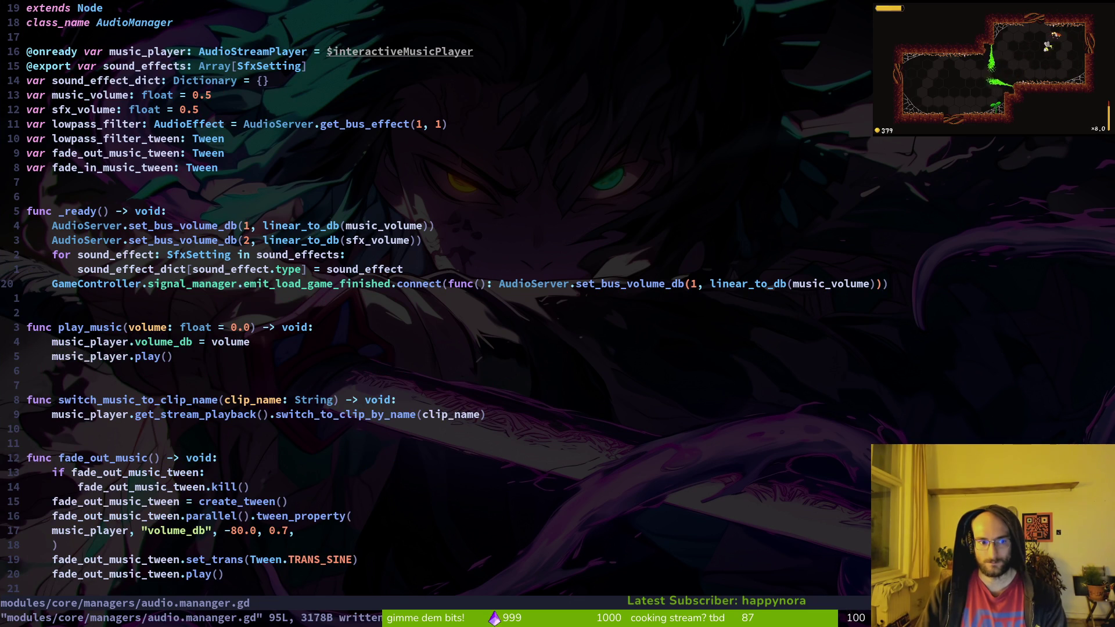
Step: Duplicate the connect line, switch the copy to sfx_volume, and save
{"action": "key", "text": "shift+v"}
{"action": "key", "text": "y"}
{"action": "key", "text": "alt+Tab"}
{"action": "key", "text": "alt+Tab"}
{"action": "key", "text": "p"}
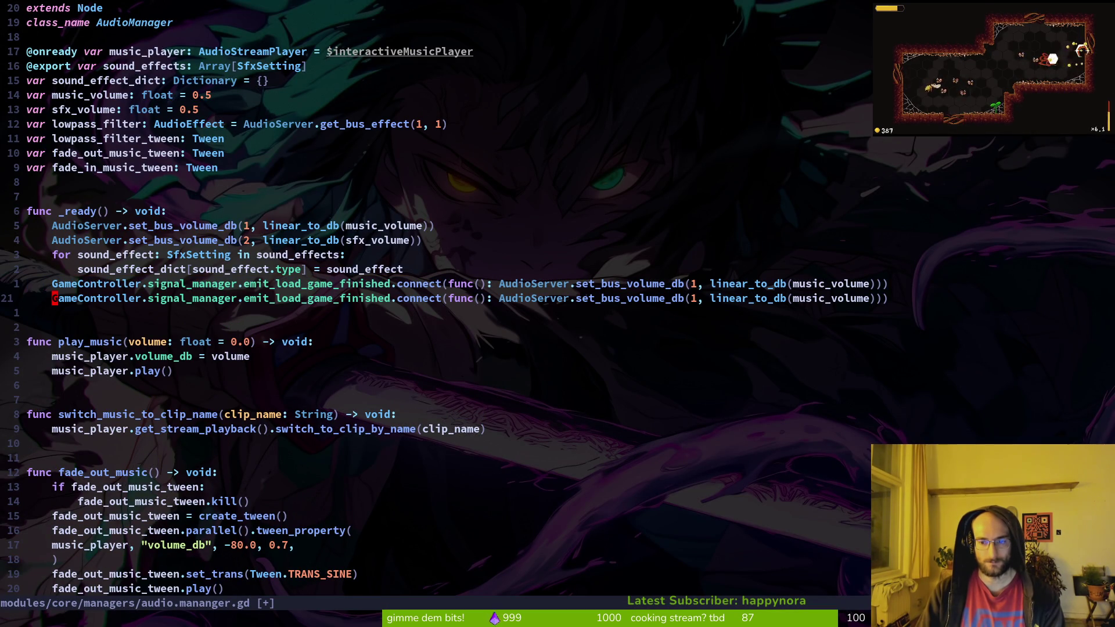
{"action": "type", "text": "cbsfx_volume"}
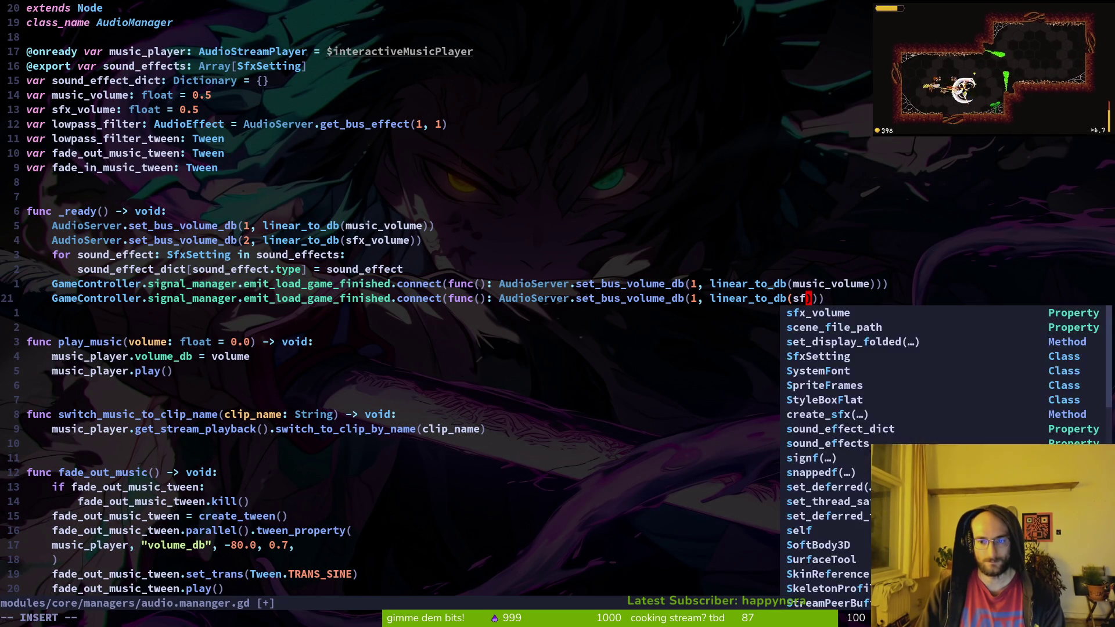
{"action": "key", "text": "Escape"}
{"action": "key", "text": "shift+b"}
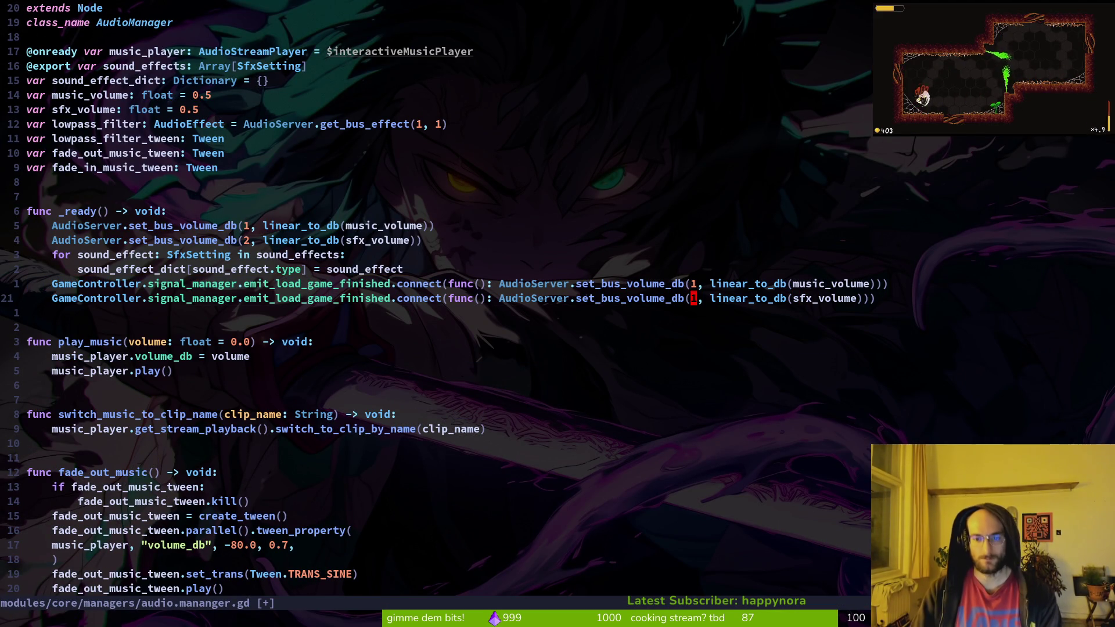
{"action": "type", "text": ":w"}
{"action": "key", "text": "Return"}
{"action": "key", "text": "alt+Tab"}
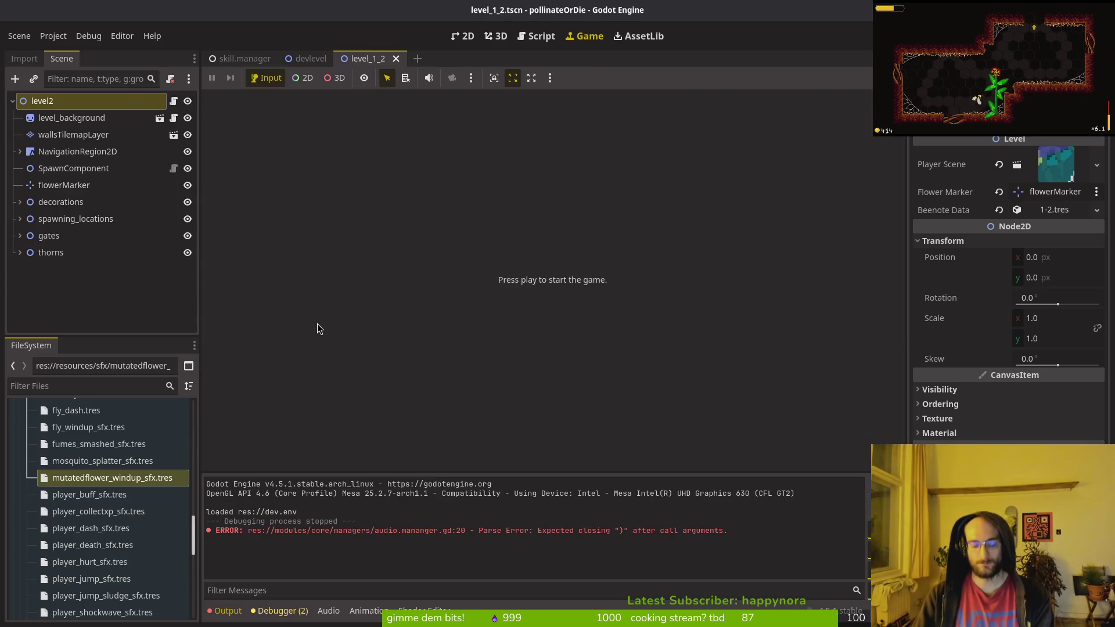
Step: Test-run the game twice, entering the gameplay level each time, then stop it with F8
{"action": "key", "text": "F5"}
{"action": "key", "text": "Return"}
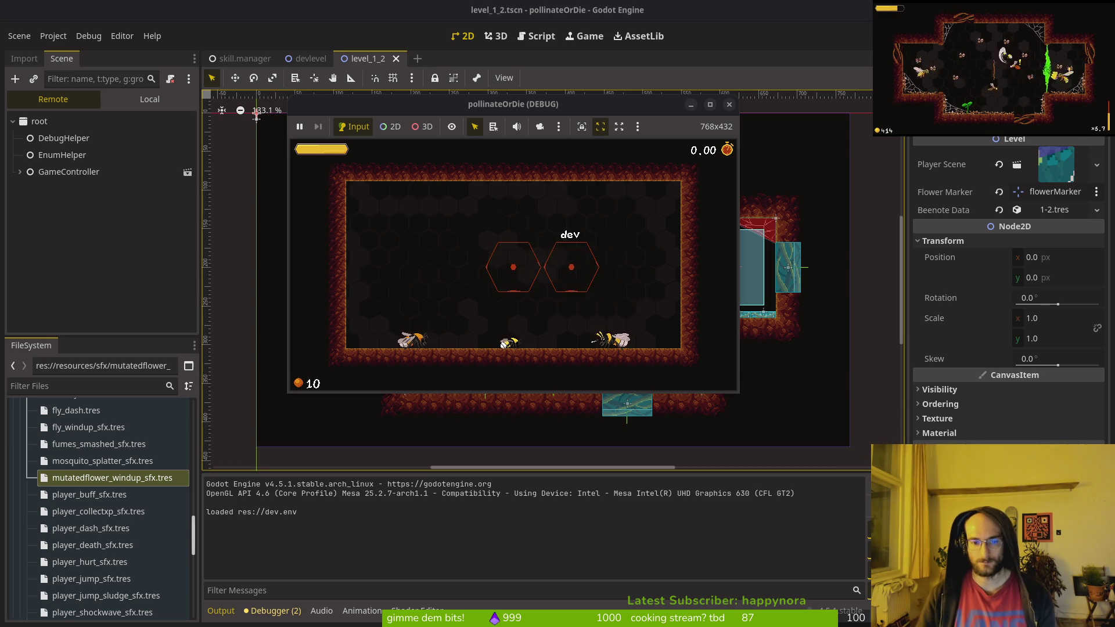
{"action": "key", "text": "Escape"}
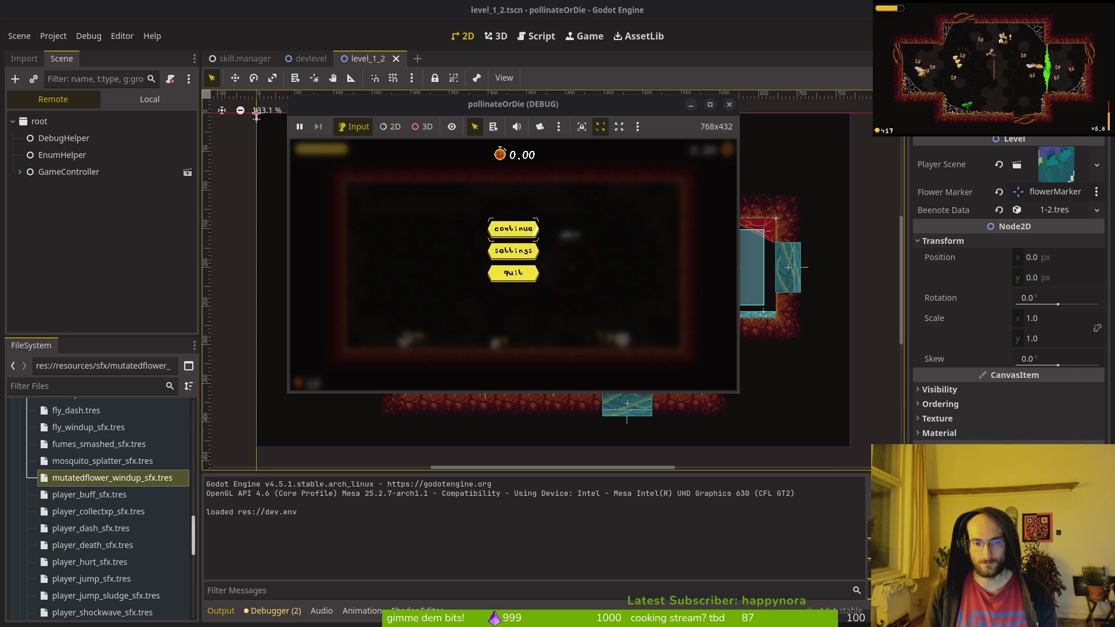
{"action": "key", "text": "Escape"}
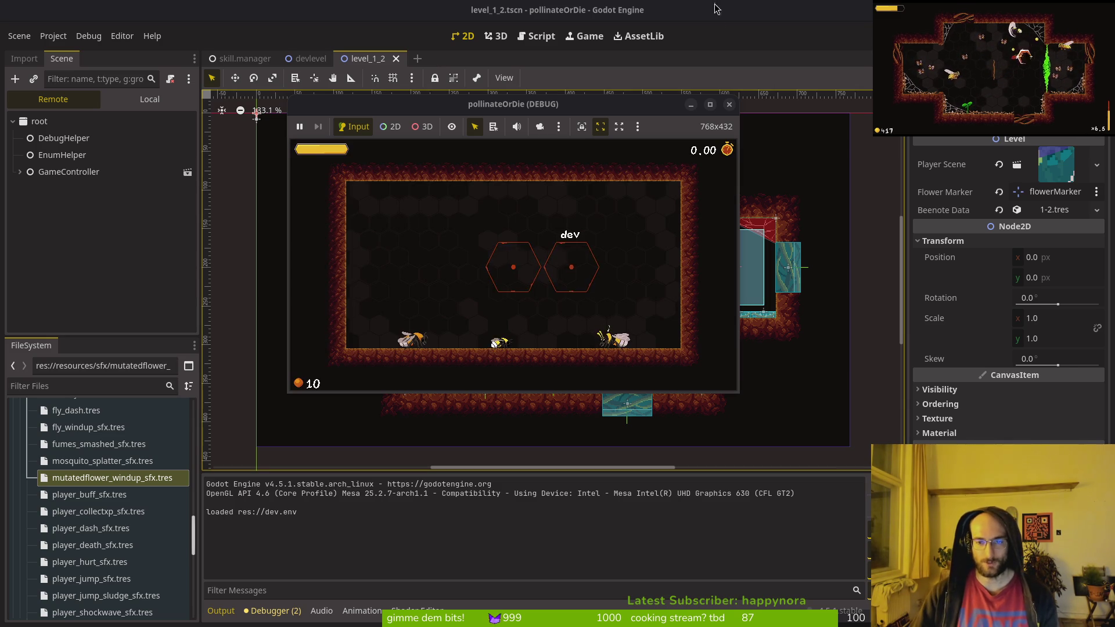
{"action": "key", "text": "F8"}
{"action": "key", "text": "F5"}
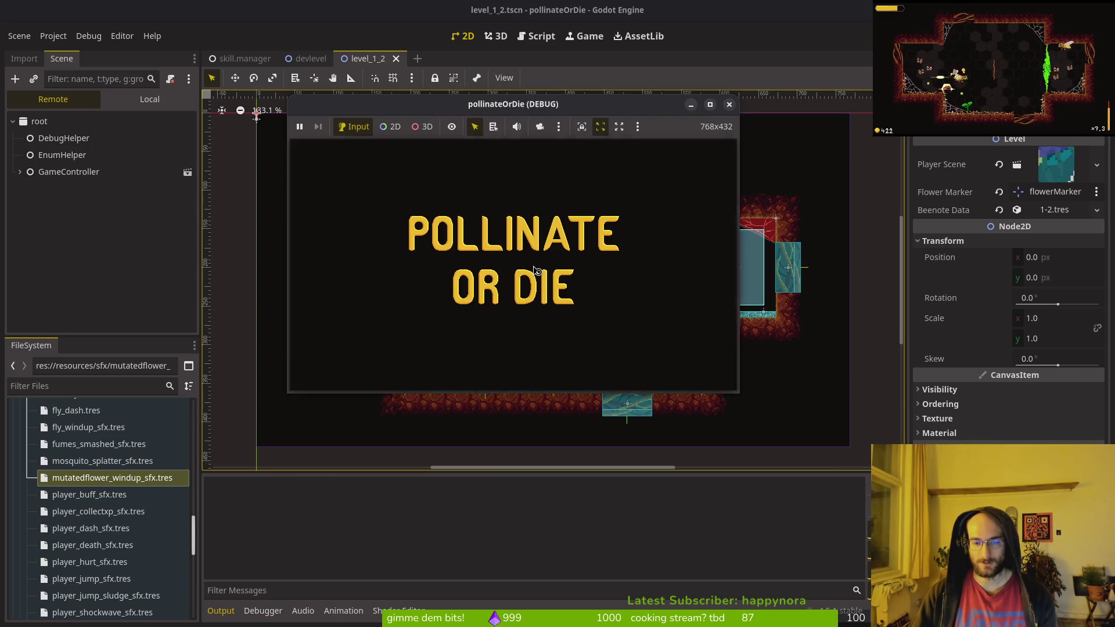
{"action": "left_click", "coordinate": [517, 229]}
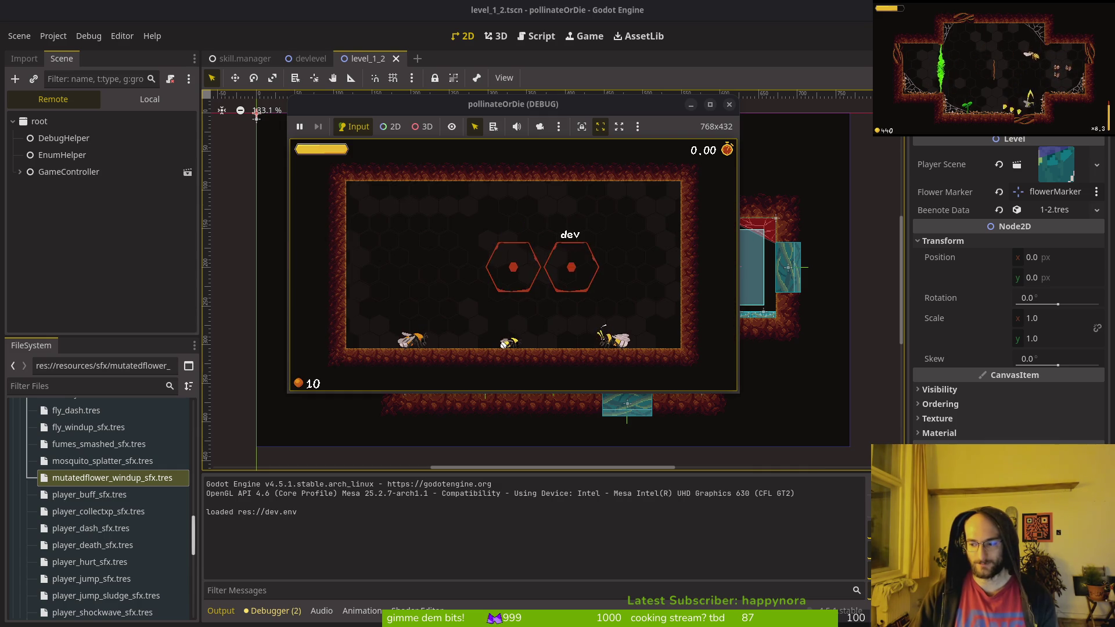
{"action": "key", "text": "F8"}
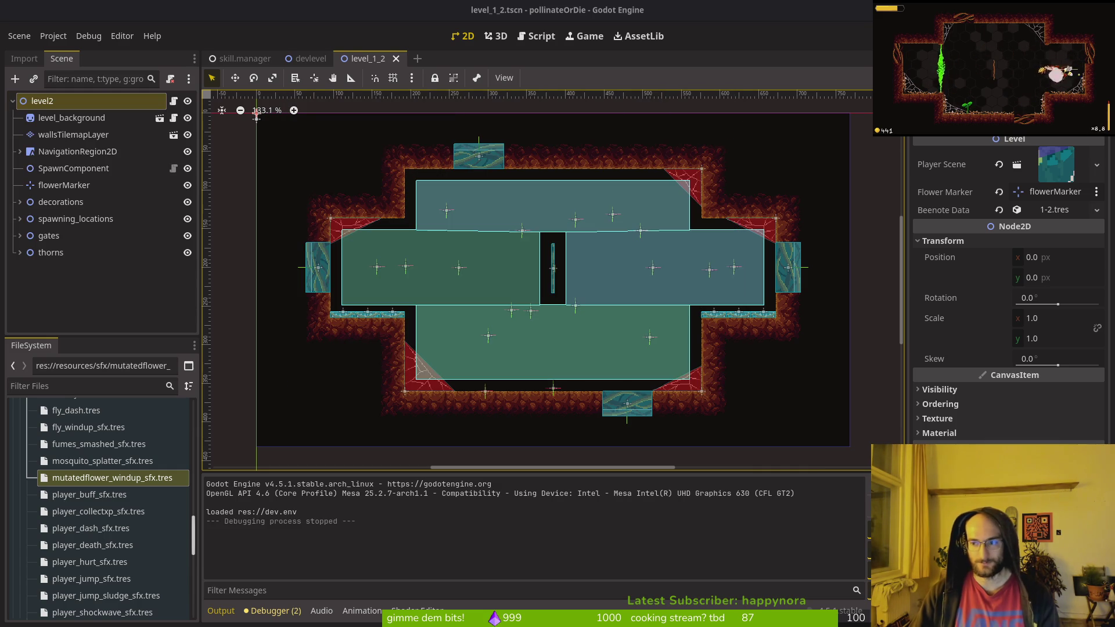
Step: Clear the scene tree selection and open fruitfly.gd in Neovim
{"action": "left_click", "coordinate": [258, 115]}
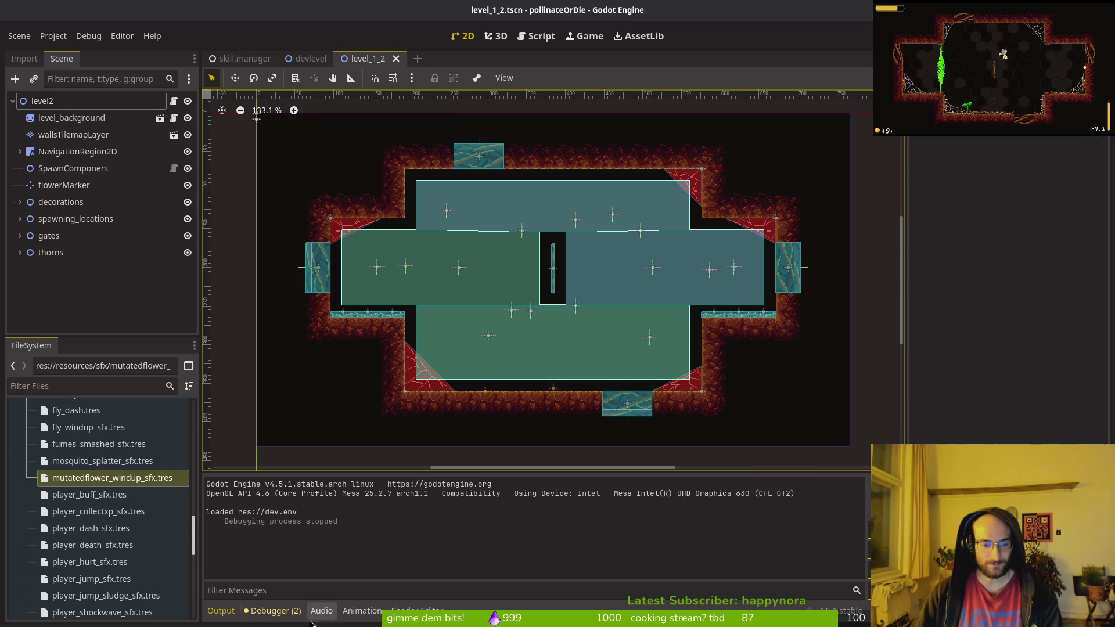
{"action": "key", "text": "alt+Tab"}
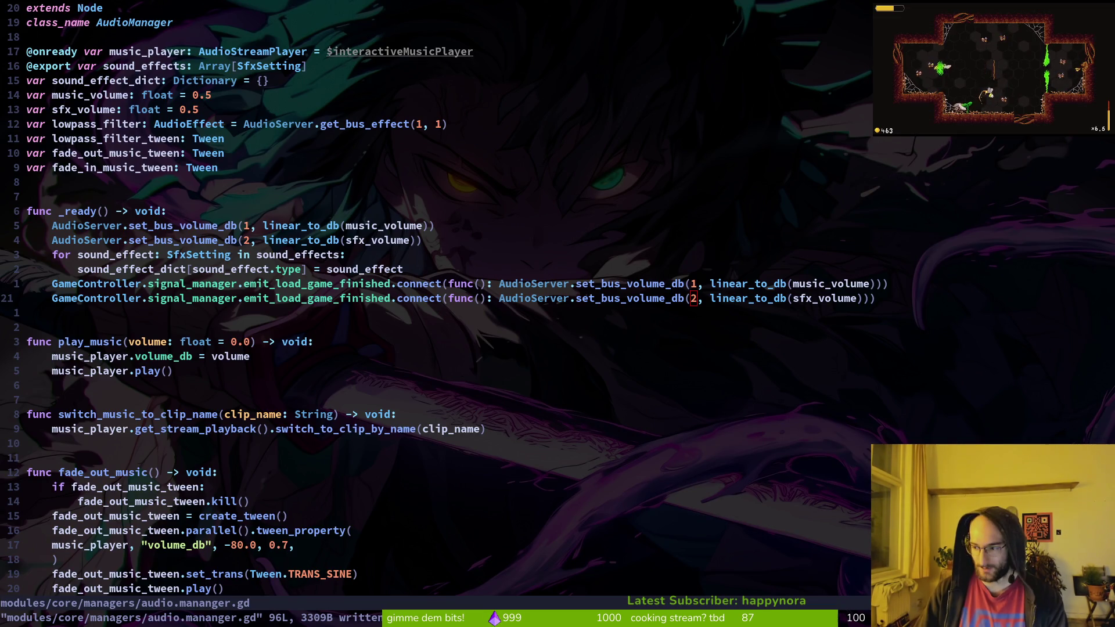
{"action": "key", "text": "ctrl+p"}
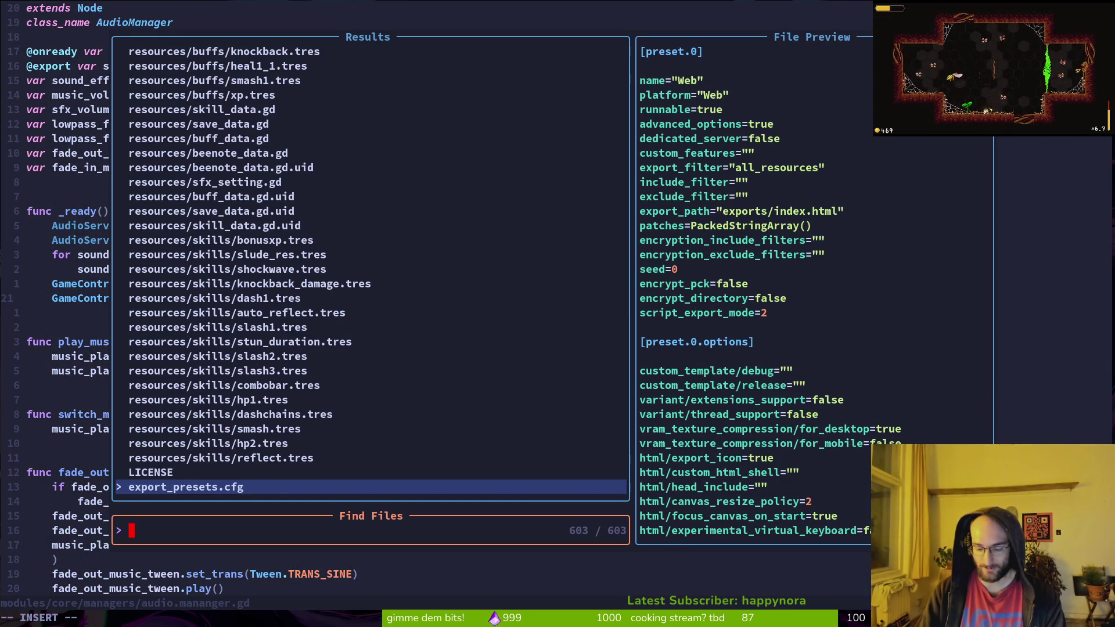
{"action": "type", "text": "fruitfly"}
{"action": "key", "text": "Return"}
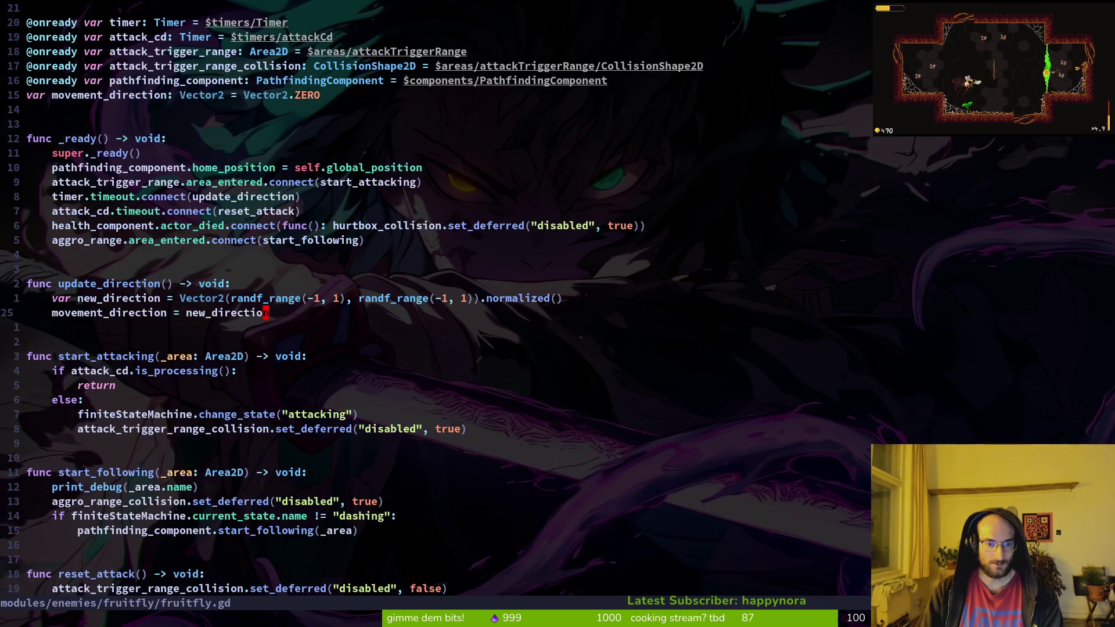
Step: Look at fruitfly.gd's movement_direction line, then open the fruitfly idling.gd script
{"action": "scroll", "coordinate": [199, 200], "scroll_direction": "down", "scroll_amount": 4}
{"action": "scroll", "coordinate": [199, 199], "scroll_direction": "up", "scroll_amount": 3}
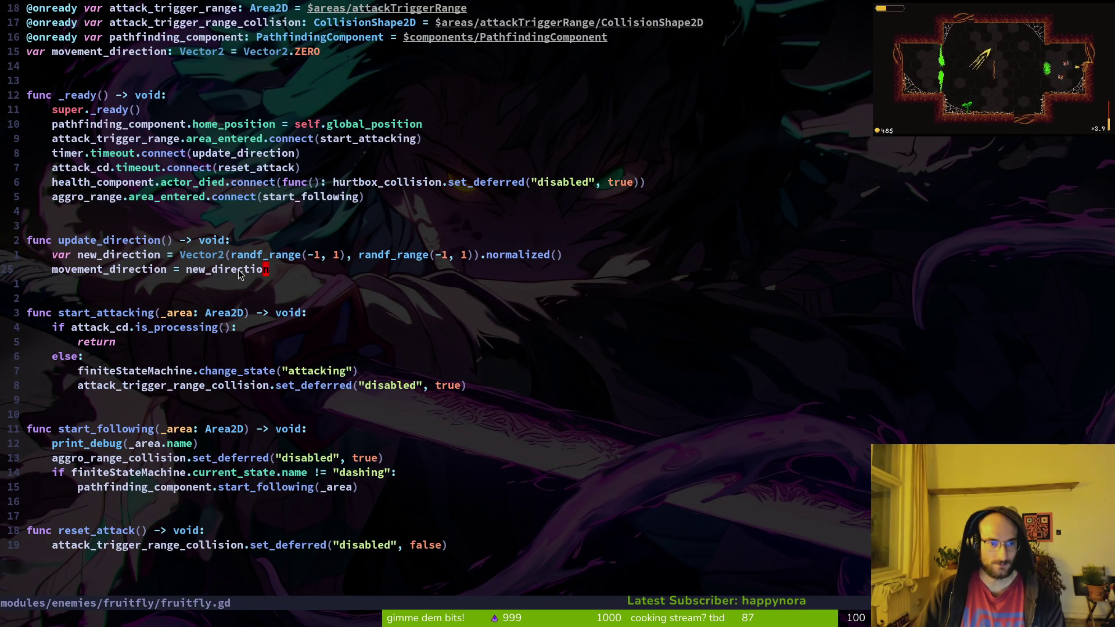
{"action": "left_click", "coordinate": [80, 270]}
{"action": "key", "text": "v"}
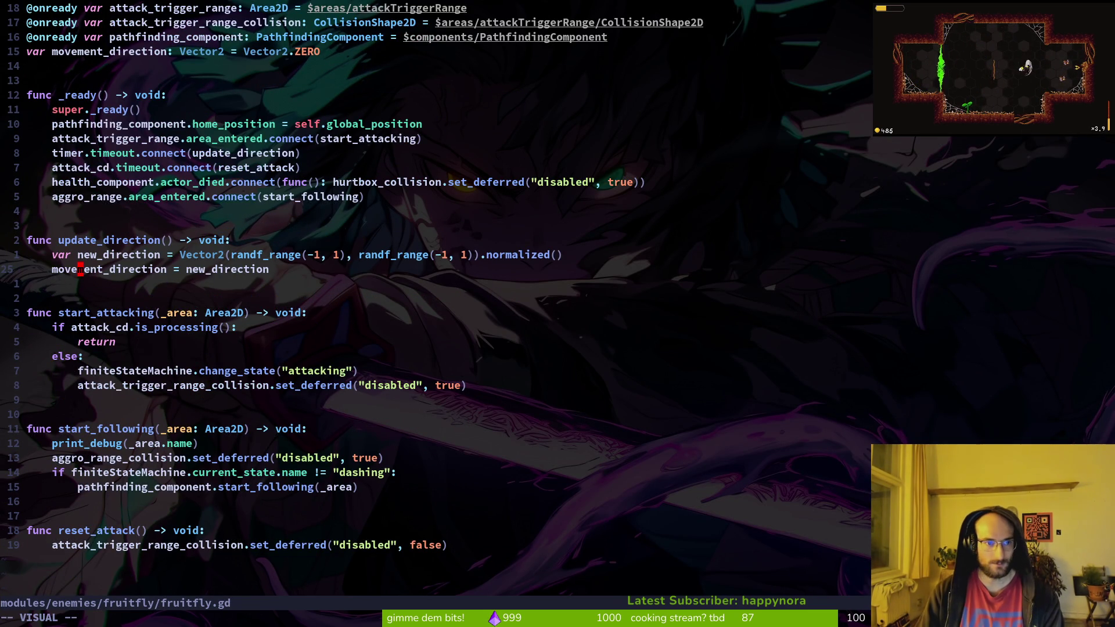
{"action": "key", "text": "space"}
{"action": "key", "text": "f"}
{"action": "key", "text": "f"}
{"action": "type", "text": "idling"}
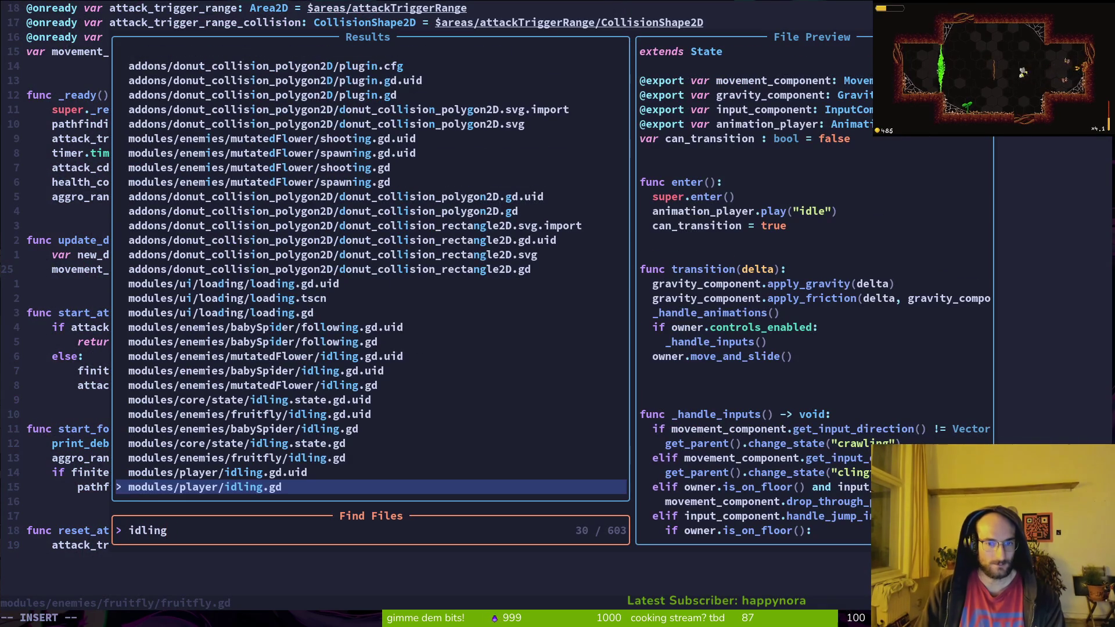
{"action": "key", "text": "Up"}
{"action": "key", "text": "Up"}
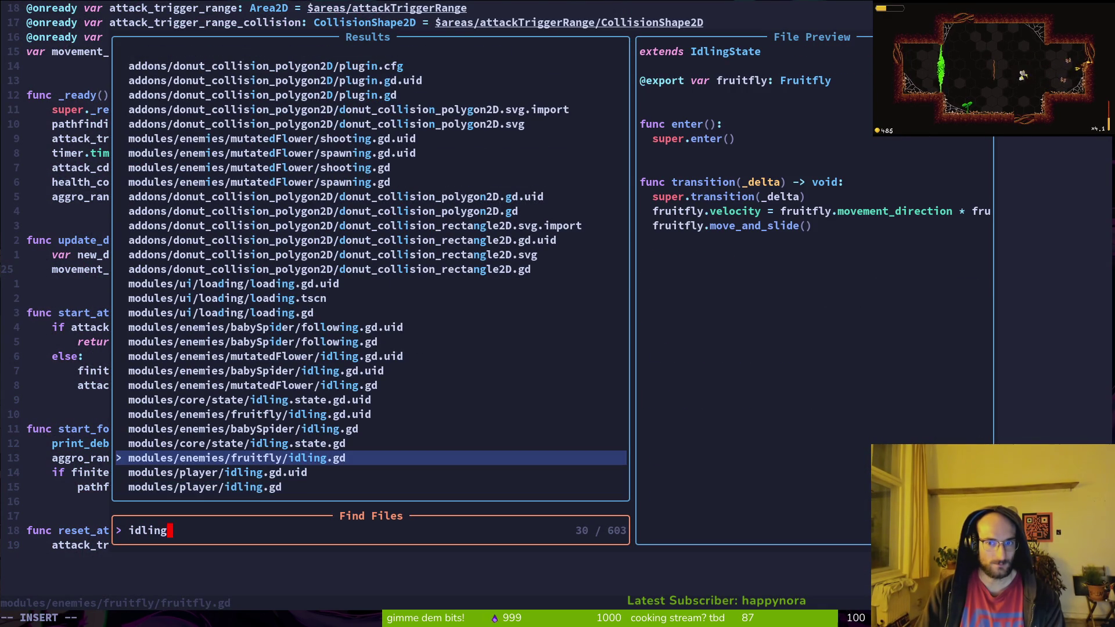
{"action": "key", "text": "Return"}
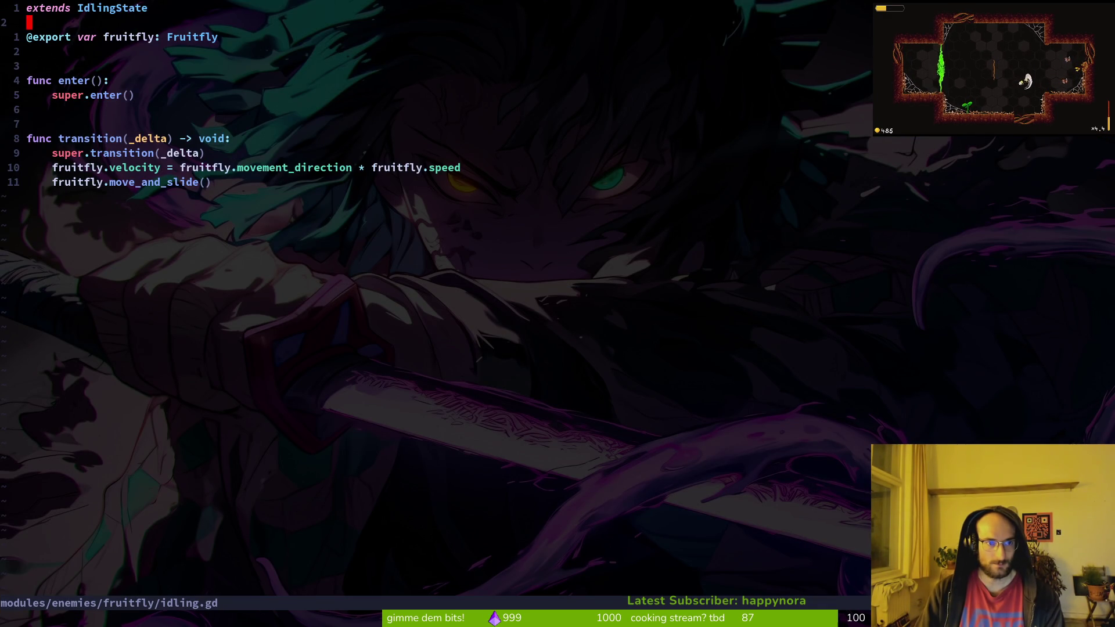
Step: Step through idling.gd's transition function: velocity, move_and_slide and super.transition
{"action": "key", "text": "j"}
{"action": "key", "text": "j"}
{"action": "key", "text": "j"}
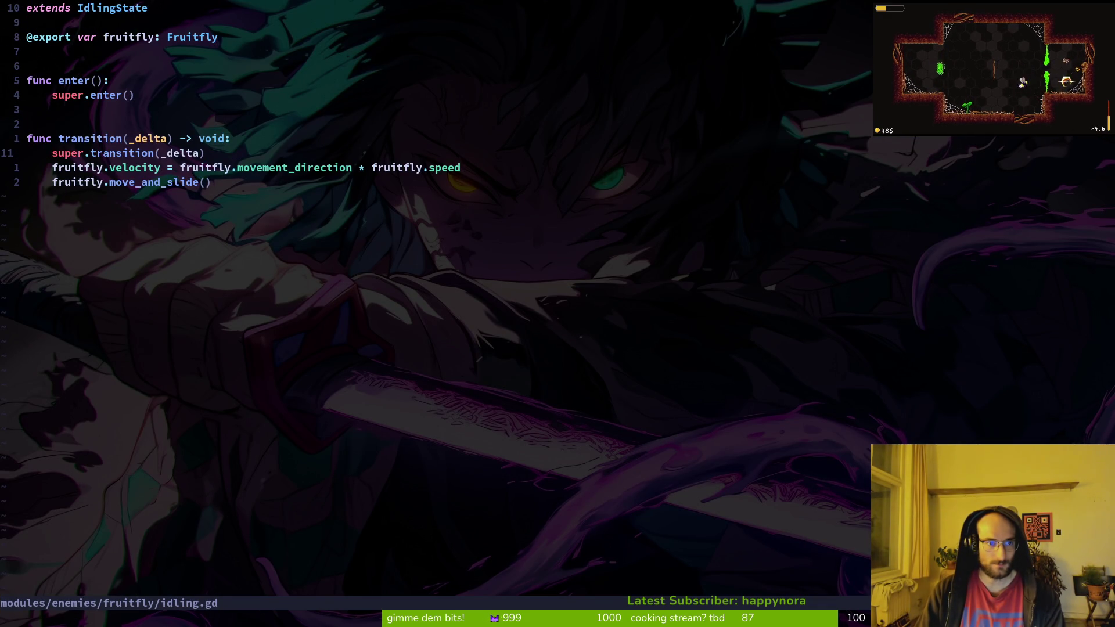
{"action": "key", "text": "j"}
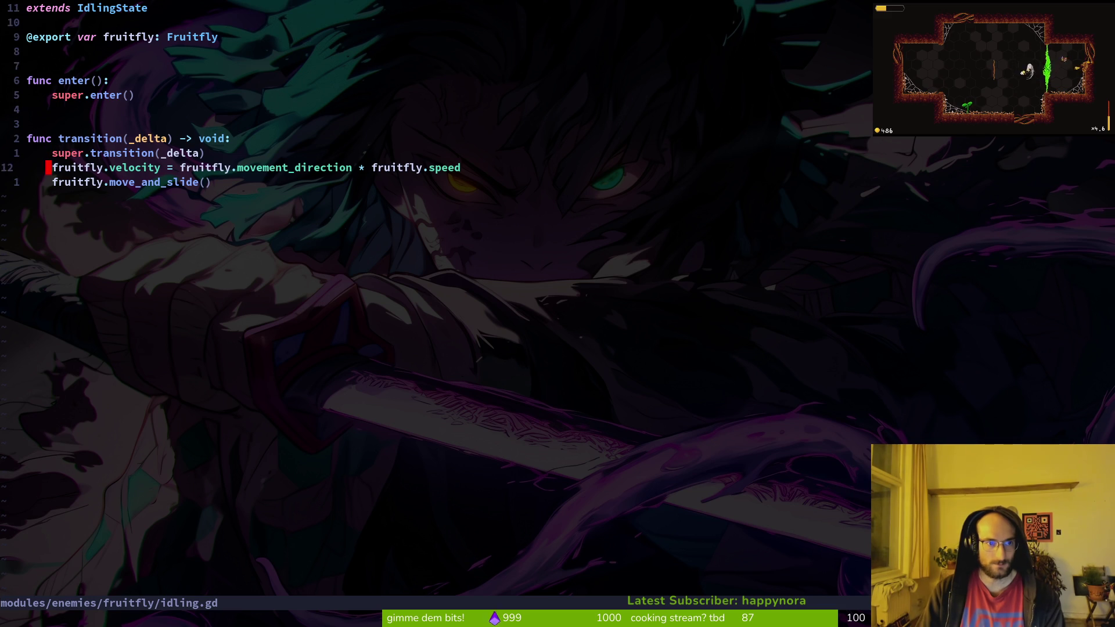
{"action": "key", "text": "j"}
{"action": "key", "text": "k"}
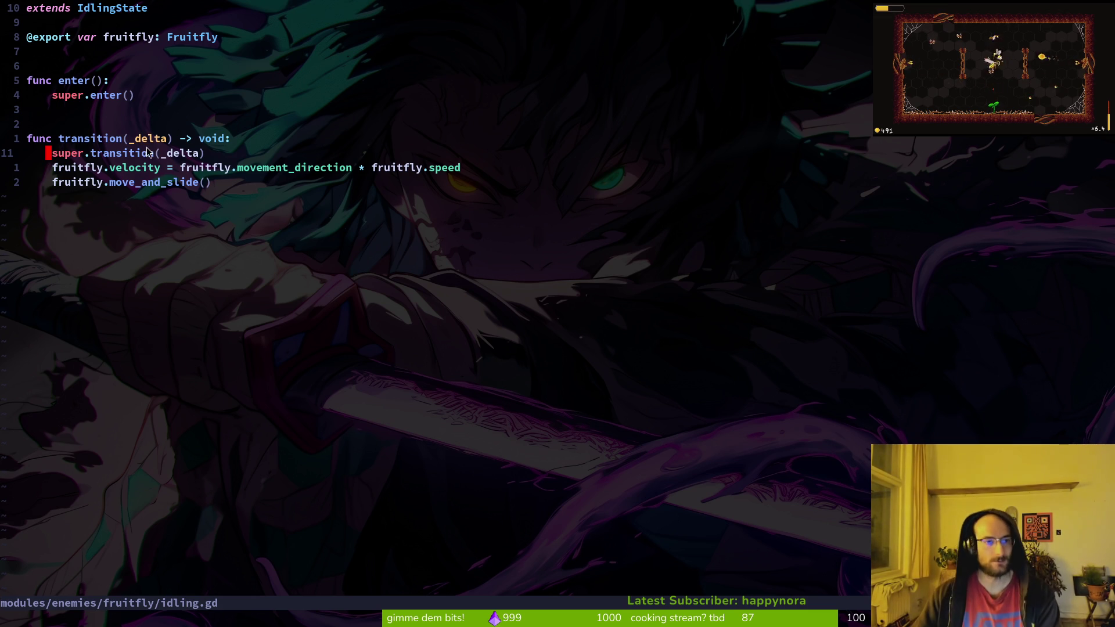
{"action": "left_click", "coordinate": [77, 109]}
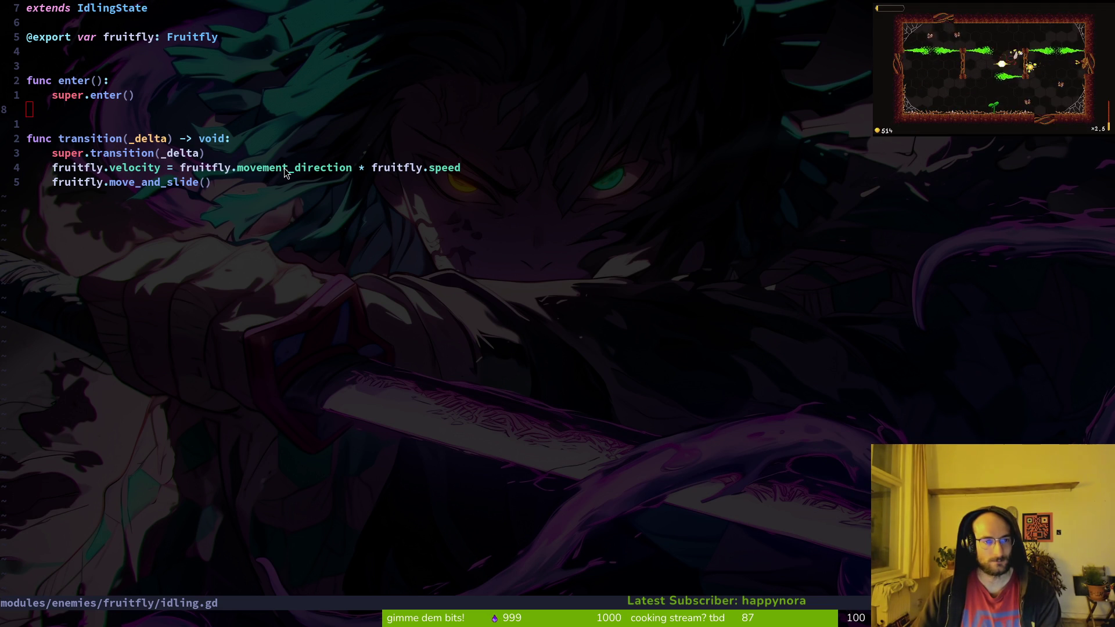
Step: Open debug.helper.gd with the 'debh' file search
{"action": "key", "text": "ctrl+p"}
{"action": "type", "text": "debh"}
{"action": "key", "text": "Return"}
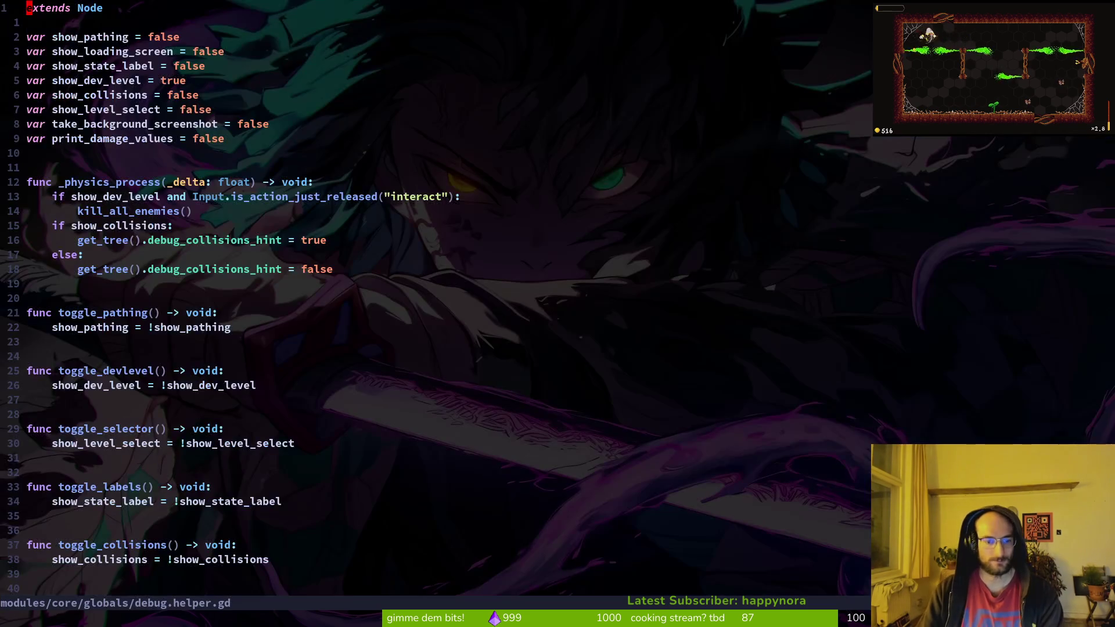
Step: Set show_state_label to true in debug.helper.gd and save
{"action": "key", "text": "j"}
{"action": "key", "text": "j"}
{"action": "type", "text": "cwtrue"}
{"action": "key", "text": "Escape"}
{"action": "type", "text": ":w"}
{"action": "key", "text": "Return"}
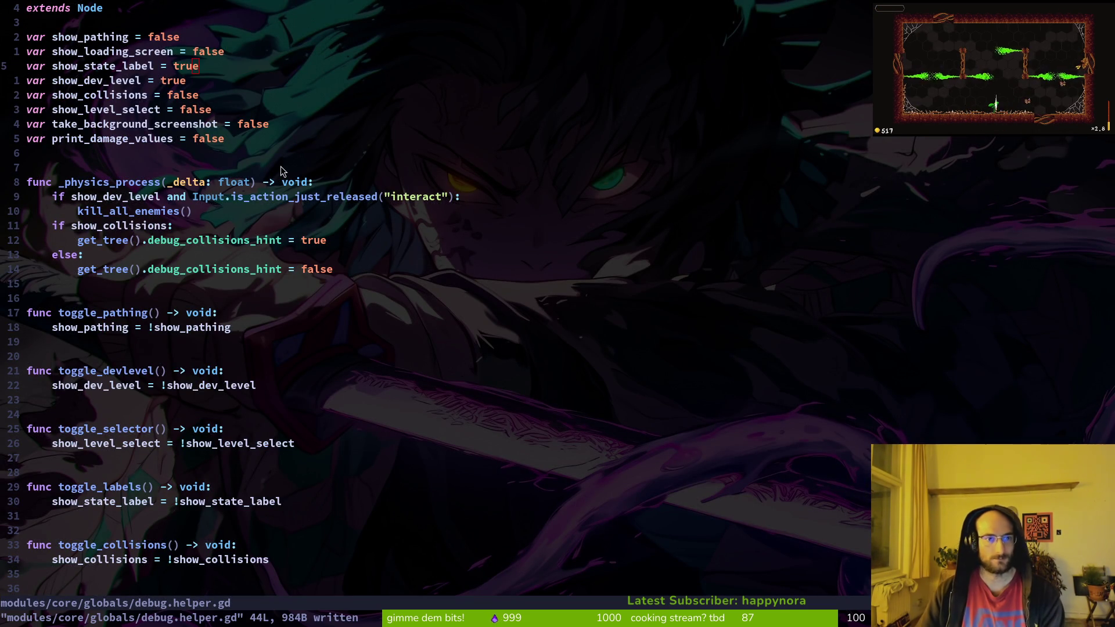
Step: Run the game from Godot and start the gameplay level
{"action": "key", "text": "alt+Tab"}
{"action": "key", "text": "F5"}
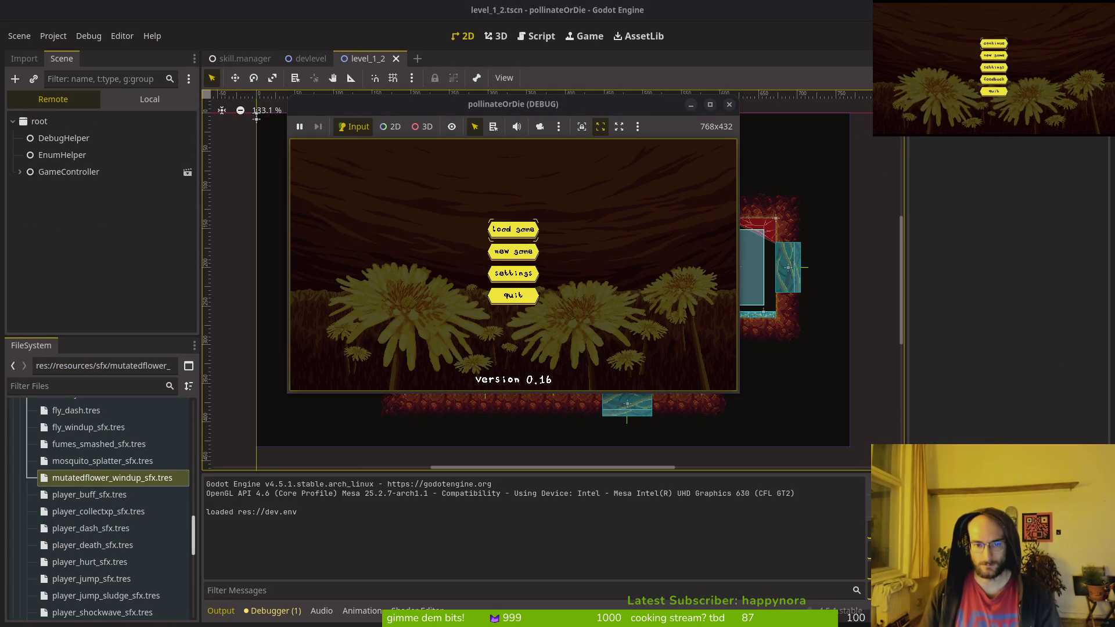
{"action": "key", "text": "Return"}
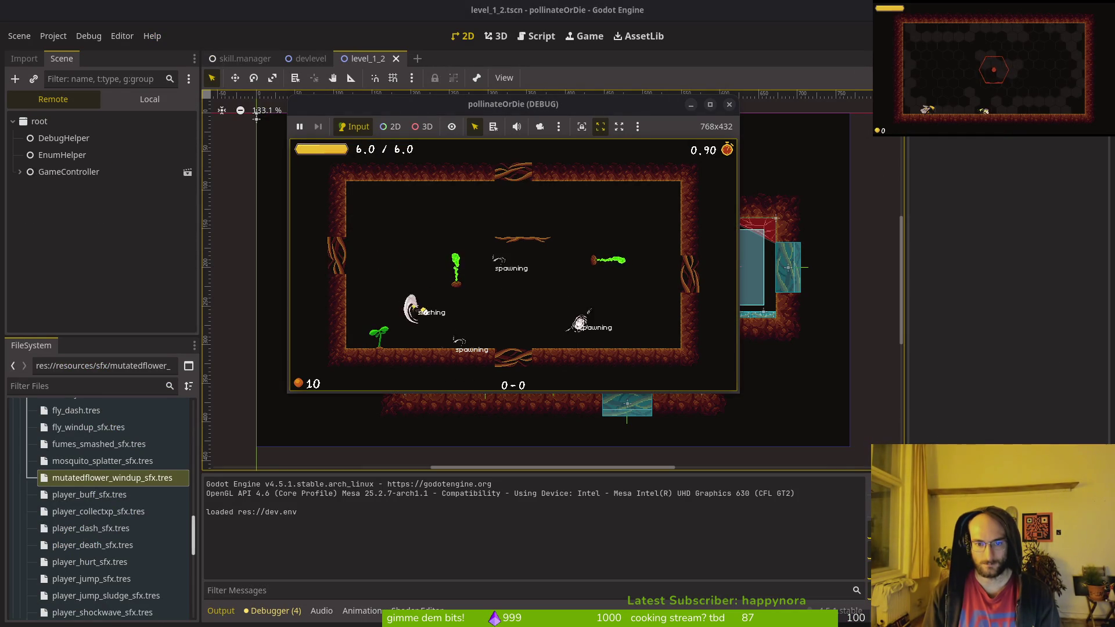
Step: Fly the bee around with moves, jumps and double-jumps, then bring the Godot editor forward
{"action": "key", "text": "Tab"}
{"action": "key", "text": "d"}
{"action": "key", "text": "space"}
{"action": "key", "text": "space"}
{"action": "key", "text": "a"}
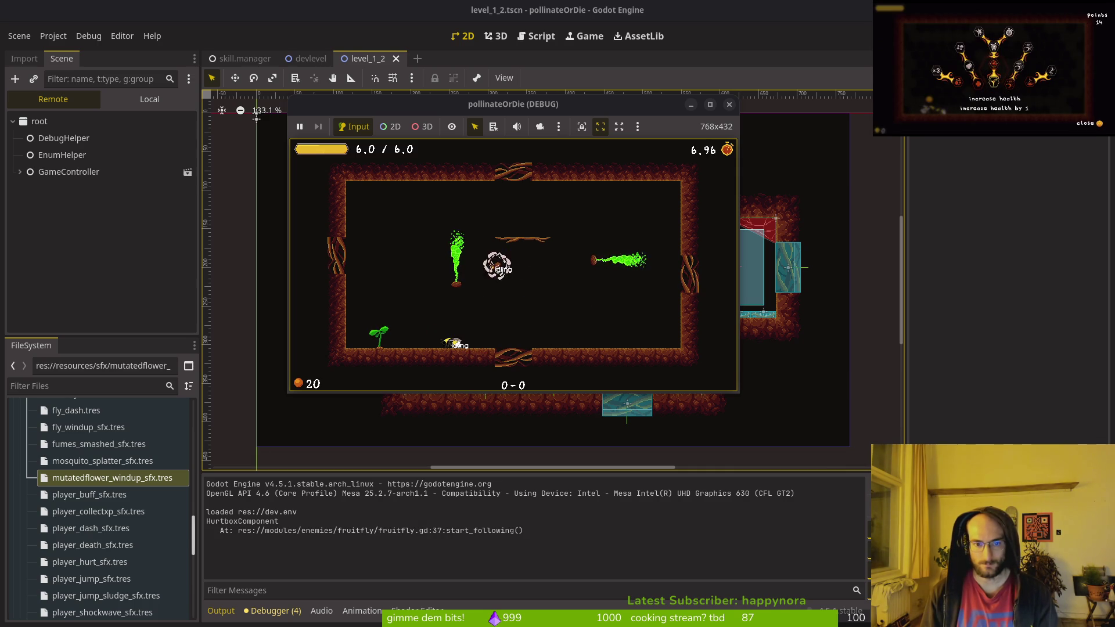
{"action": "key", "text": "d"}
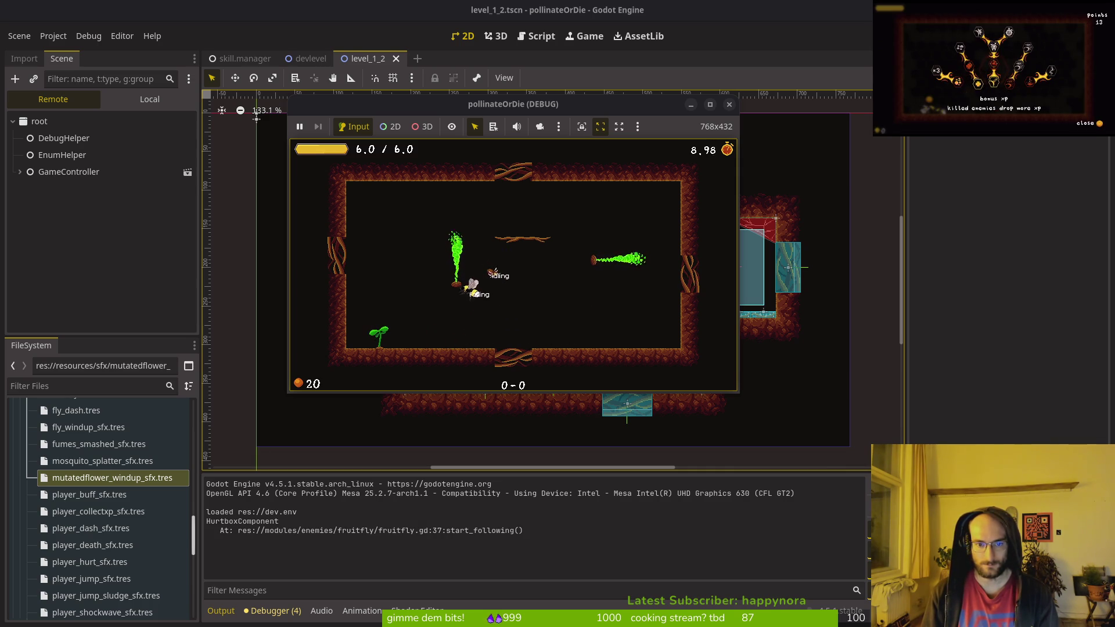
{"action": "key", "text": "d"}
{"action": "key", "text": "space"}
{"action": "key", "text": "a"}
{"action": "key", "text": "space"}
{"action": "key", "text": "space"}
{"action": "key", "text": "space"}
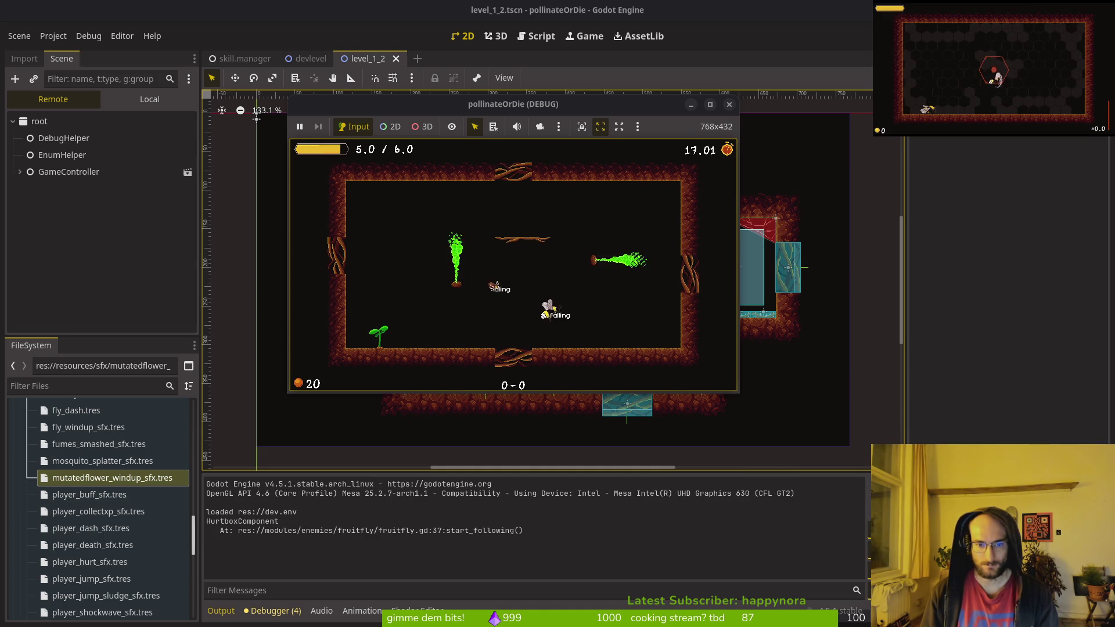
{"action": "key", "text": "space"}
{"action": "key", "text": "space"}
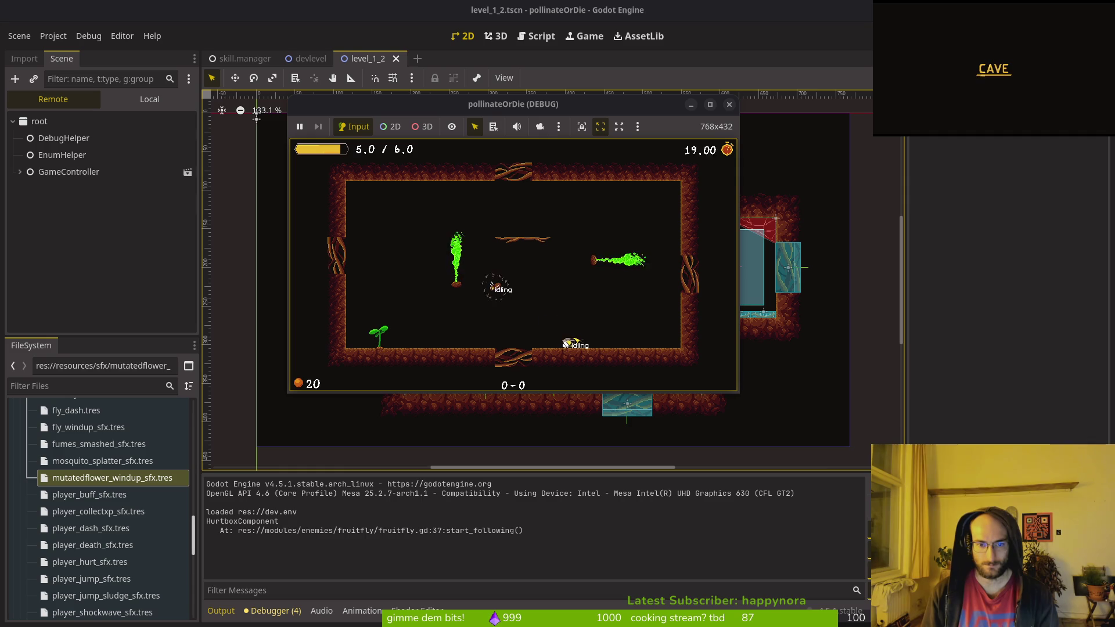
{"action": "key", "text": "alt+Tab"}
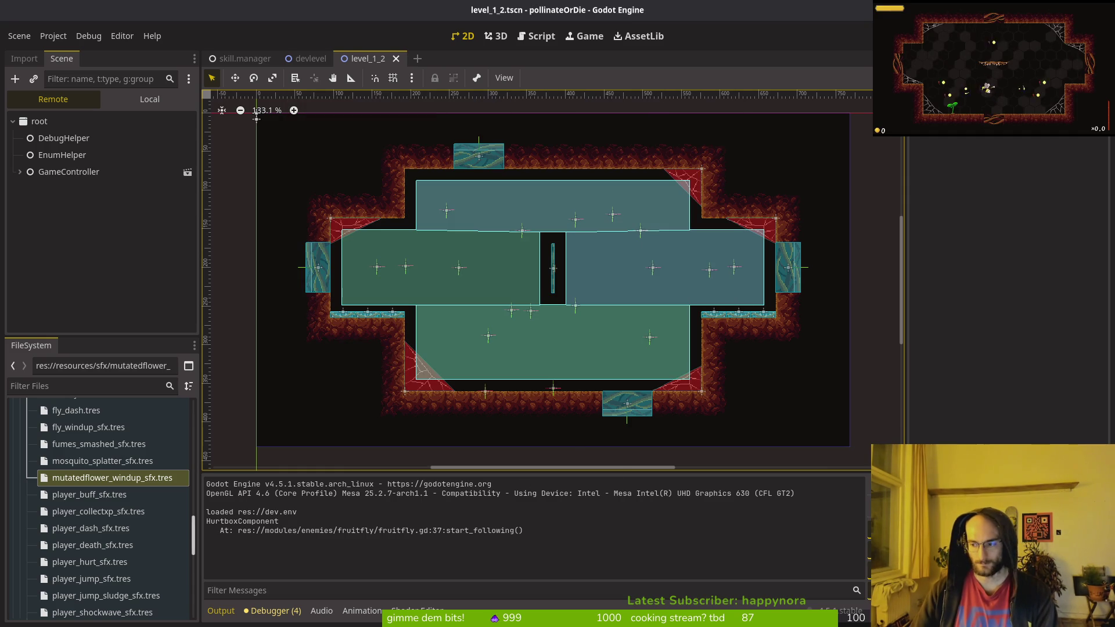
{"action": "key", "text": "alt+Tab"}
Step: Back in Neovim, open the shared following.state.gd script
{"action": "key", "text": "super+2"}
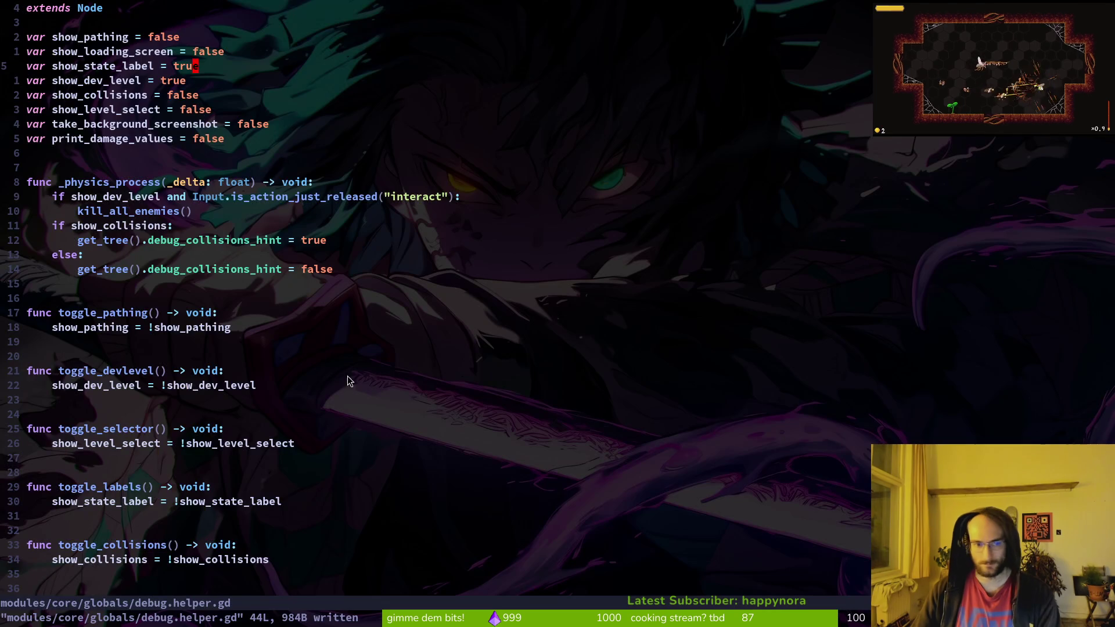
{"action": "key", "text": "ctrl+6"}
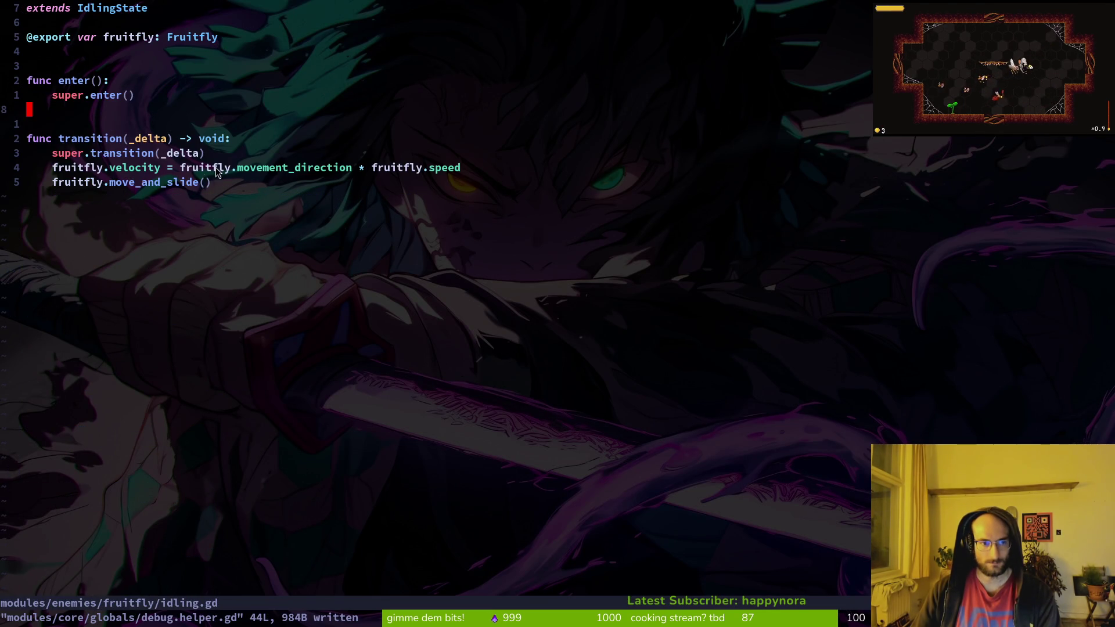
{"action": "key", "text": "space"}
{"action": "key", "text": "f"}
{"action": "key", "text": "f"}
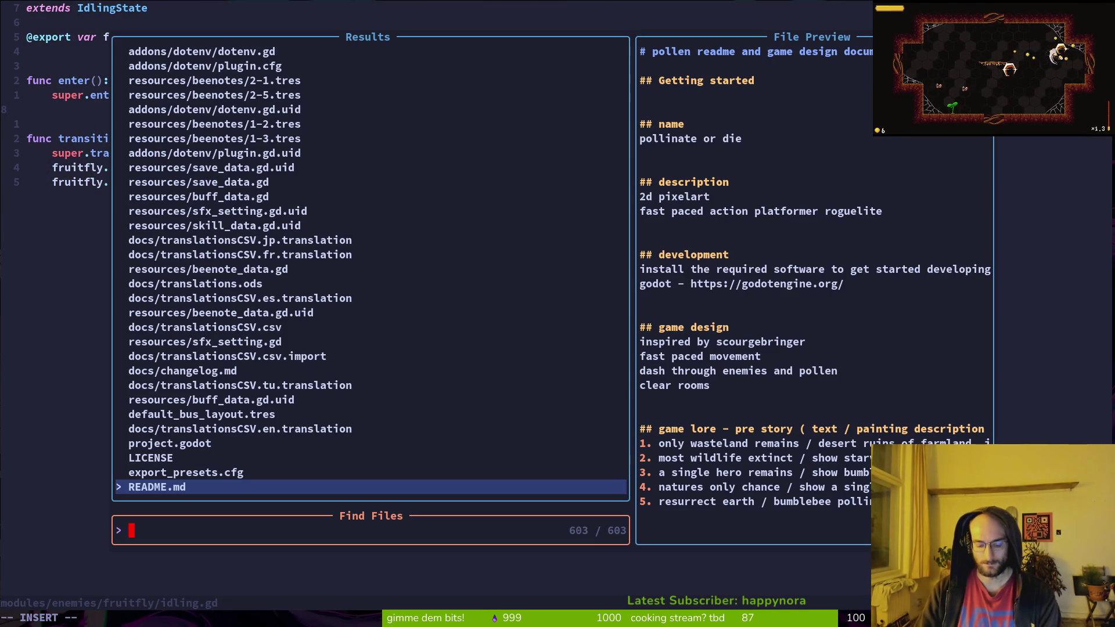
{"action": "type", "text": "following"}
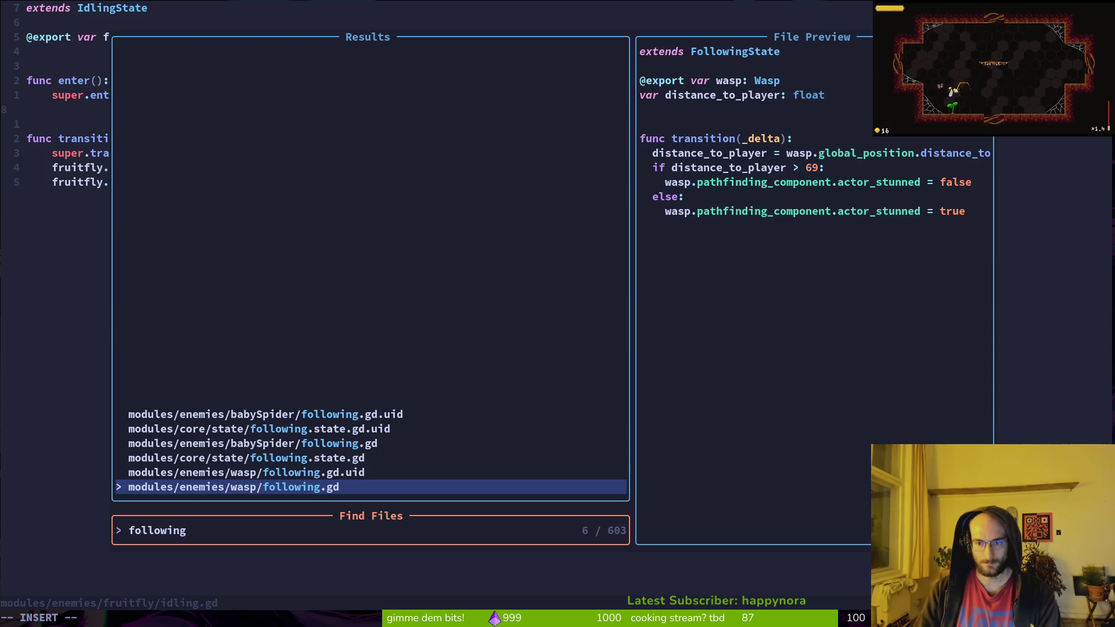
{"action": "key", "text": "ctrl+p"}
{"action": "key", "text": "ctrl+p"}
{"action": "key", "text": "ctrl+p"}
{"action": "key", "text": "ctrl+p"}
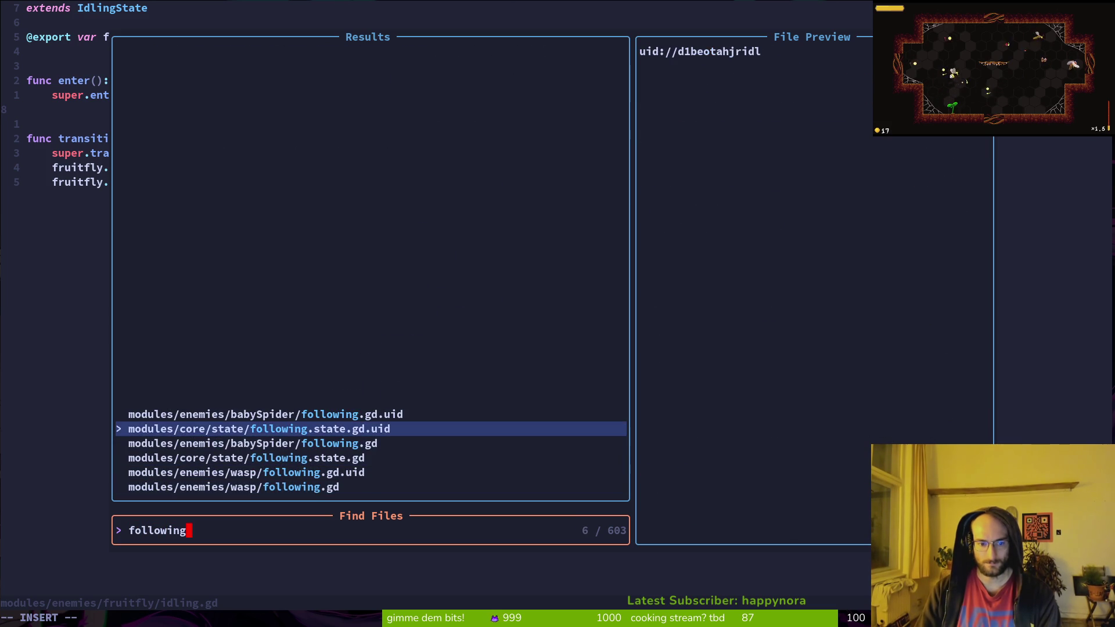
{"action": "key", "text": "ctrl+n"}
{"action": "key", "text": "ctrl+n"}
{"action": "key", "text": "Return"}
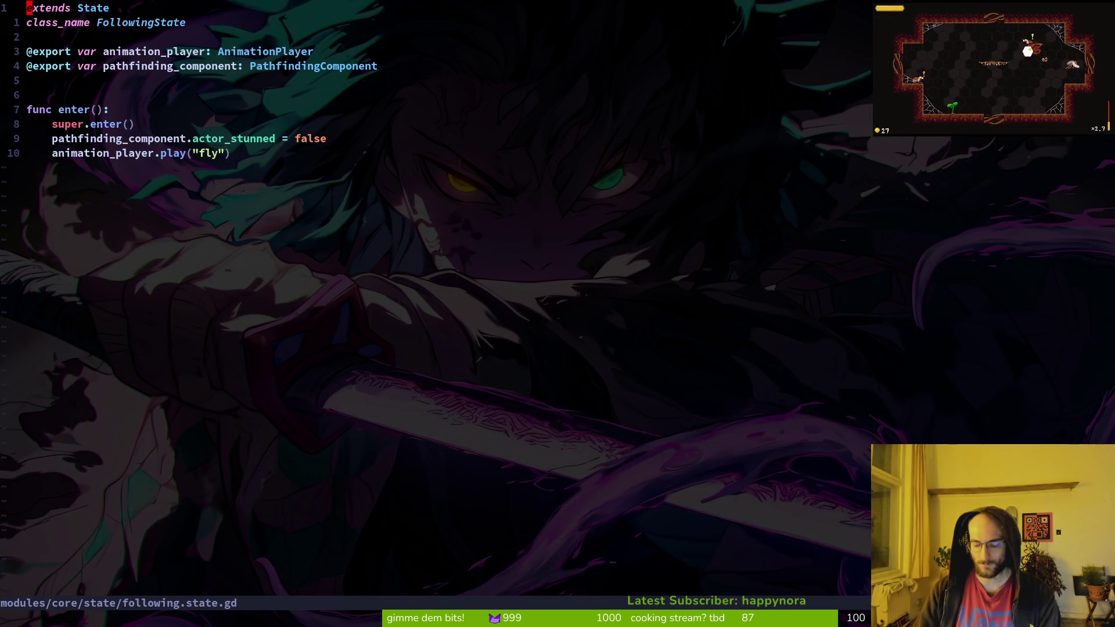
Step: Open fruitfly.gd and glance over it
{"action": "key", "text": "space"}
{"action": "key", "text": "f"}
{"action": "key", "text": "f"}
{"action": "type", "text": "fruifly"}
{"action": "key", "text": "Return"}
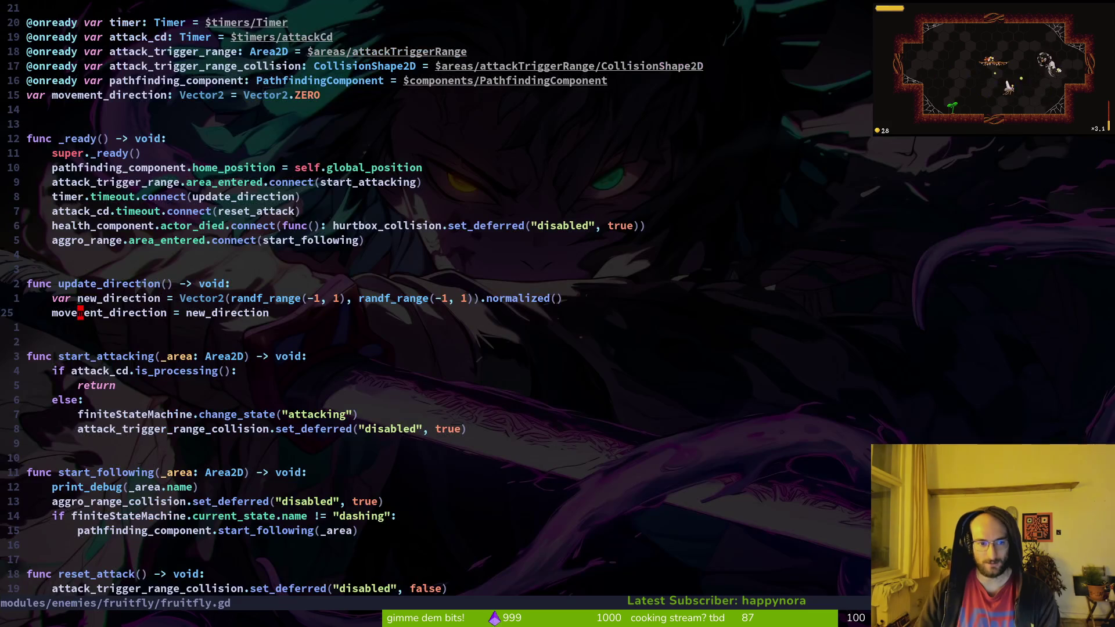
{"action": "scroll", "coordinate": [366, 401], "scroll_direction": "down", "scroll_amount": 3}
{"action": "scroll", "coordinate": [366, 400], "scroll_direction": "up", "scroll_amount": 4}
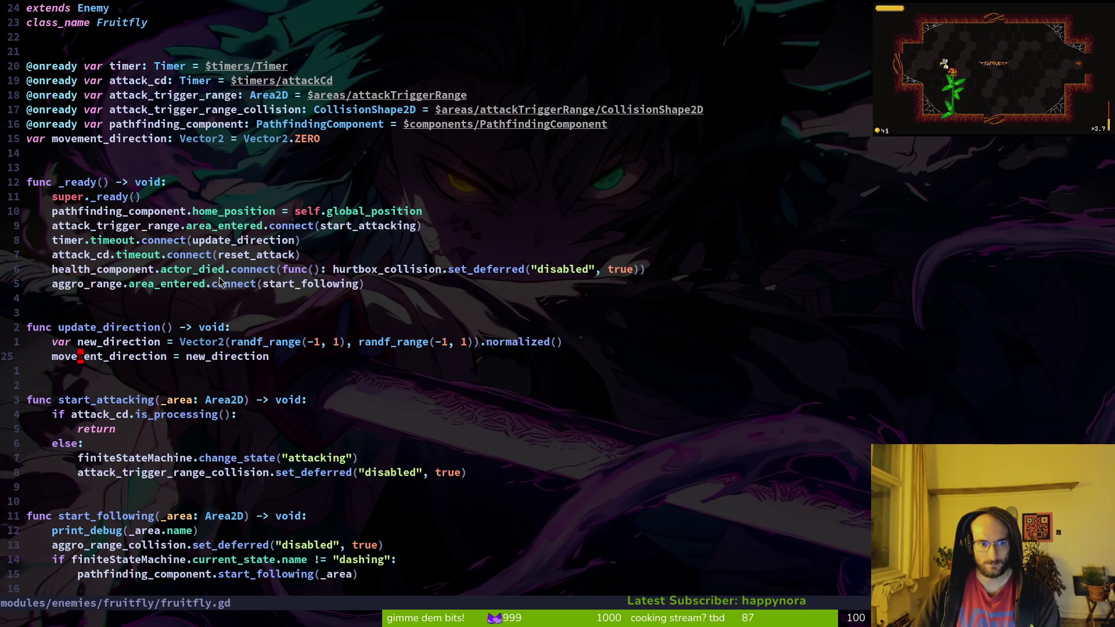
Step: Test-run the game to watch the fruitfly, close it, and return to the Godot editor
{"action": "key", "text": "F5"}
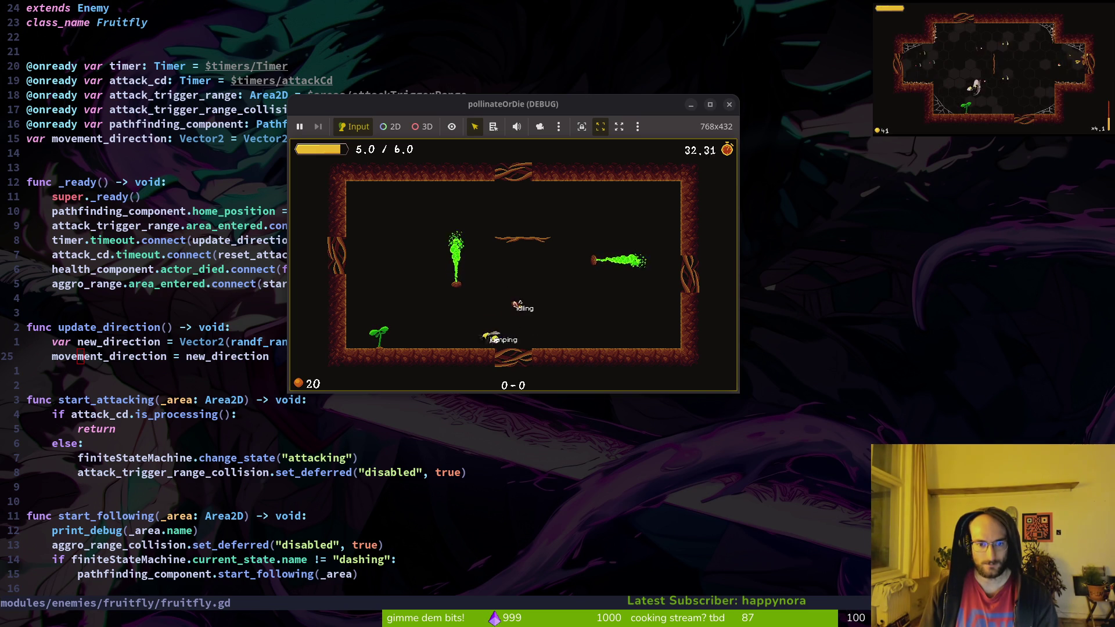
{"action": "key", "text": "Escape"}
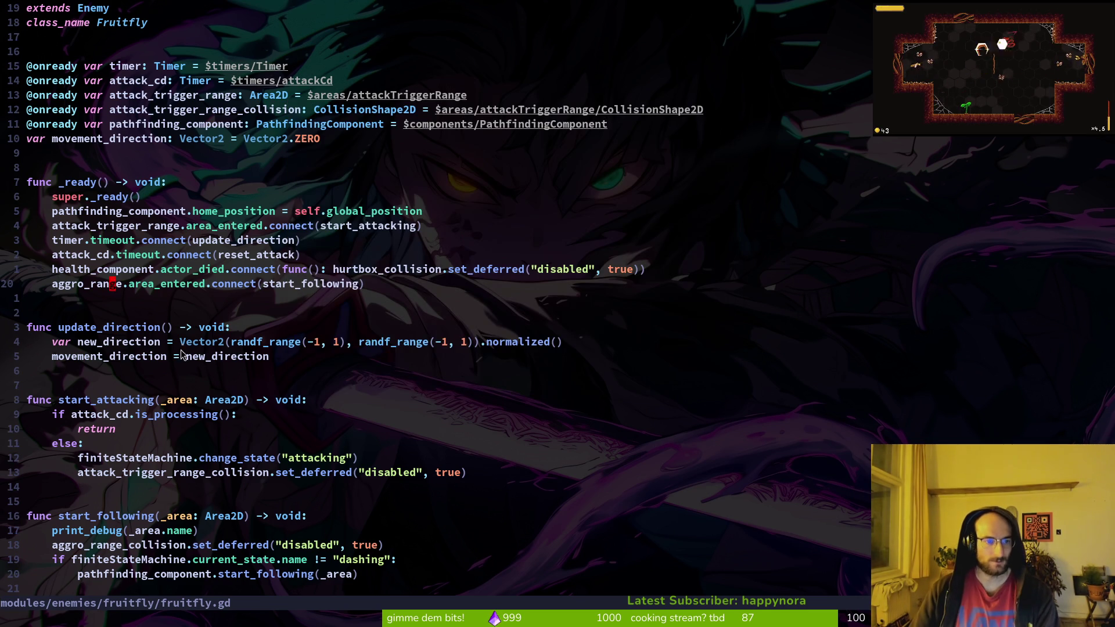
{"action": "key", "text": "space"}
{"action": "key", "text": "f"}
{"action": "key", "text": "f"}
{"action": "type", "text": "enene"}
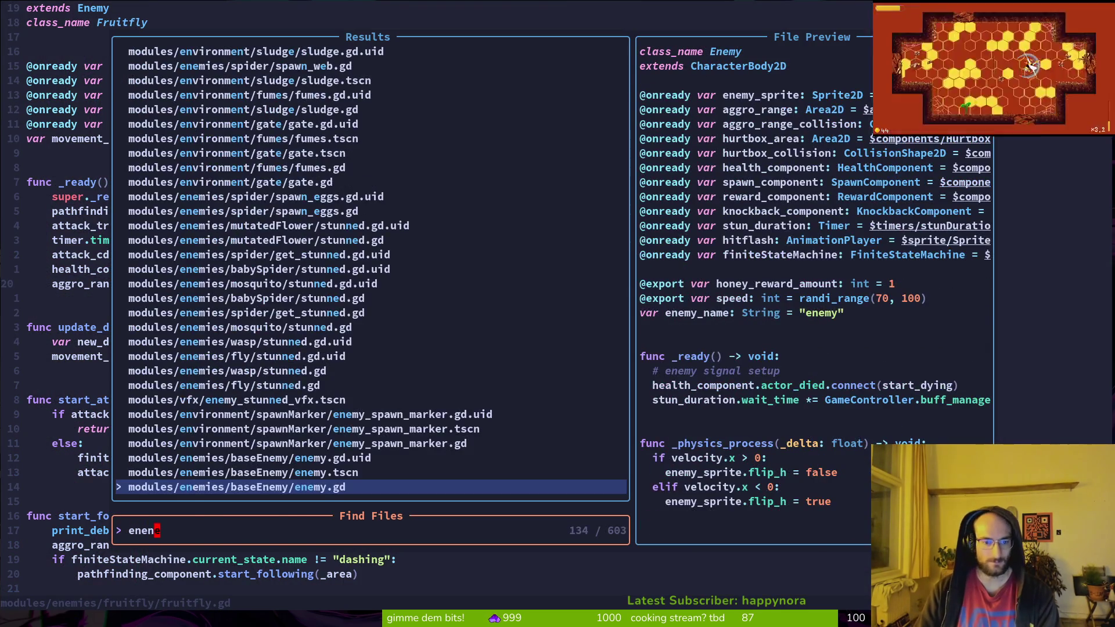
{"action": "key", "text": "Escape"}
{"action": "key", "text": "alt+Tab"}
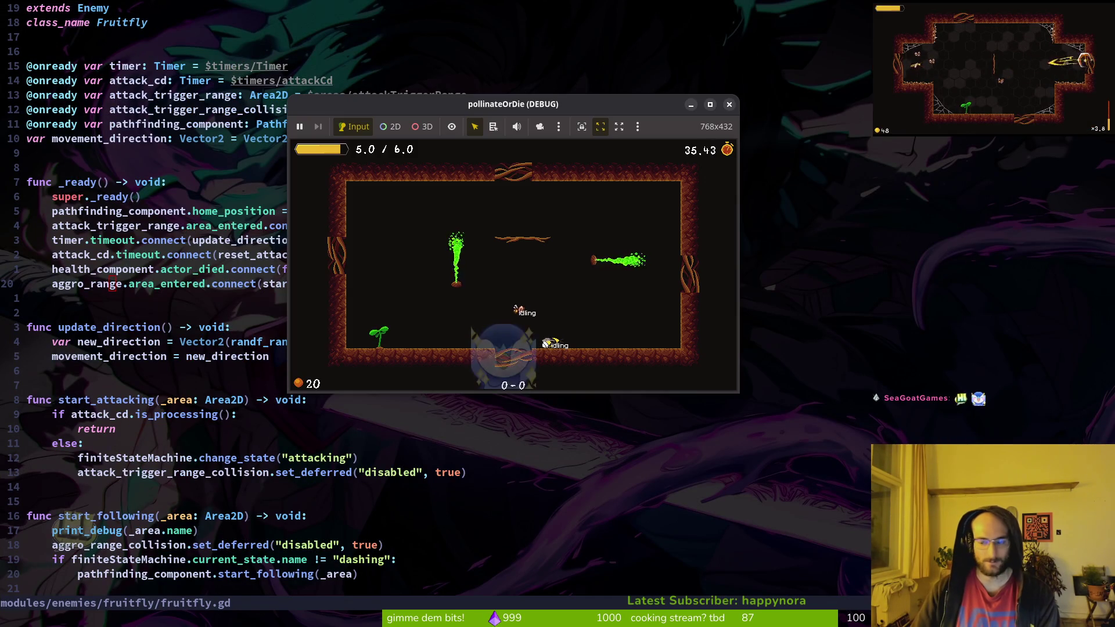
{"action": "left_click", "coordinate": [887, 243]}
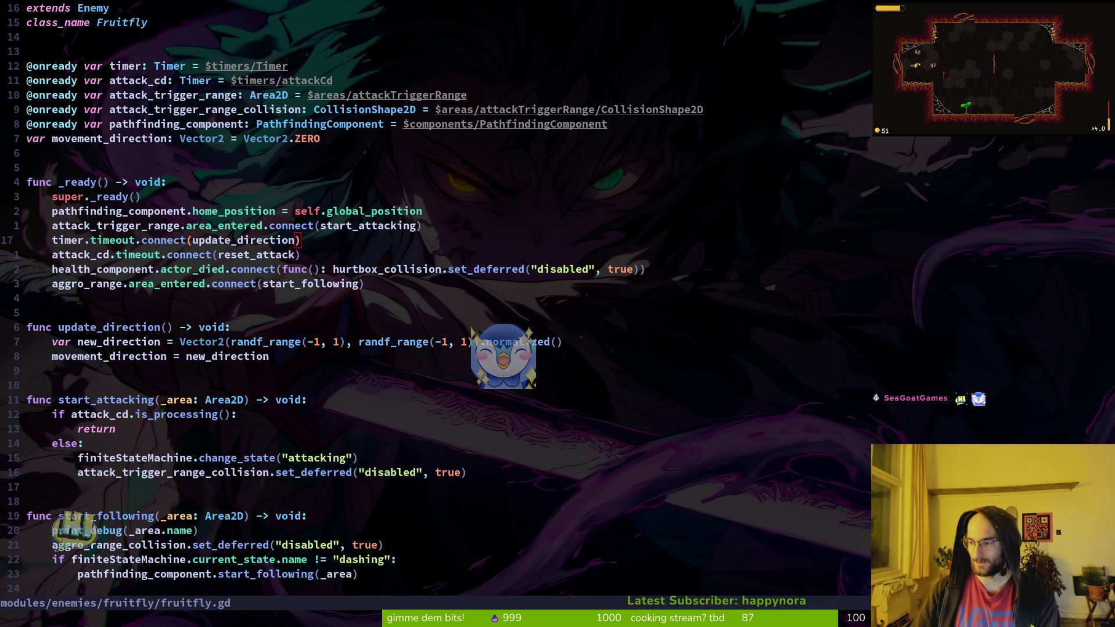
{"action": "key", "text": "alt+Tab"}
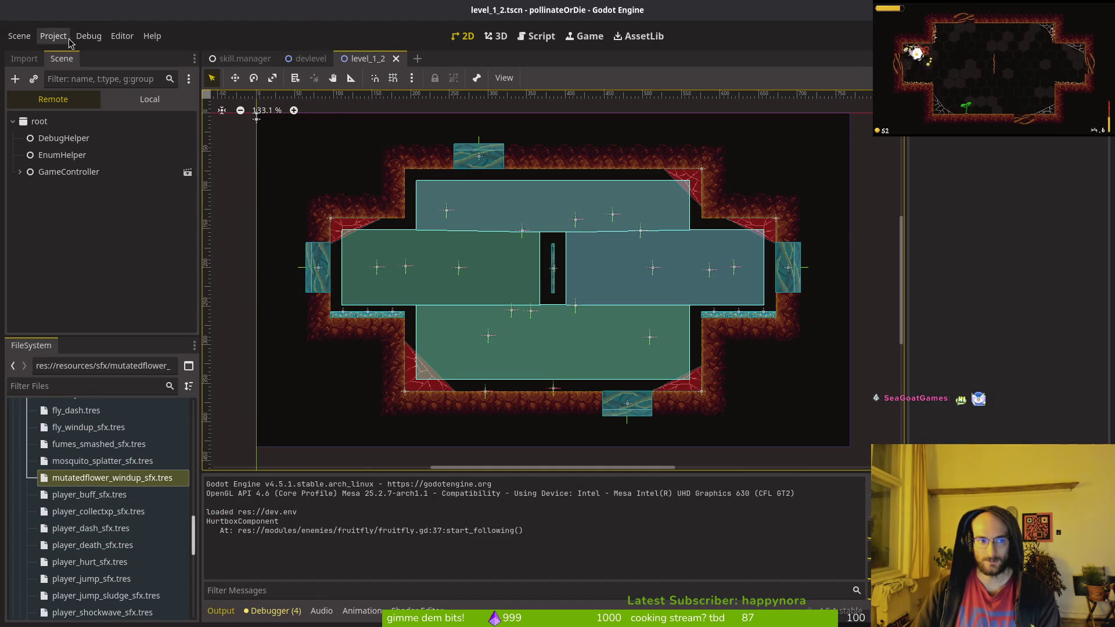
Step: Open debug.helper.gd in Neovim via the 'debhe' file search
{"action": "key", "text": "alt+Tab"}
{"action": "key", "text": "Tab"}
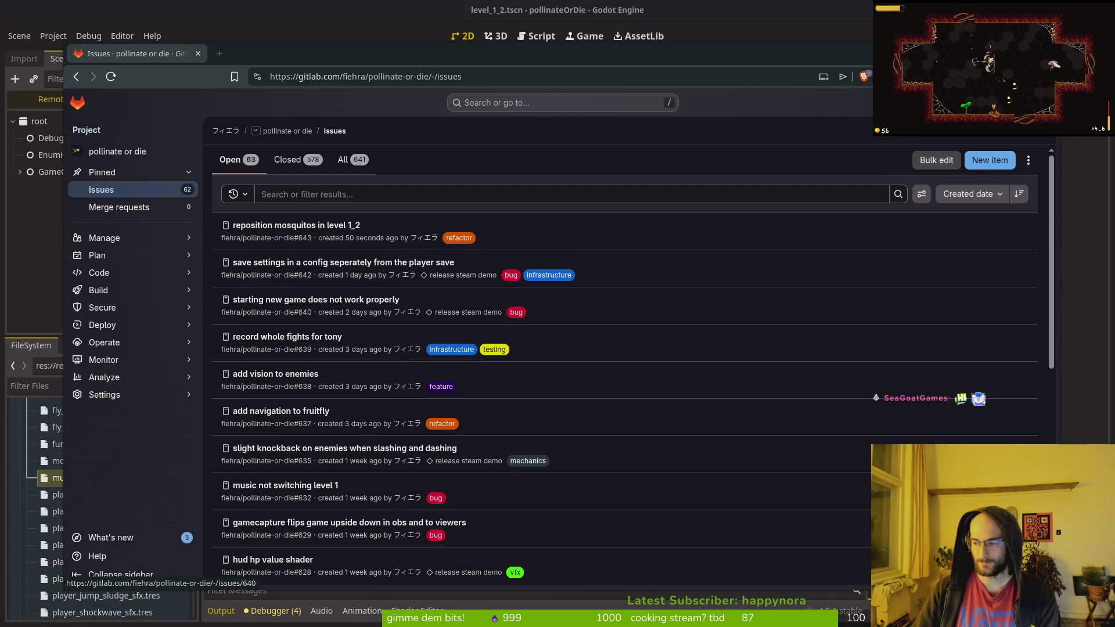
{"action": "key", "text": "space"}
{"action": "key", "text": "f"}
{"action": "key", "text": "f"}
{"action": "type", "text": "de"}
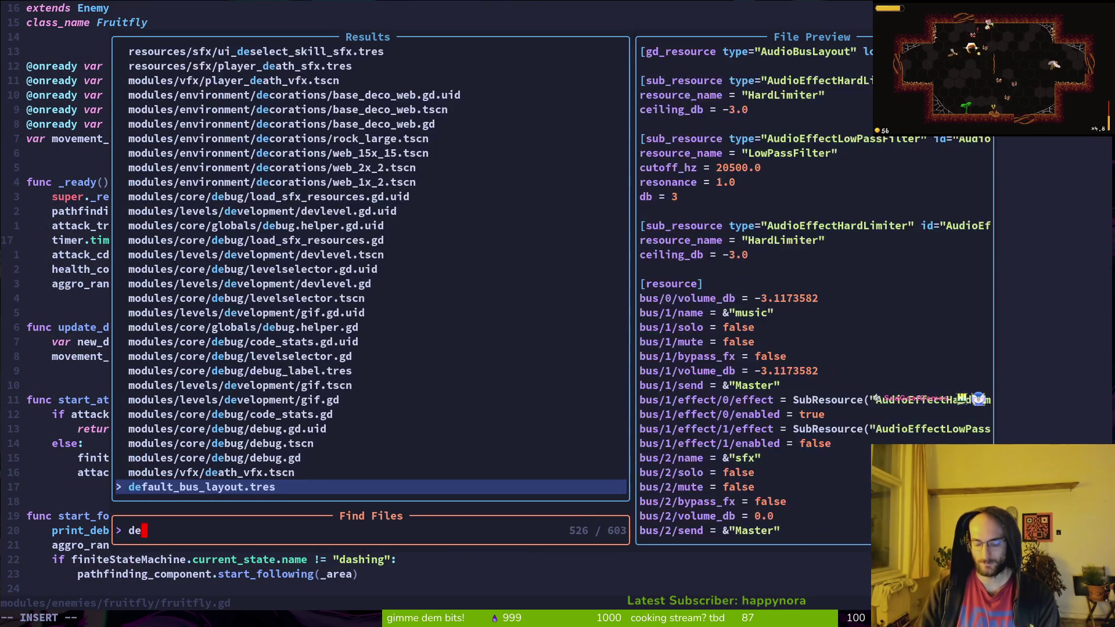
{"action": "type", "text": "bhe"}
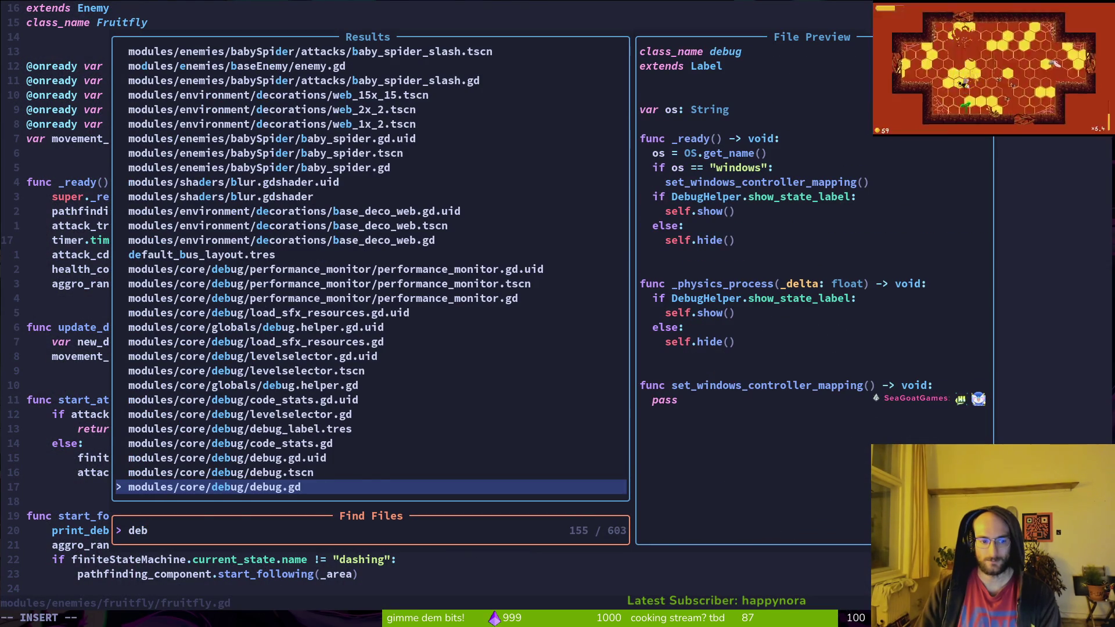
{"action": "key", "text": "Return"}
Step: Set show_collisions to true, save, and launch the game with F5
{"action": "key", "text": "j"}
{"action": "key", "text": "j"}
{"action": "type", "text": "ciwtrue"}
{"action": "key", "text": "Escape"}
{"action": "type", "text": ":w"}
{"action": "key", "text": "Return"}
{"action": "key", "text": "alt+Tab"}
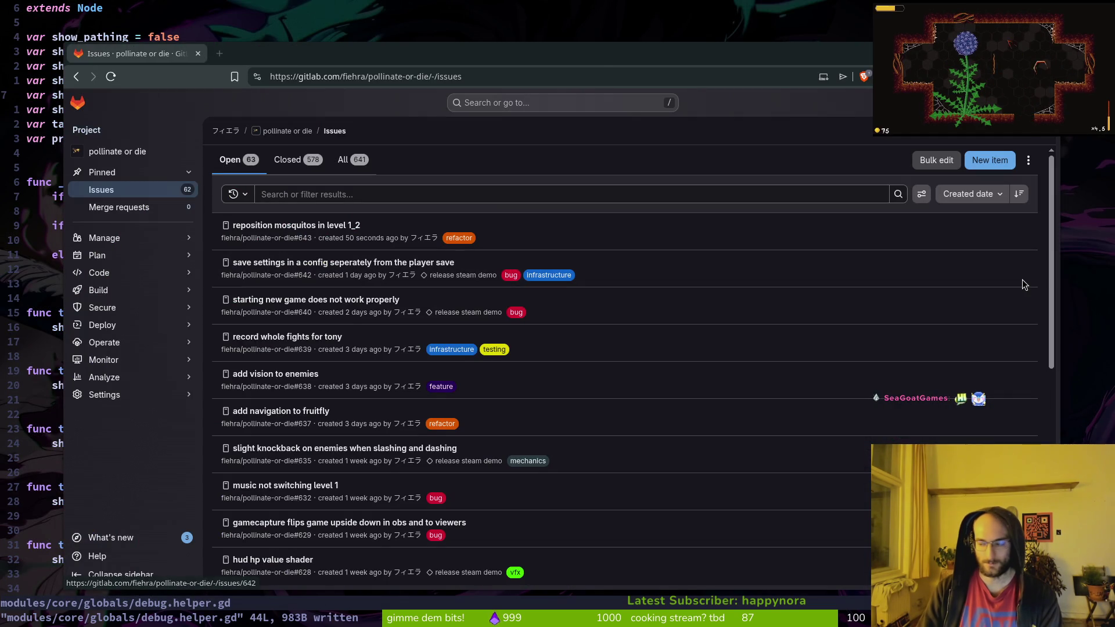
{"action": "key", "text": "alt+Tab"}
{"action": "key", "text": "F5"}
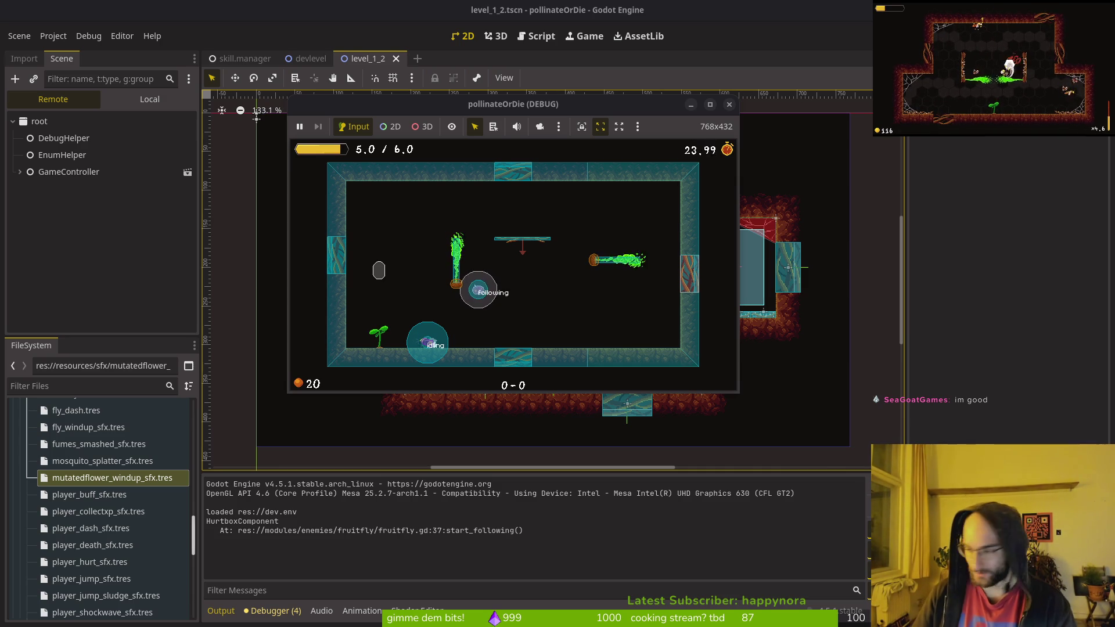
Step: Review fruitfly.gd's aggro collision-disabling line in Neovim, then rerun the game
{"action": "key", "text": "alt+Tab"}
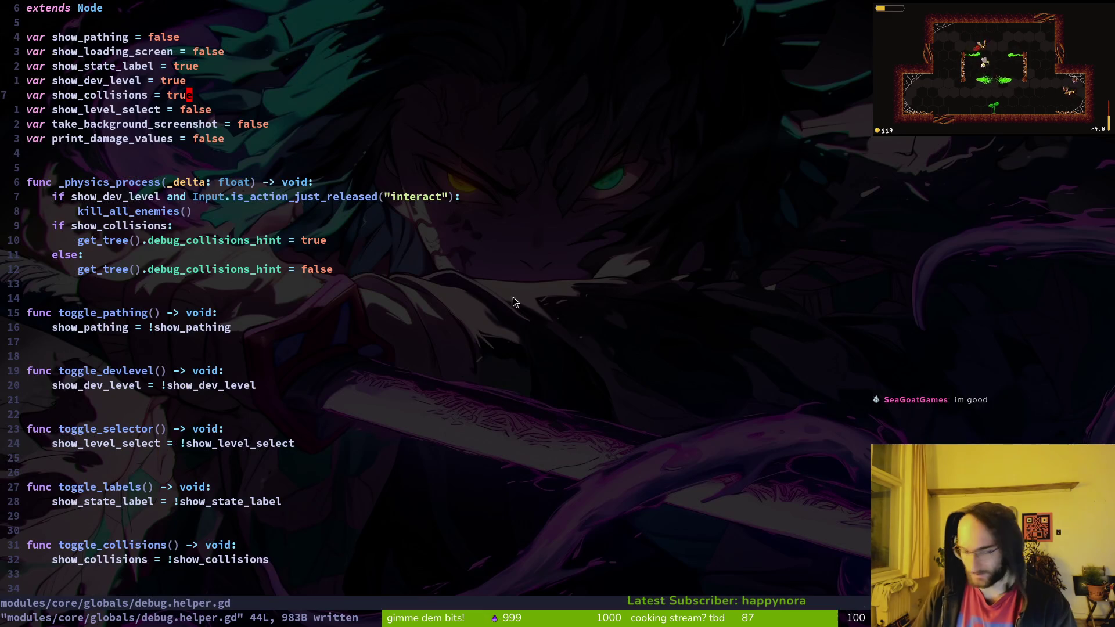
{"action": "scroll", "coordinate": [158, 203], "scroll_direction": "down", "scroll_amount": 4}
{"action": "key", "text": "ctrl+o"}
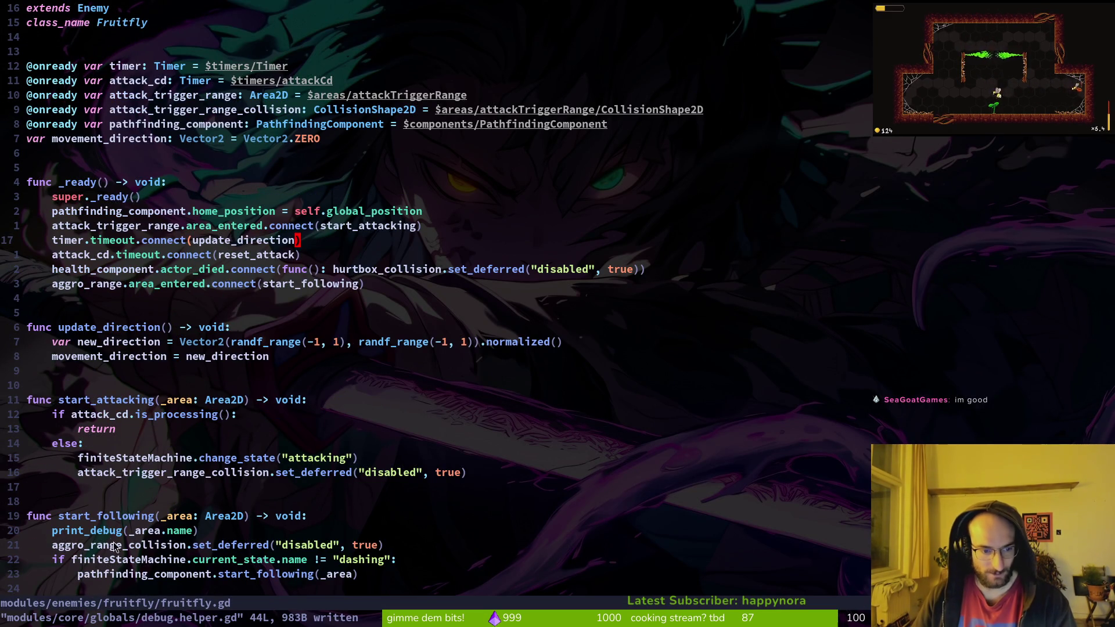
{"action": "scroll", "coordinate": [110, 546], "scroll_direction": "down", "scroll_amount": 1}
{"action": "left_click", "coordinate": [303, 501]}
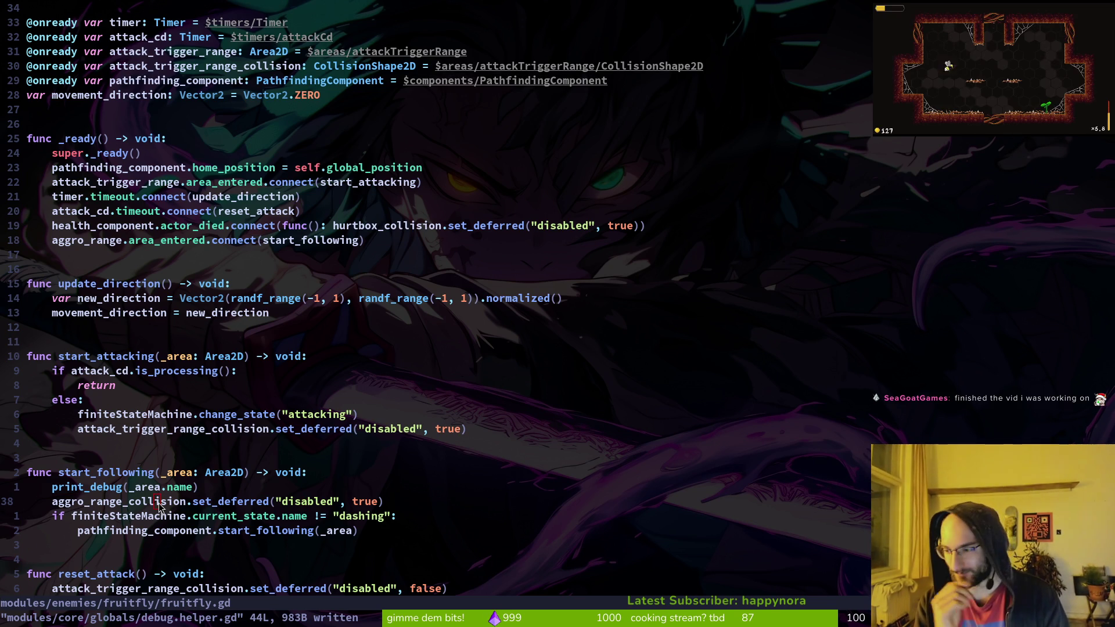
{"action": "key", "text": "F5"}
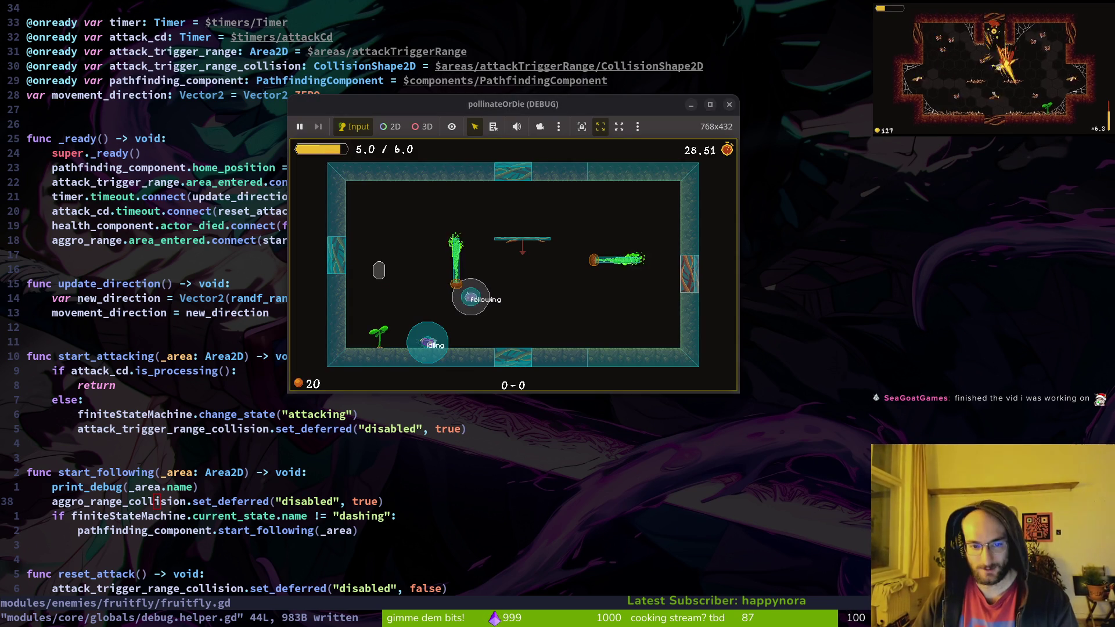
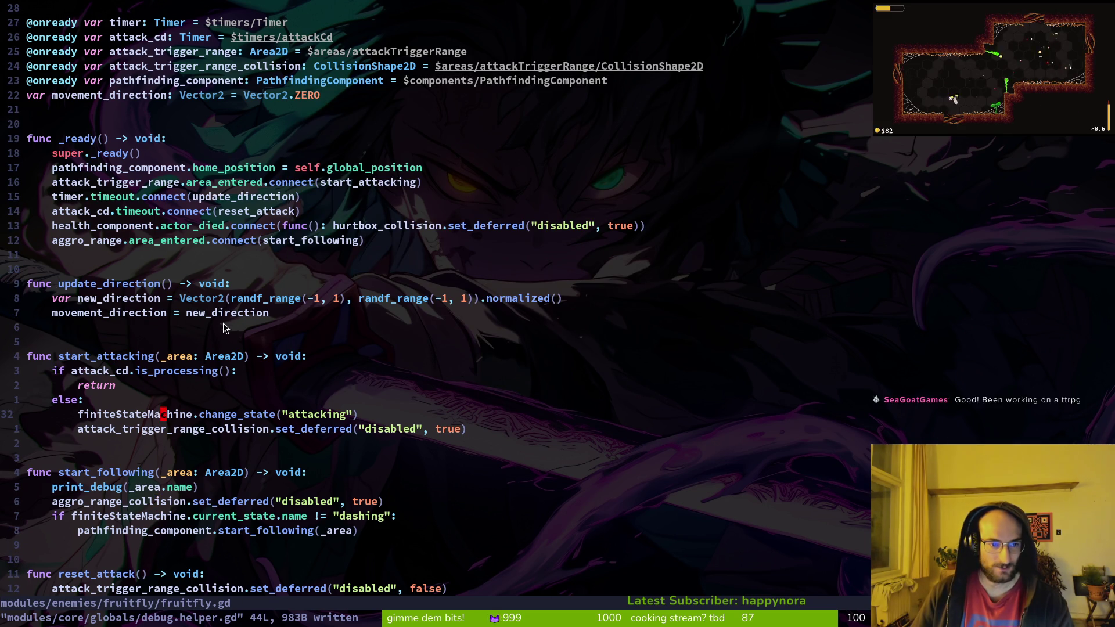
Step: Delete the line disabling aggro_range_collision in fruitfly.gd's start_following function
{"action": "key", "text": "ctrl+6"}
{"action": "key", "text": "ctrl+6"}
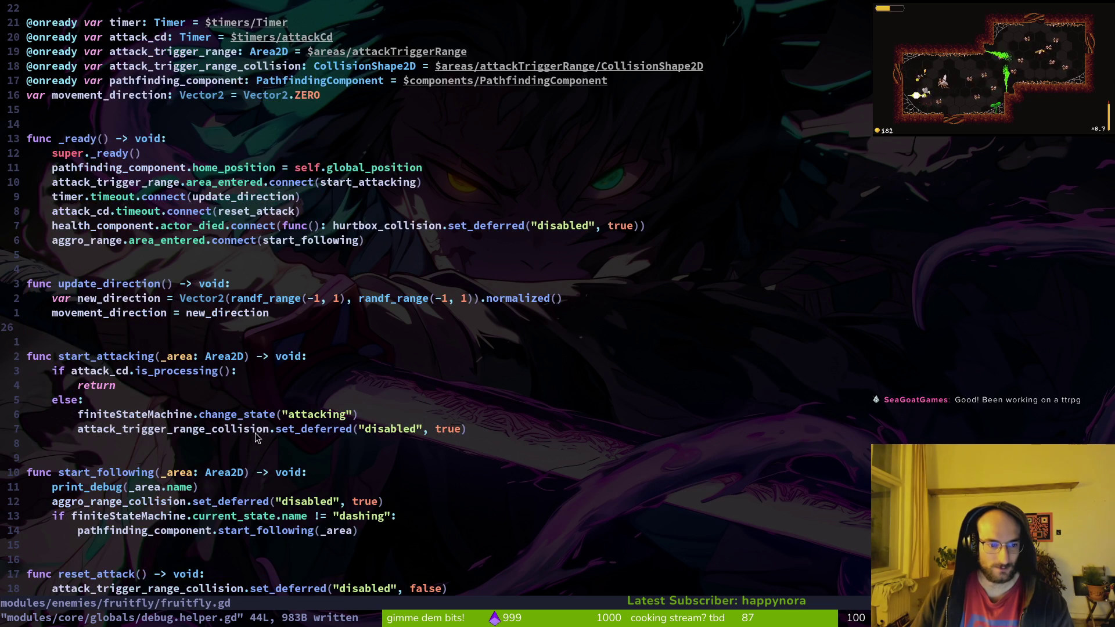
{"action": "scroll", "coordinate": [180, 455], "scroll_direction": "down", "scroll_amount": 1}
{"action": "left_click", "coordinate": [103, 458]}
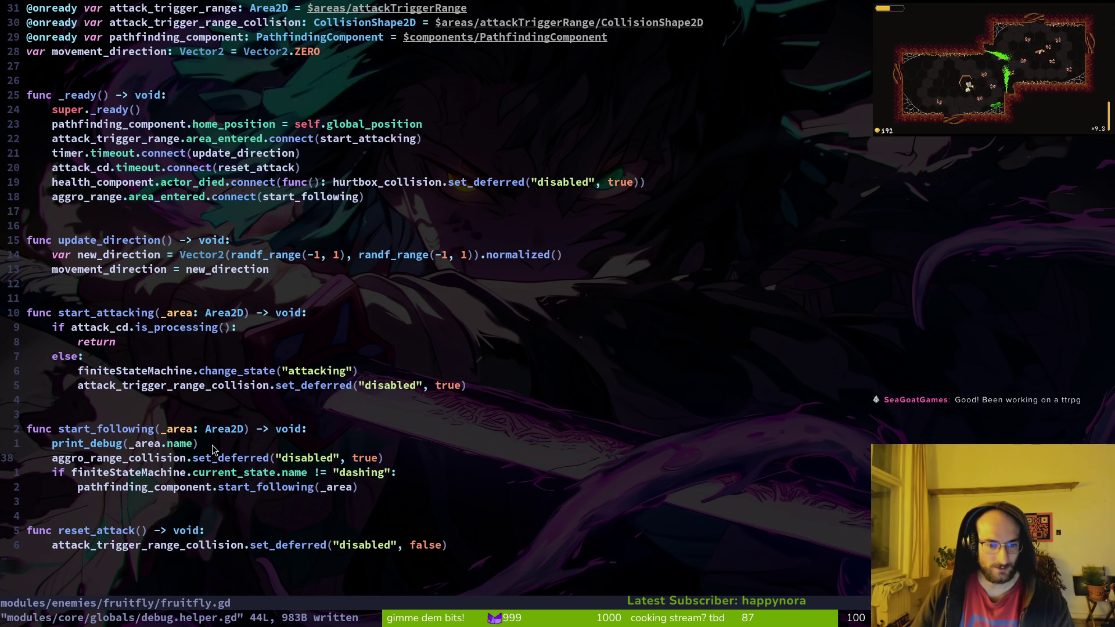
{"action": "key", "text": "d"}
{"action": "key", "text": "d"}
Step: Save fruitfly.gd with :w and start a project file search
{"action": "type", "text": ":w"}
{"action": "key", "text": "Return"}
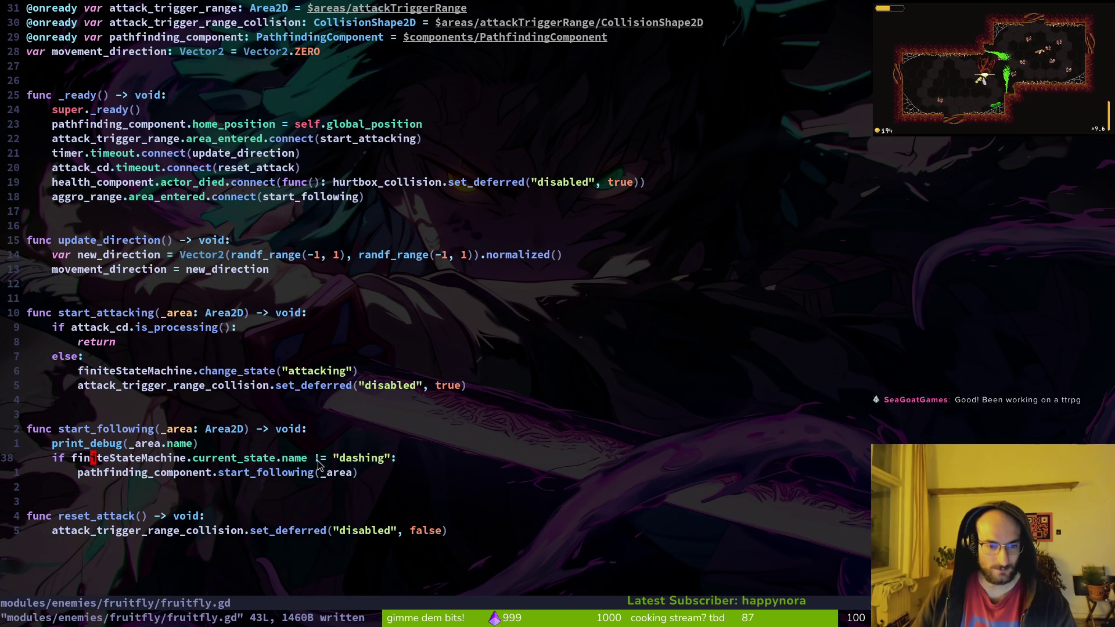
{"action": "key", "text": "k"}
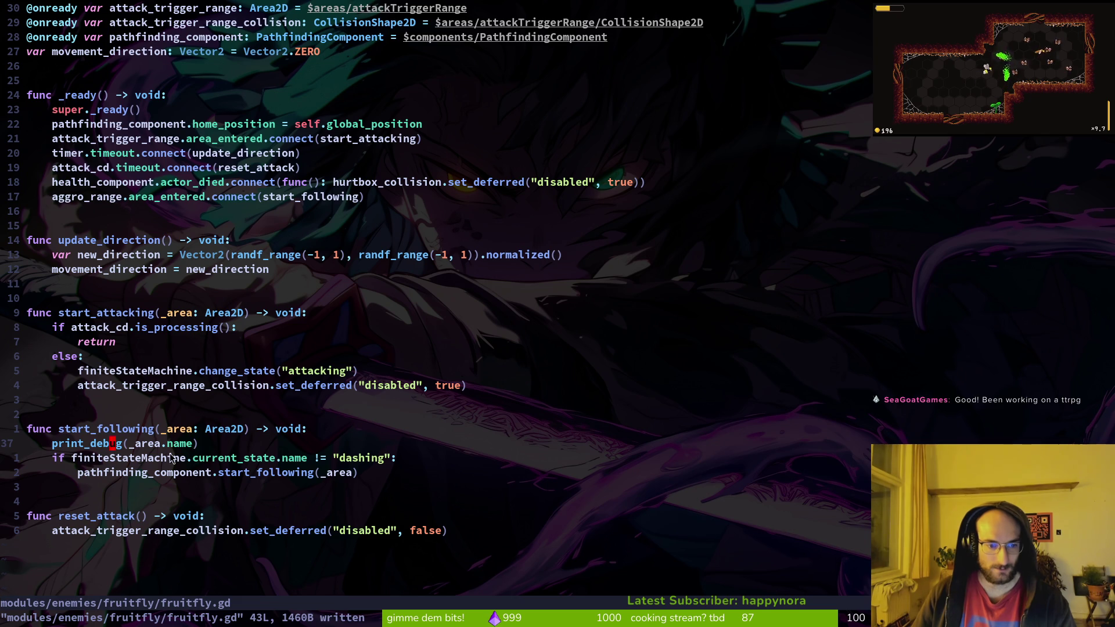
{"action": "left_click", "coordinate": [124, 443]}
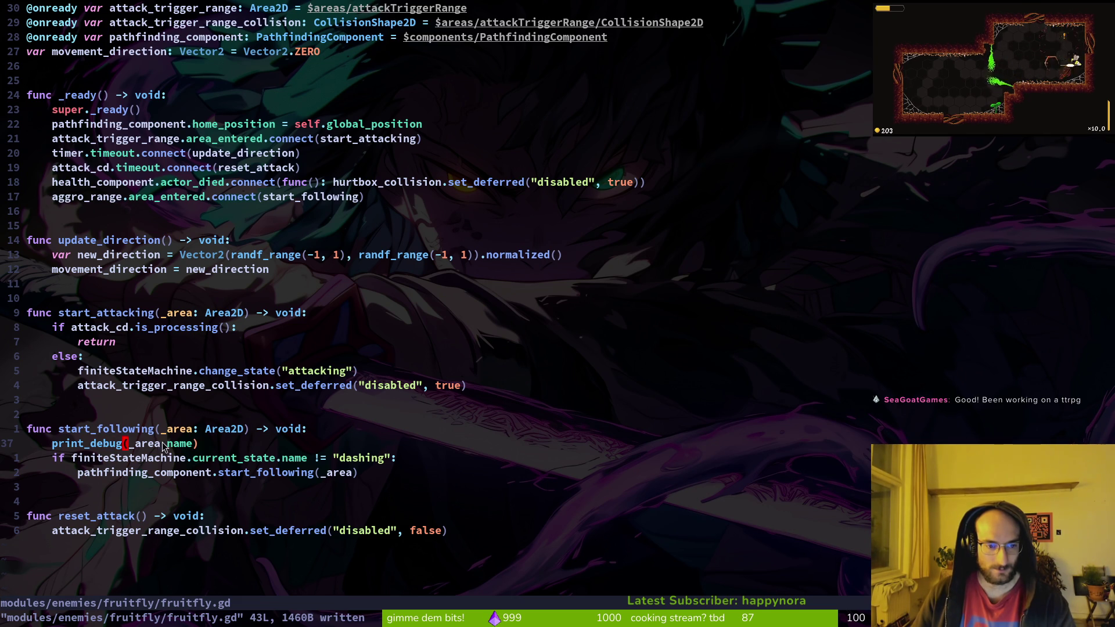
{"action": "key", "text": "space"}
Step: Open the fruitfly attacking.gd state script by searching for 'attacking'
{"action": "key", "text": "f"}
{"action": "key", "text": "f"}
{"action": "type", "text": "attacking"}
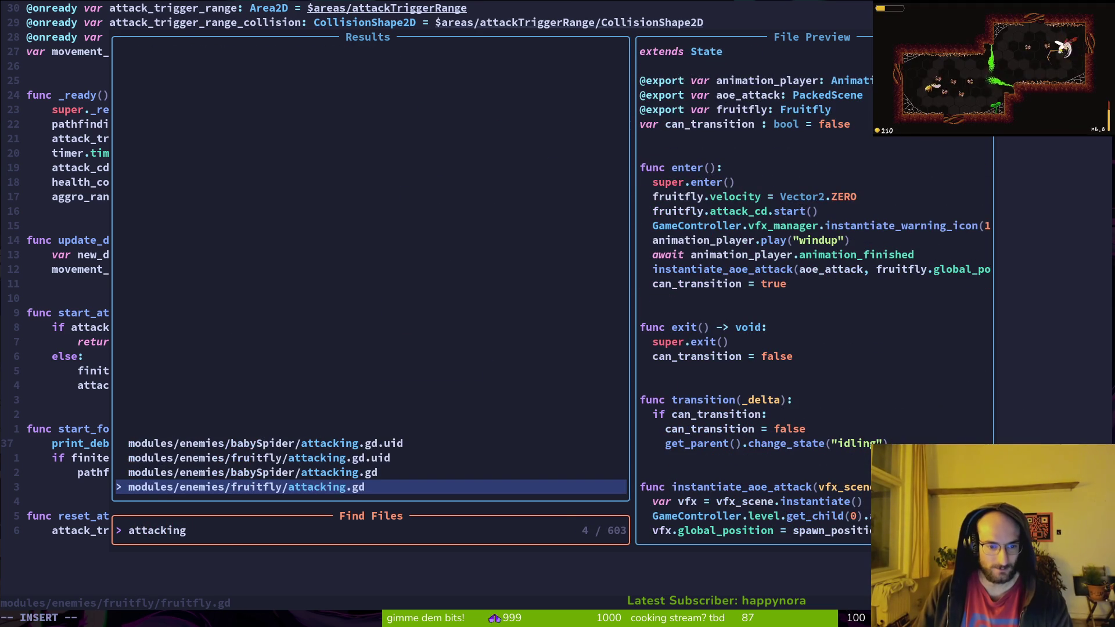
{"action": "key", "text": "Return"}
{"action": "key", "text": "j"}
{"action": "key", "text": "j"}
{"action": "key", "text": "j"}
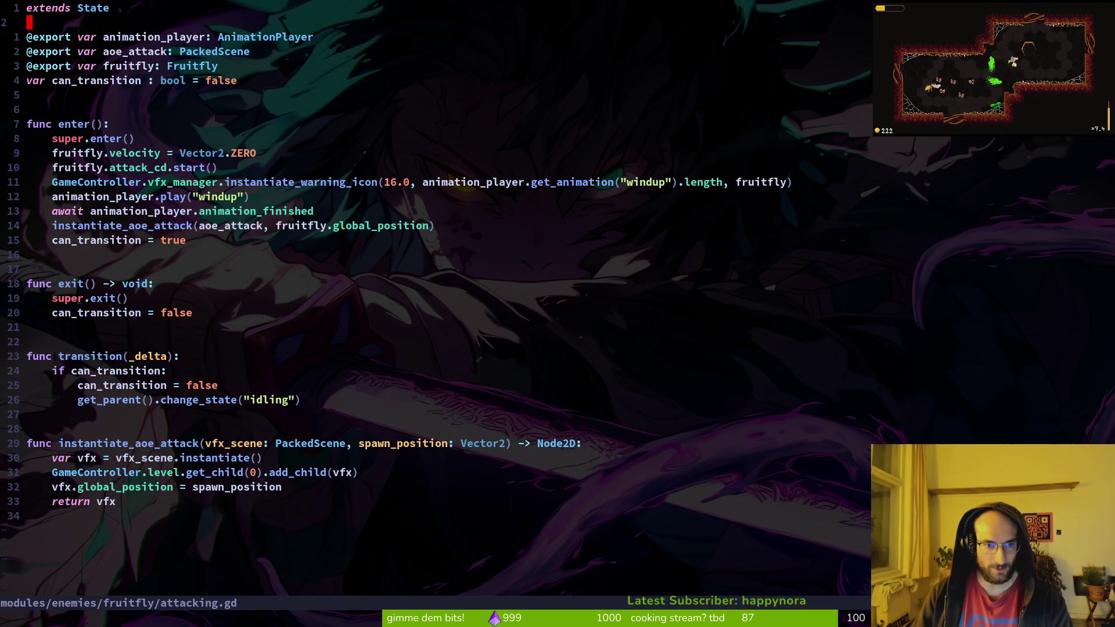
{"action": "key", "text": "j"}
{"action": "key", "text": "j"}
Step: Open dashing.state.gd in a vertical split beside it, then run the game with F5
{"action": "key", "text": "space"}
{"action": "key", "text": "f"}
{"action": "key", "text": "f"}
{"action": "type", "text": "dashingstate"}
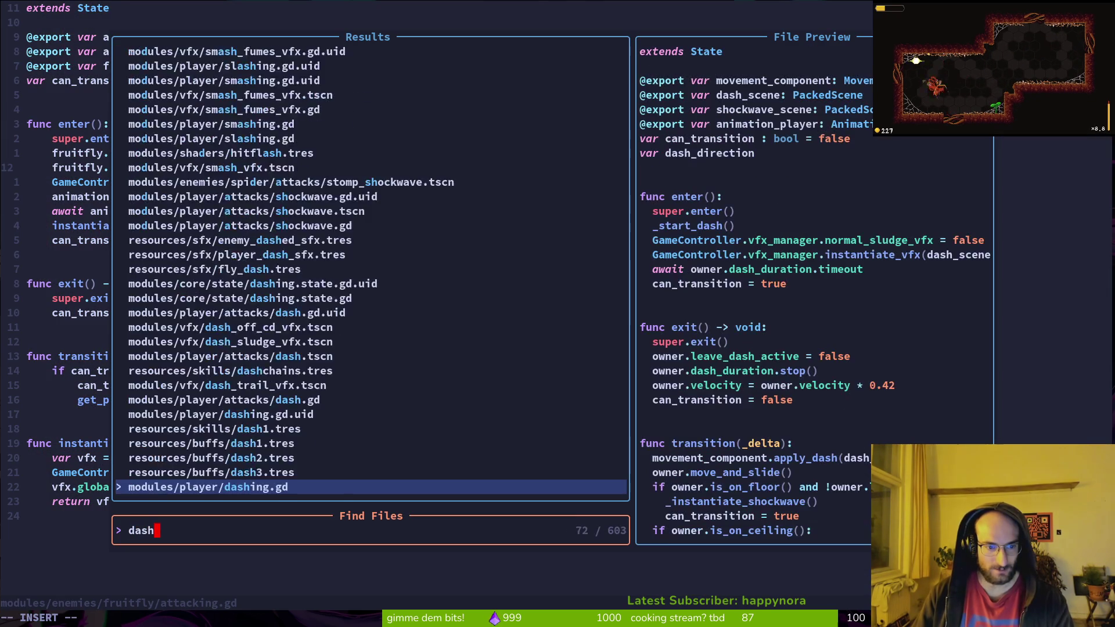
{"action": "key", "text": "ctrl+v"}
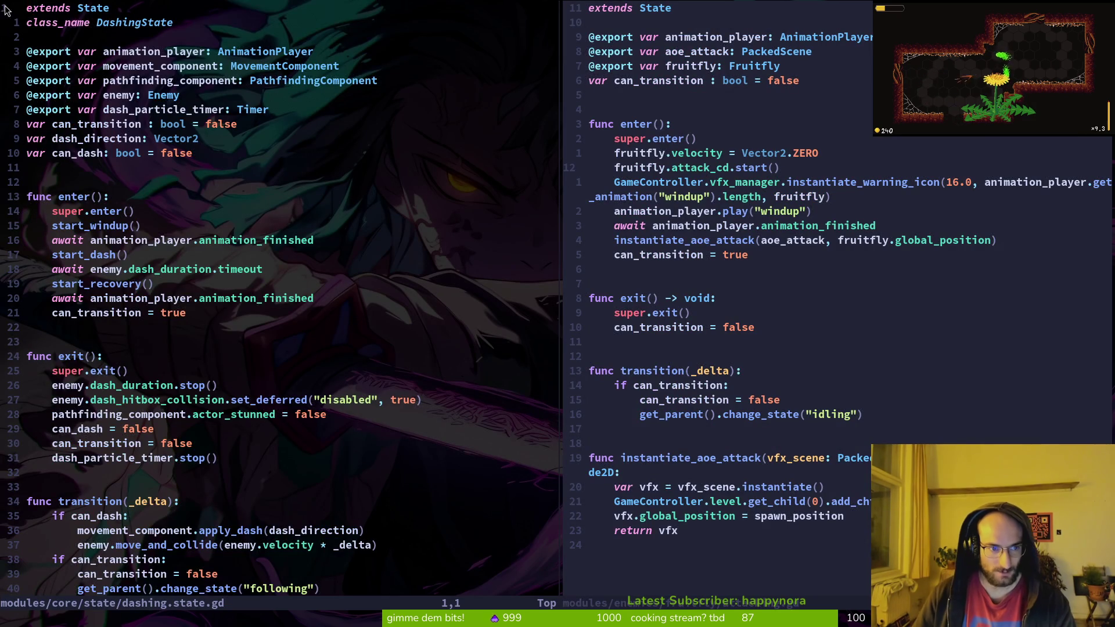
{"action": "scroll", "coordinate": [255, 283], "scroll_direction": "down", "scroll_amount": 5}
{"action": "scroll", "coordinate": [203, 272], "scroll_direction": "up", "scroll_amount": 4}
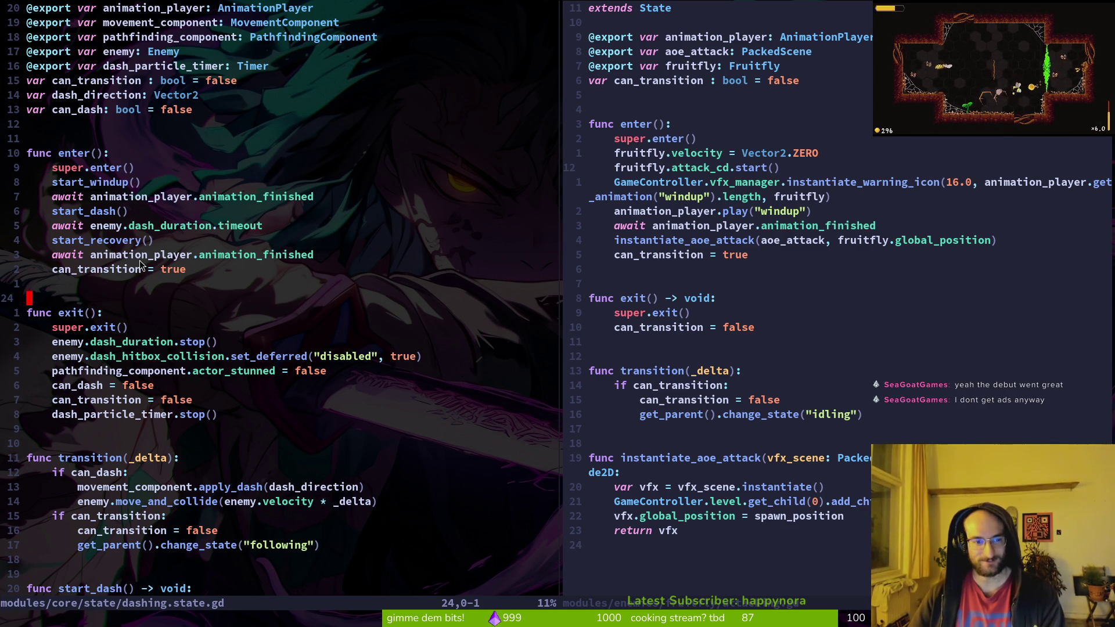
{"action": "scroll", "coordinate": [111, 235], "scroll_direction": "down", "scroll_amount": 2}
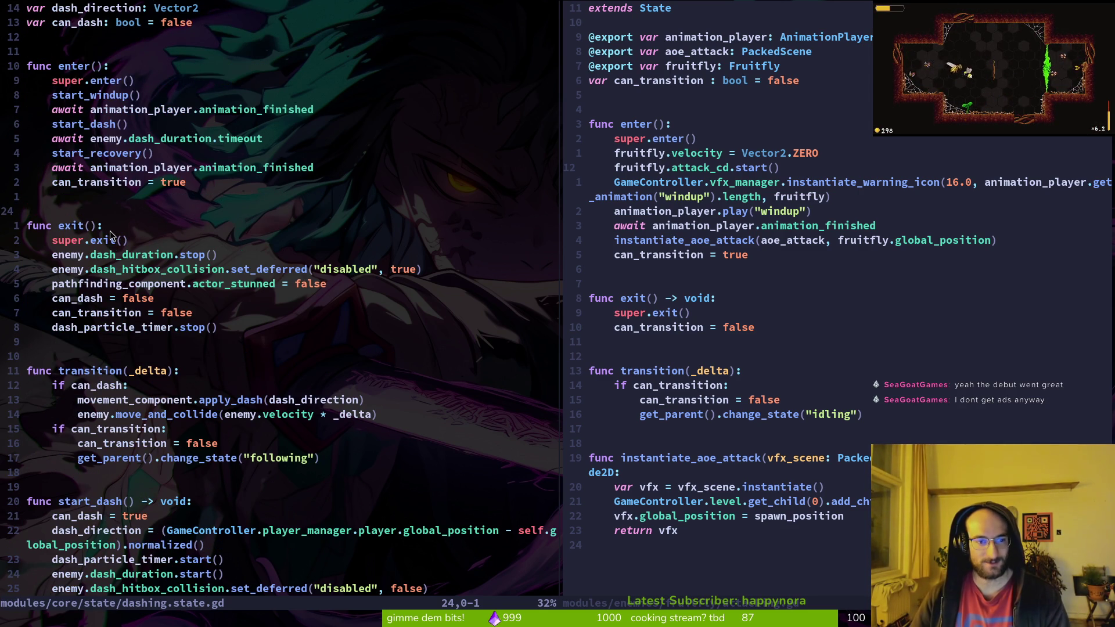
{"action": "key", "text": "F5"}
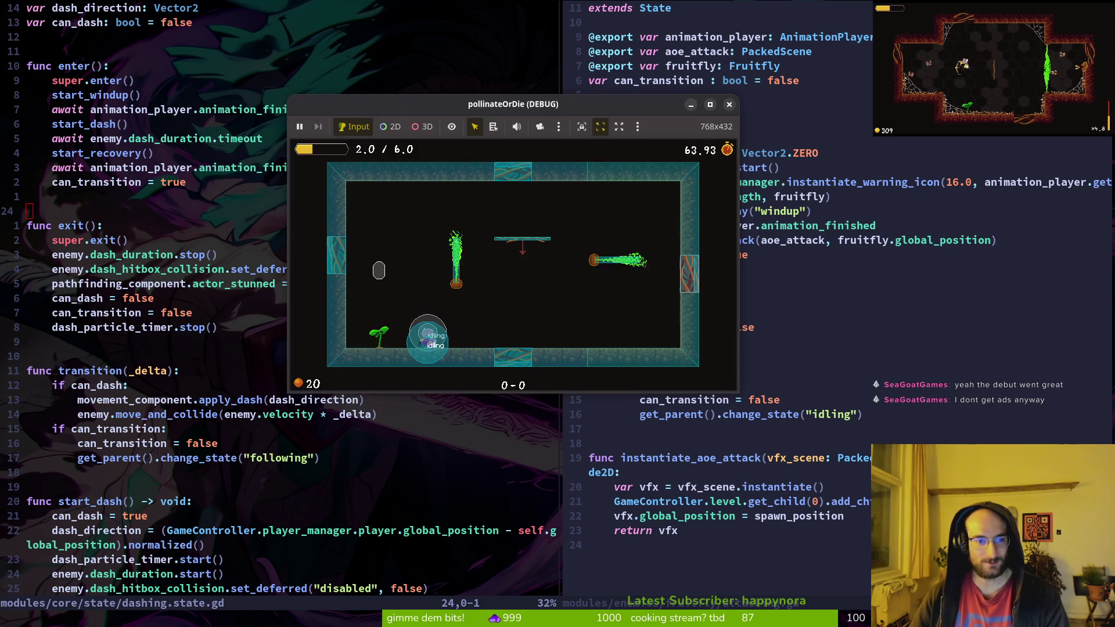
Step: In Godot, quick-open the fly.tscn and fruitfly.tscn scenes
{"action": "key", "text": "super+2"}
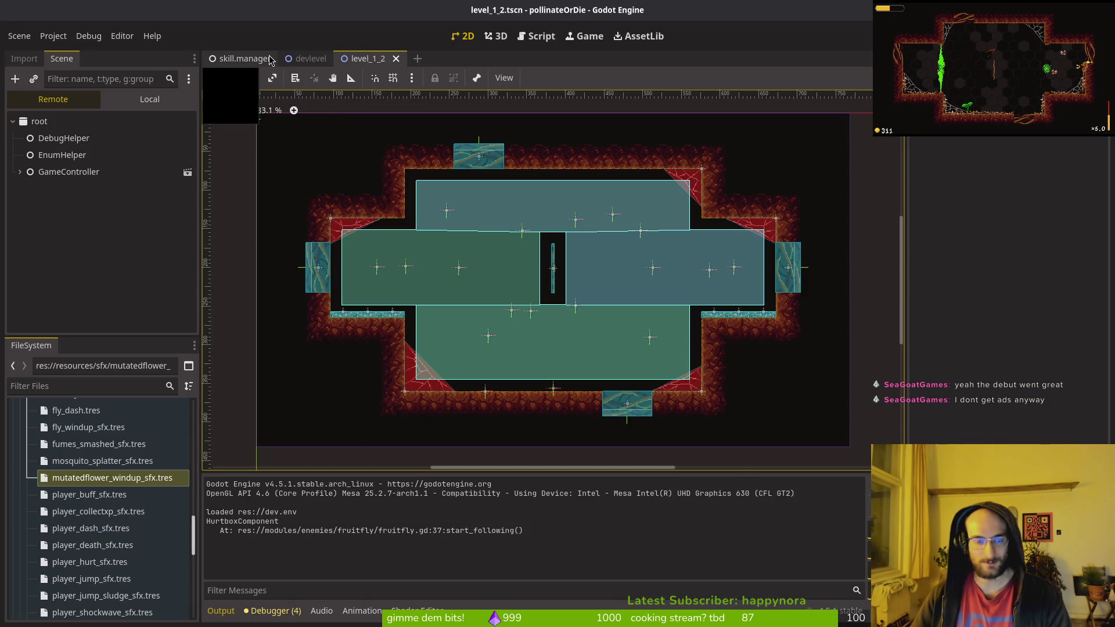
{"action": "key", "text": "shift+alt+o"}
{"action": "type", "text": "fly"}
{"action": "key", "text": "Return"}
{"action": "key", "text": "shift+alt+o"}
{"action": "type", "text": "fruflt"}
{"action": "key", "text": "Return"}
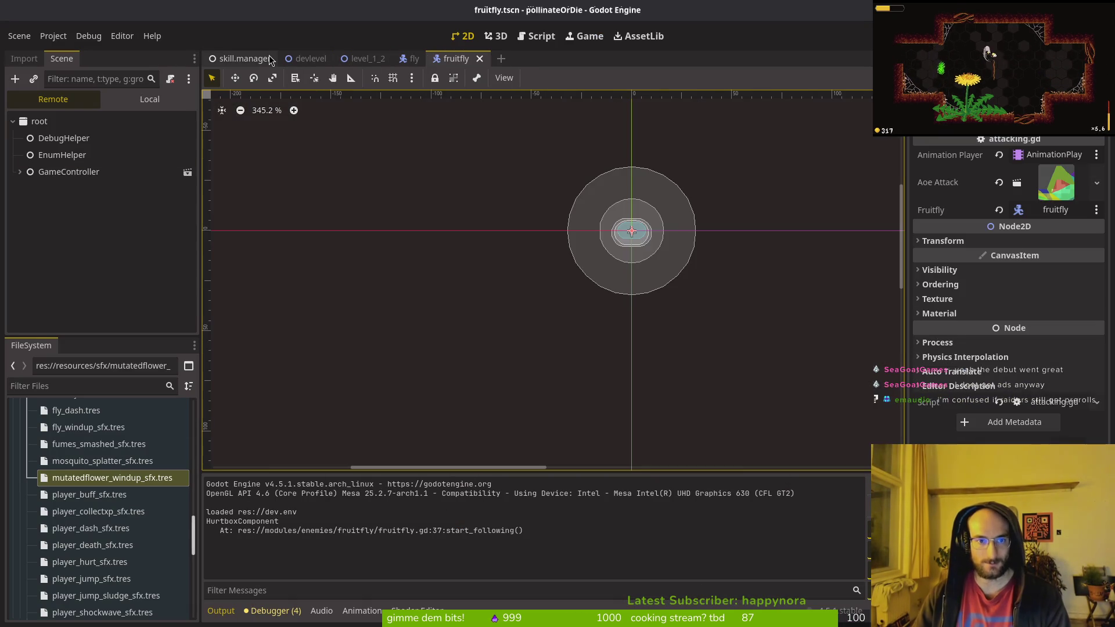
Step: Close the devlevel, level_1_2 and skill.manager scene tabs and show the Local scene tree
{"action": "middle_click", "coordinate": [319, 64]}
{"action": "middle_click", "coordinate": [319, 64]}
{"action": "middle_click", "coordinate": [238, 58]}
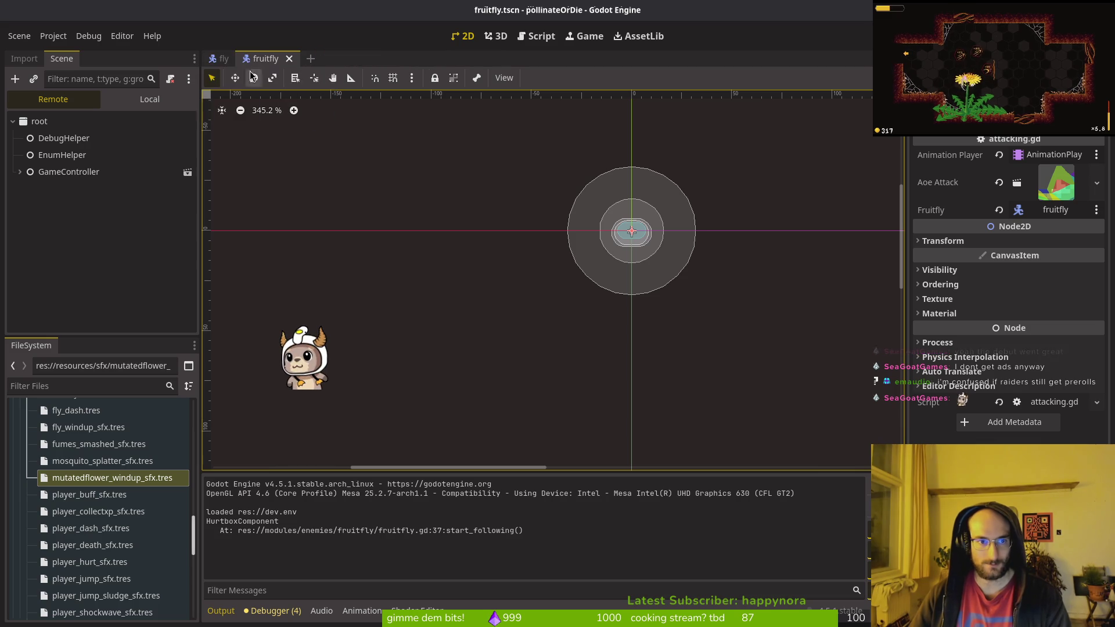
{"action": "left_click", "coordinate": [149, 98]}
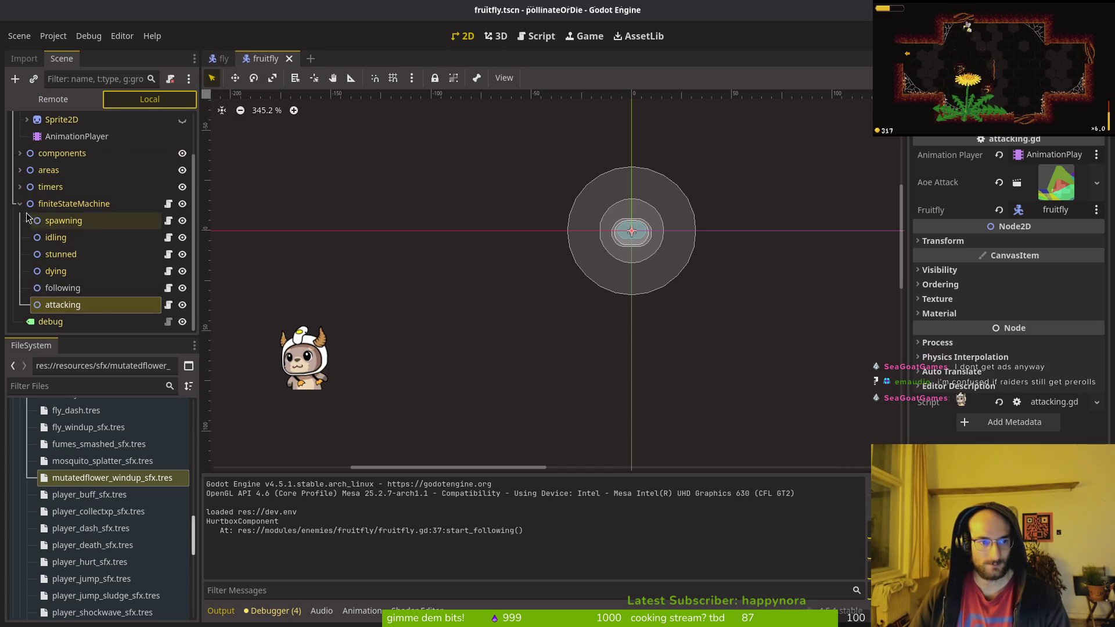
{"action": "left_click", "coordinate": [19, 203]}
Step: In the fly scene, collapse components and finiteStateMachine and expand areas to view dashHitbox
{"action": "left_click", "coordinate": [218, 59]}
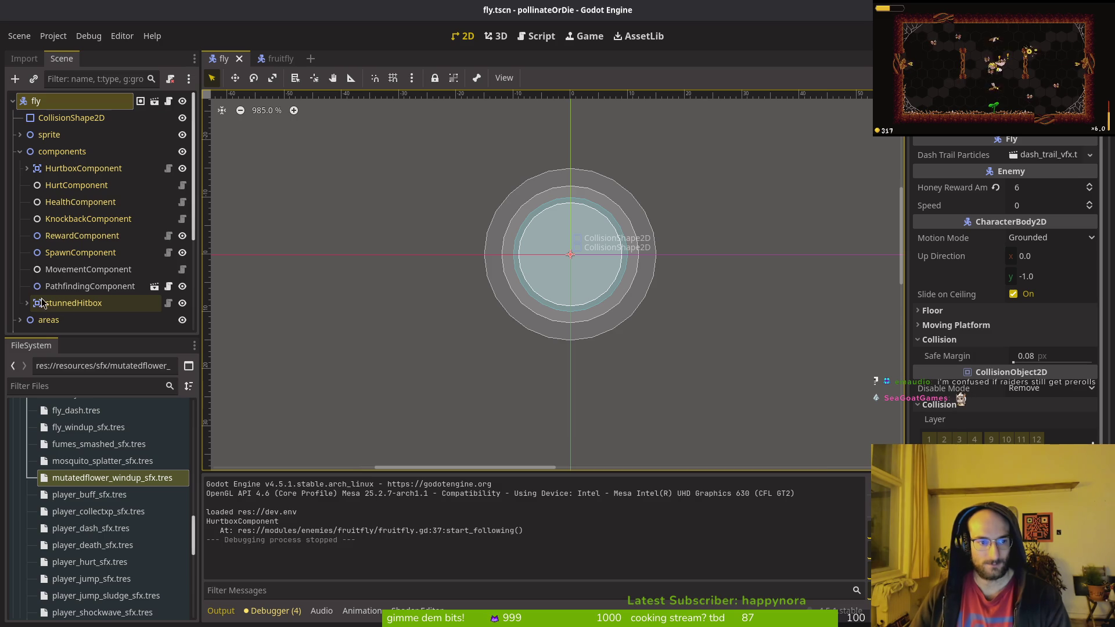
{"action": "left_click", "coordinate": [20, 151]}
{"action": "left_click", "coordinate": [20, 201]}
{"action": "left_click", "coordinate": [19, 168]}
{"action": "left_click", "coordinate": [68, 219]}
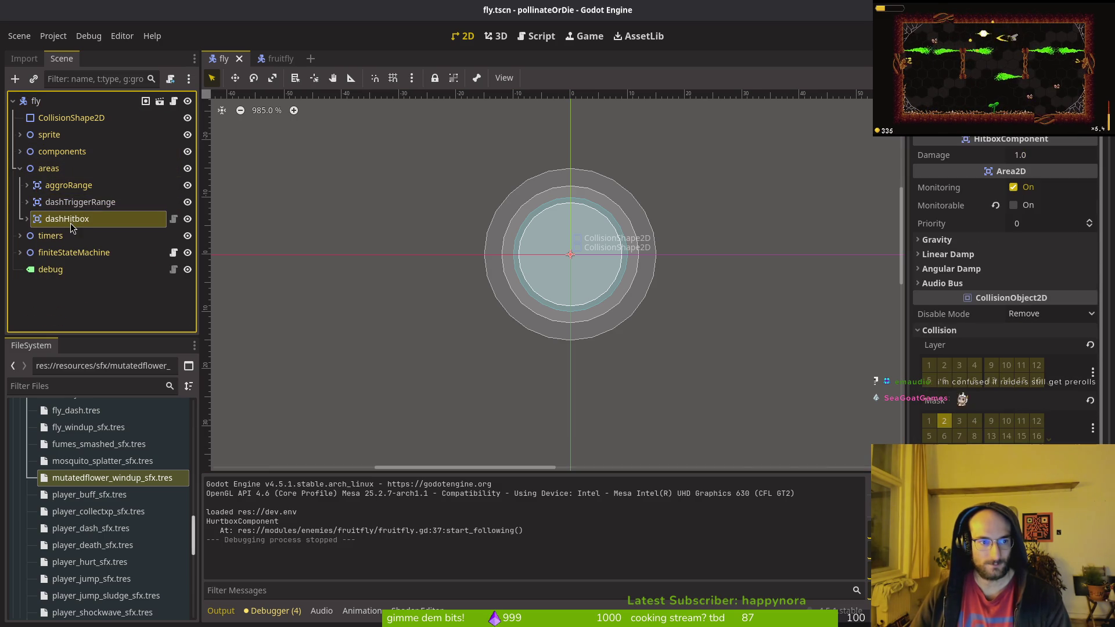
Step: In the fruitfly scene, expand areas and inspect aggroRange and attackTriggerRange
{"action": "key", "text": "ctrl+Tab"}
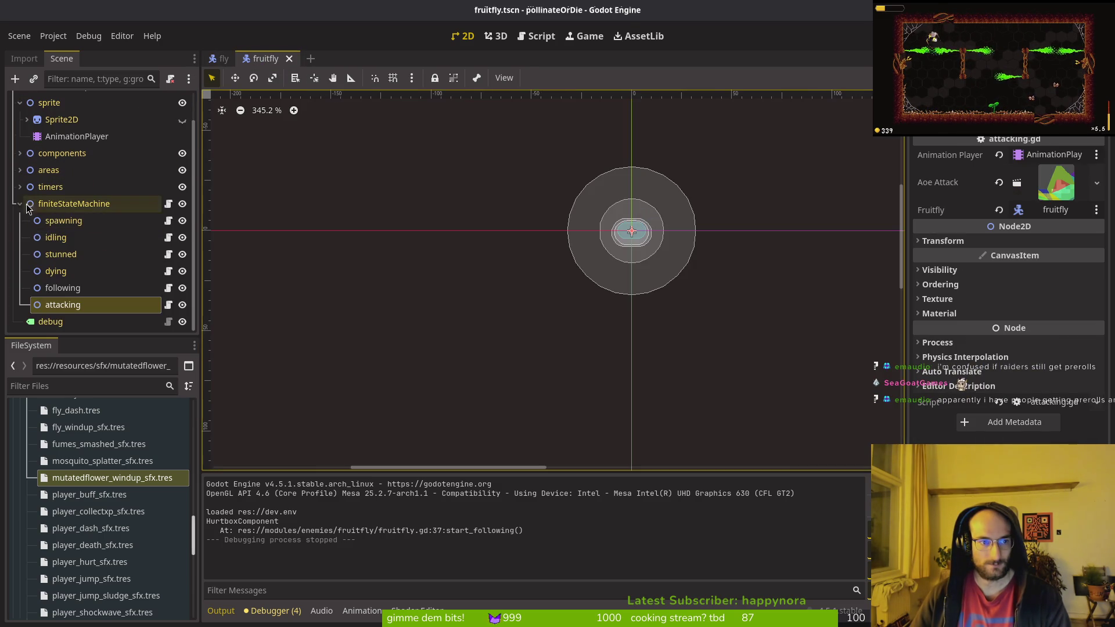
{"action": "left_click", "coordinate": [20, 203]}
{"action": "left_click", "coordinate": [20, 202]}
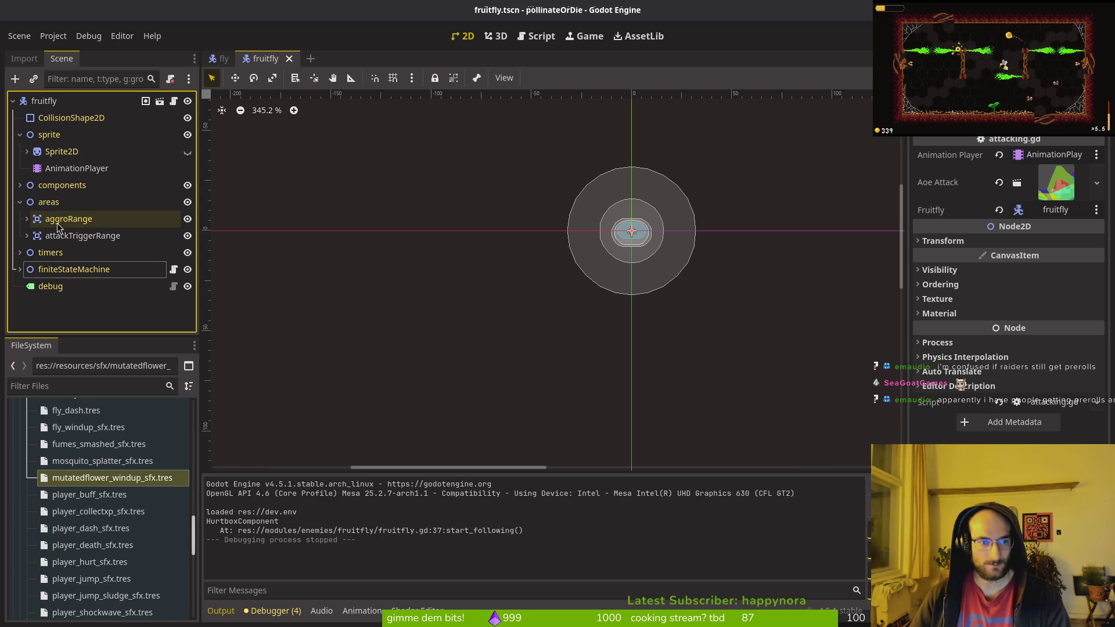
{"action": "left_click", "coordinate": [57, 225]}
{"action": "left_click", "coordinate": [64, 239]}
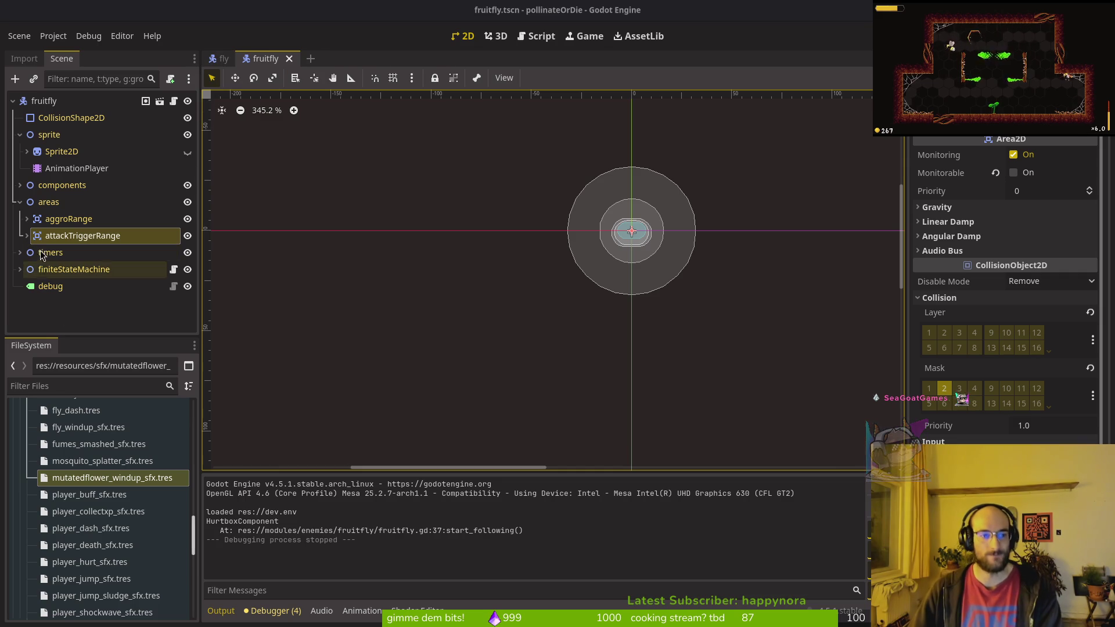
Step: Copy the fly's dashCd, dashDuration and dashParticleTimer timers into fruitfly's timers node
{"action": "left_click", "coordinate": [20, 254]}
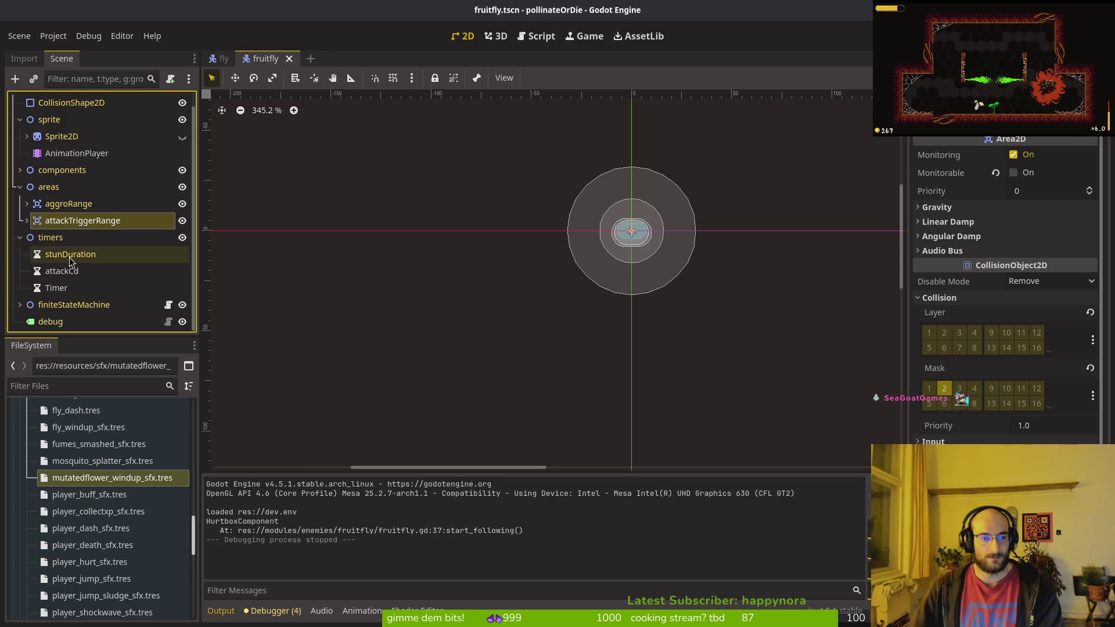
{"action": "left_click", "coordinate": [223, 60]}
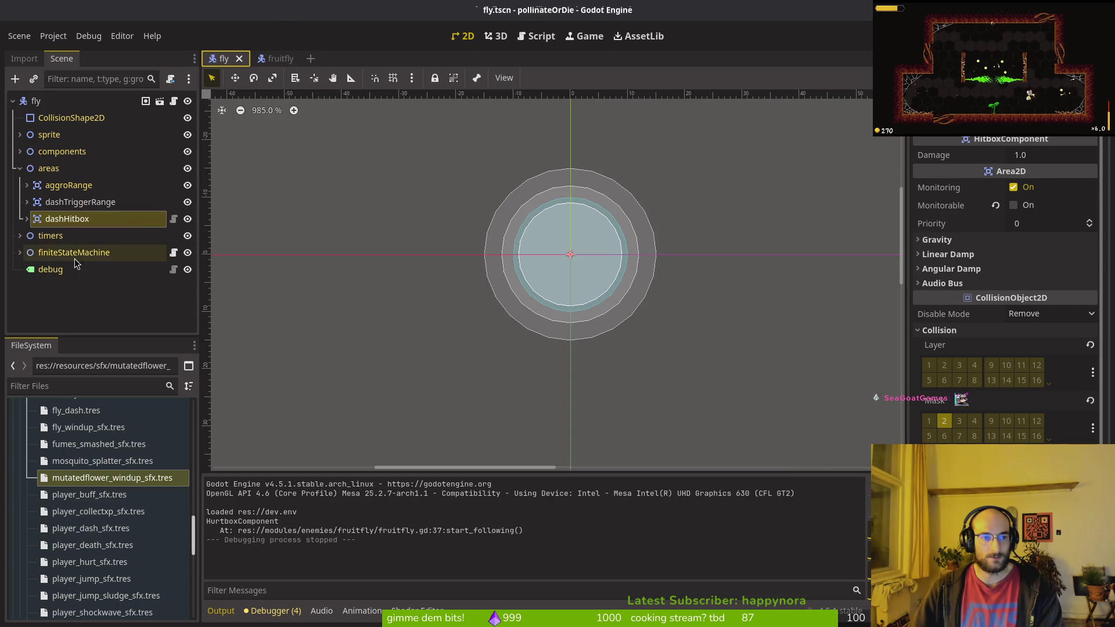
{"action": "left_click", "coordinate": [20, 236]}
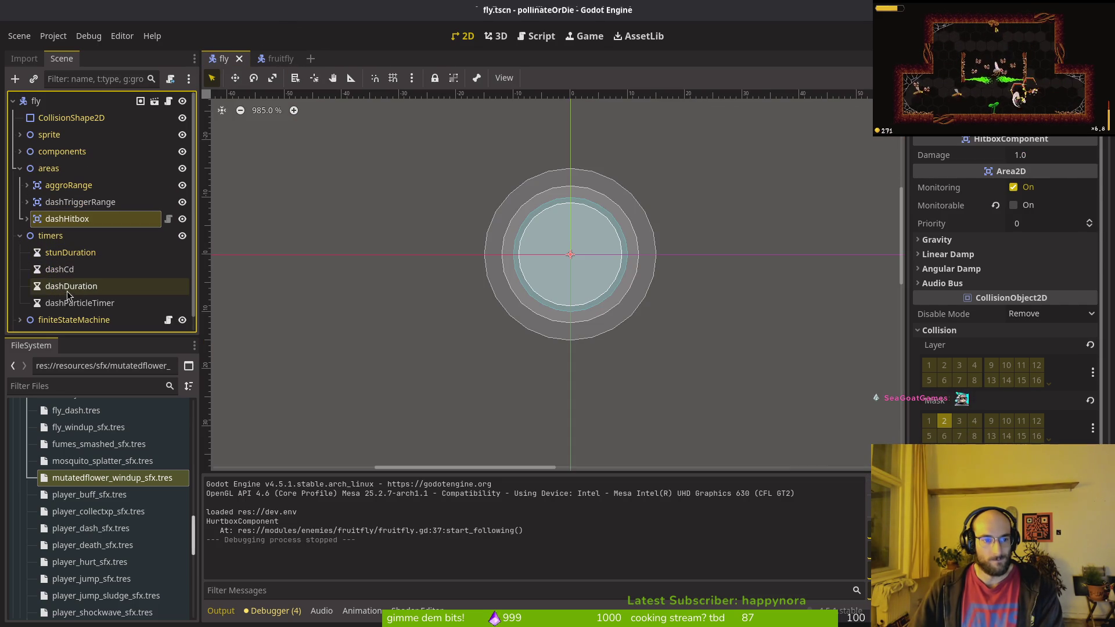
{"action": "left_click", "coordinate": [64, 285]}
{"action": "left_click", "coordinate": [63, 271], "text": "ctrl"}
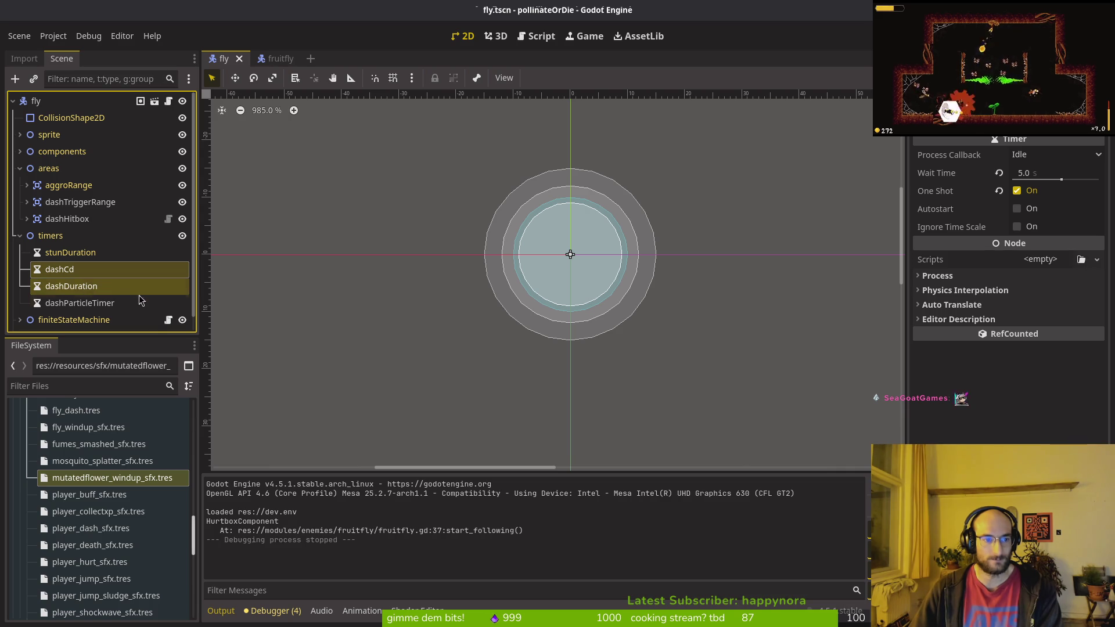
{"action": "left_click", "coordinate": [75, 305], "text": "ctrl"}
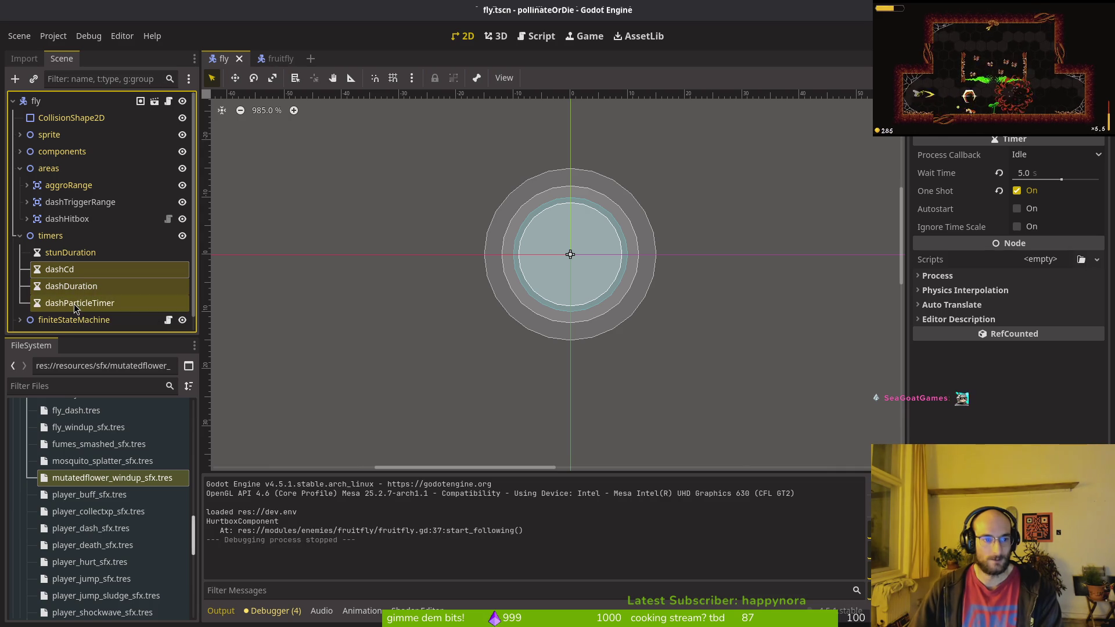
{"action": "left_click", "coordinate": [272, 59]}
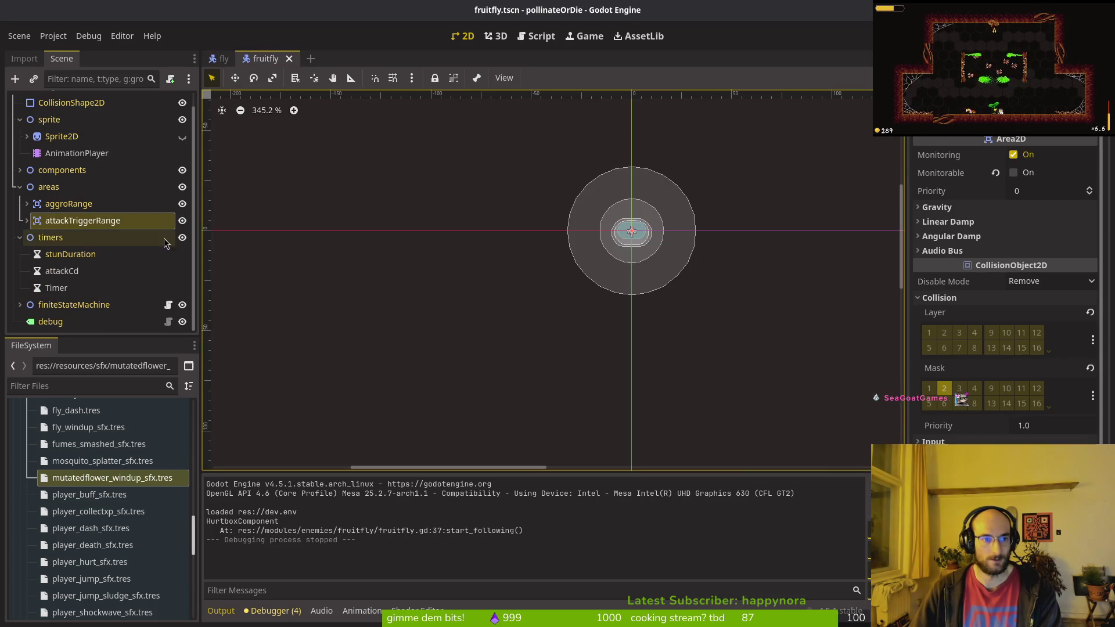
{"action": "left_click", "coordinate": [46, 238]}
{"action": "key", "text": "ctrl+v"}
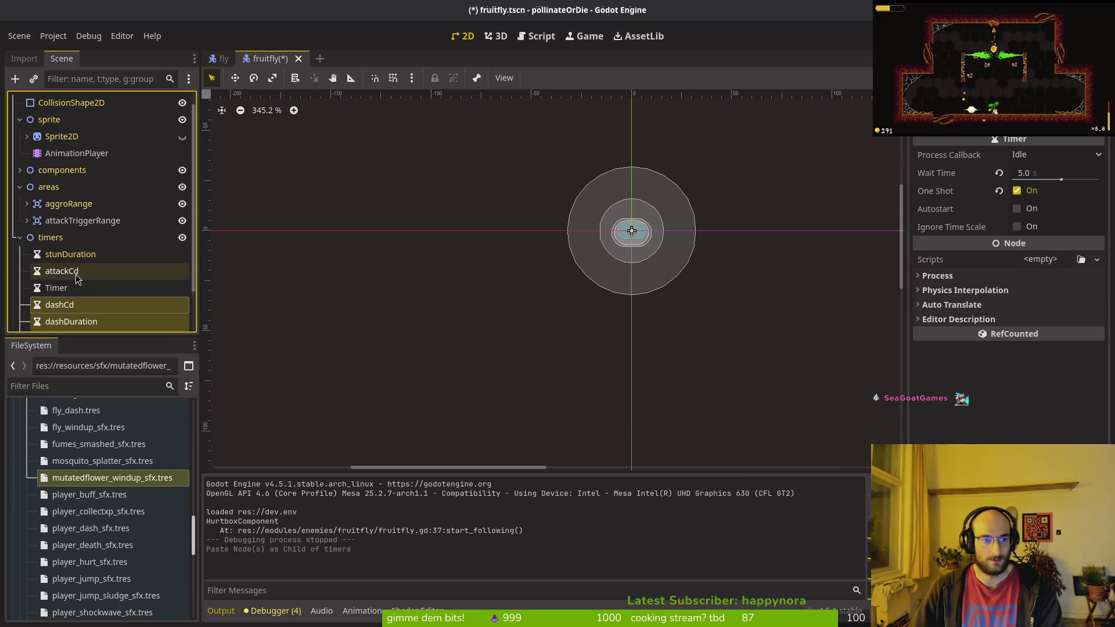
Step: Inspect fruitfly's pasted dashCd timer and compare it with the fly's dashCd and dashDuration timers
{"action": "scroll", "coordinate": [83, 277], "scroll_direction": "down", "scroll_amount": 2}
{"action": "left_click", "coordinate": [76, 255]}
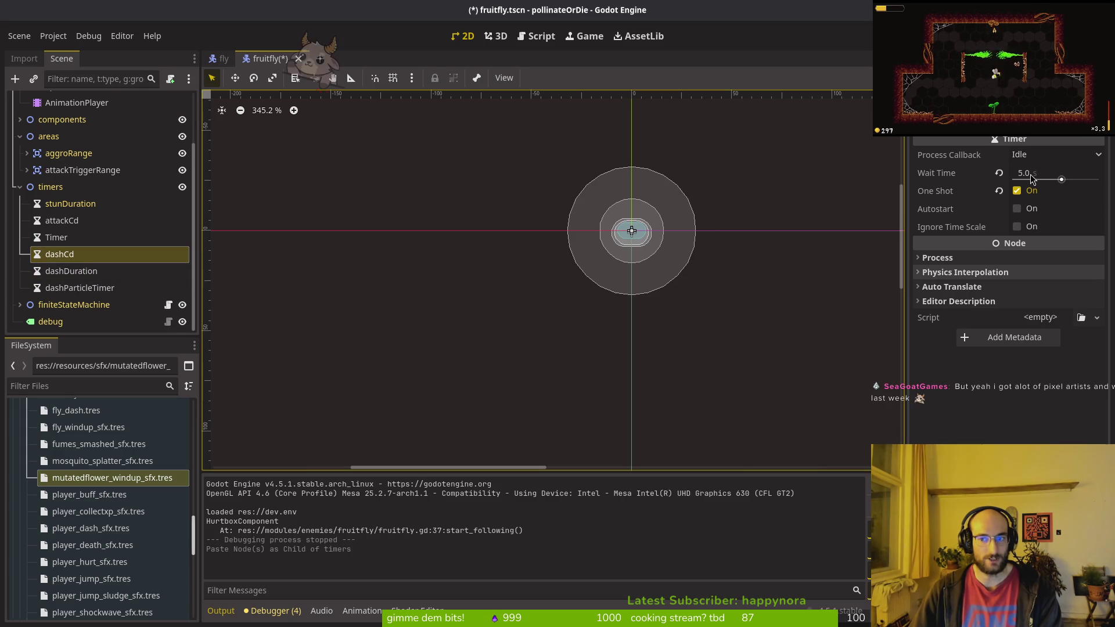
{"action": "left_click", "coordinate": [1064, 184]}
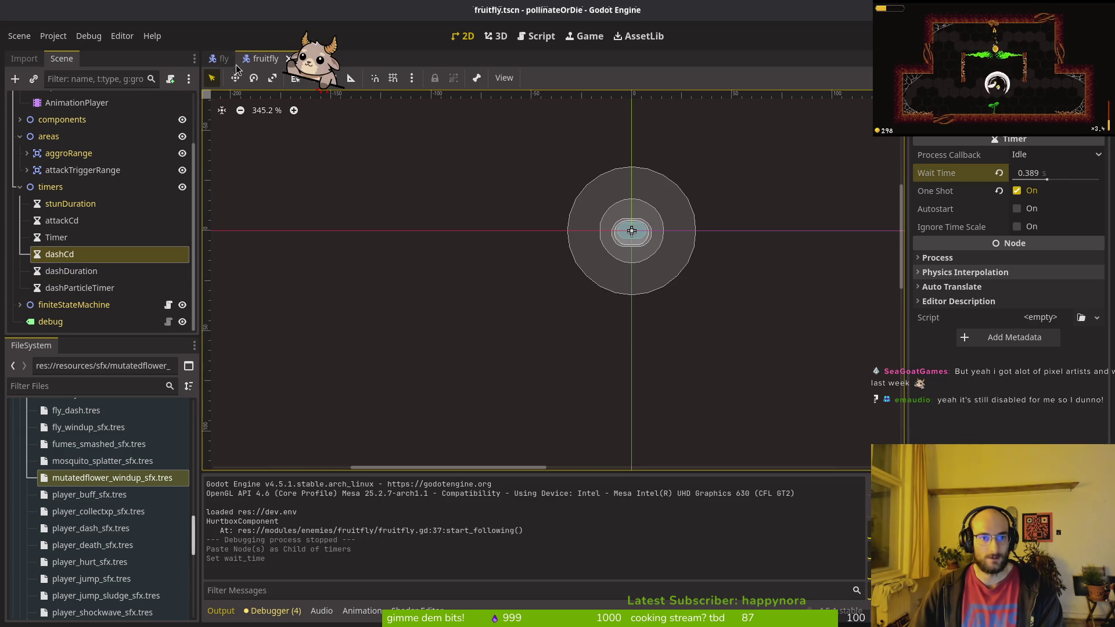
{"action": "left_click", "coordinate": [229, 60]}
{"action": "left_click", "coordinate": [79, 271]}
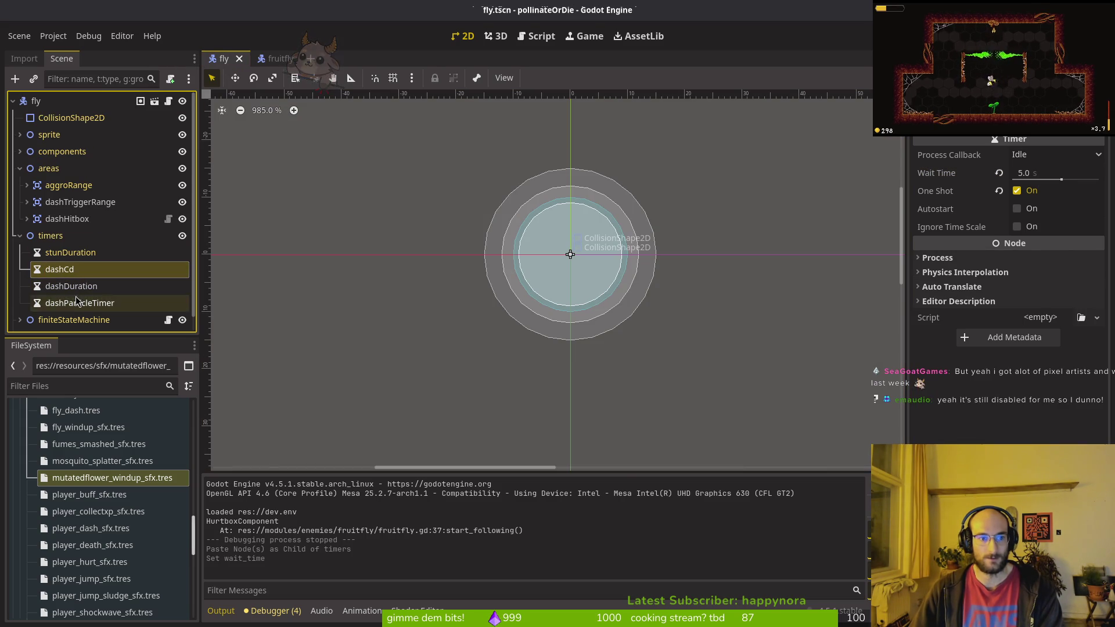
{"action": "left_click", "coordinate": [77, 288]}
{"action": "left_click", "coordinate": [77, 303]}
{"action": "left_click", "coordinate": [64, 270]}
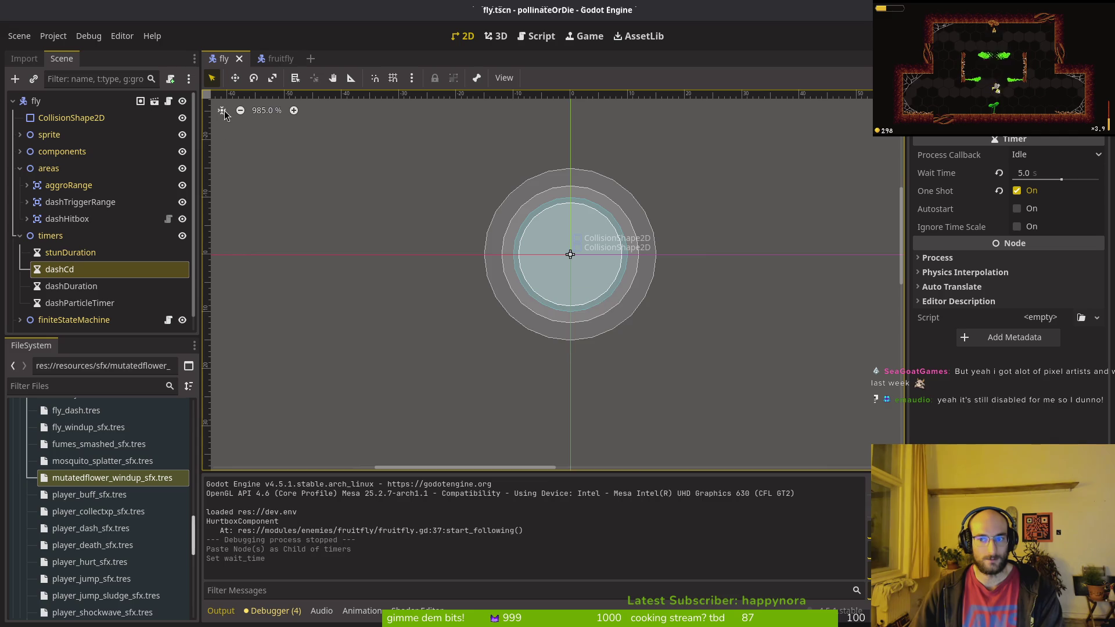
Step: Undo the accidental dashCd wait-time change, keeping 5.0 s, and save the fruitfly scene
{"action": "left_click", "coordinate": [271, 58]}
{"action": "left_click", "coordinate": [75, 271]}
{"action": "left_click", "coordinate": [64, 254]}
{"action": "key", "text": "ctrl+z"}
{"action": "key", "text": "ctrl+s"}
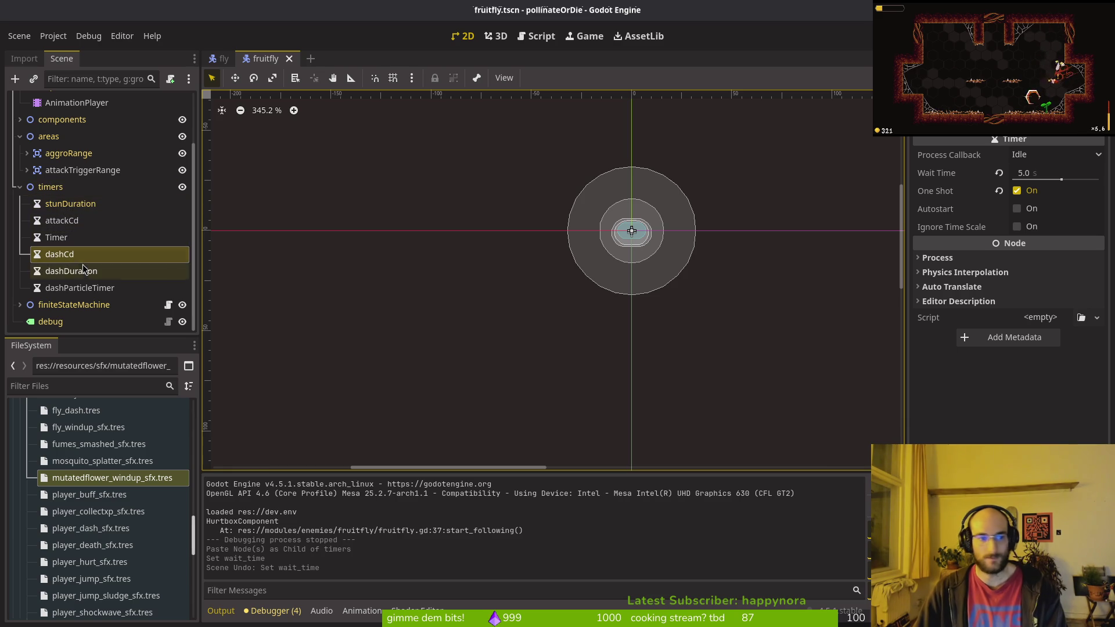
{"action": "left_click", "coordinate": [80, 270]}
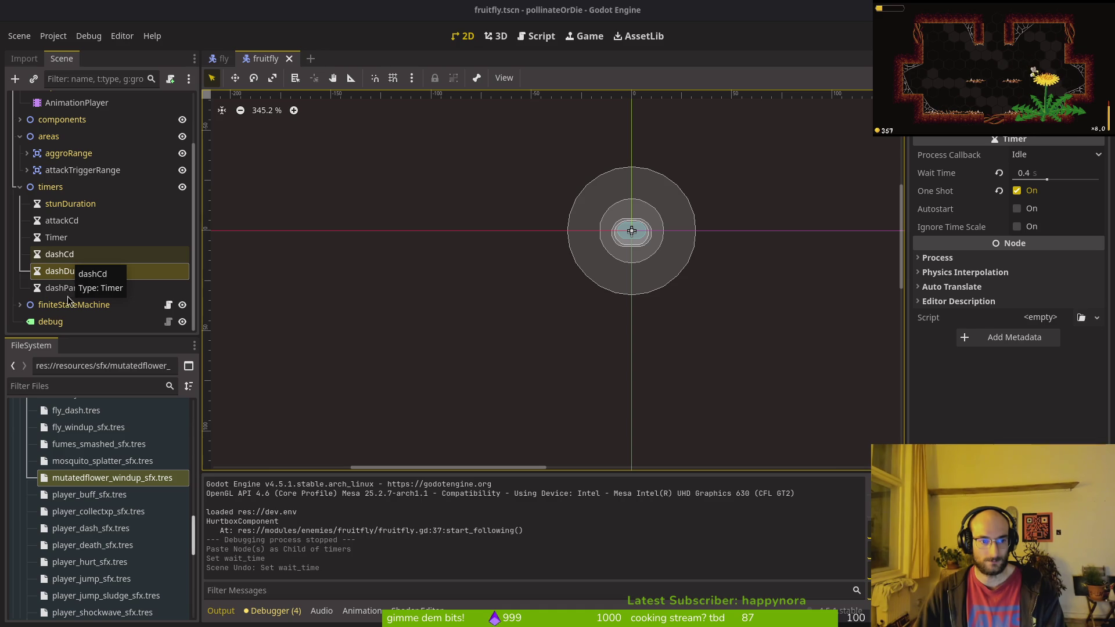
{"action": "left_click", "coordinate": [64, 271]}
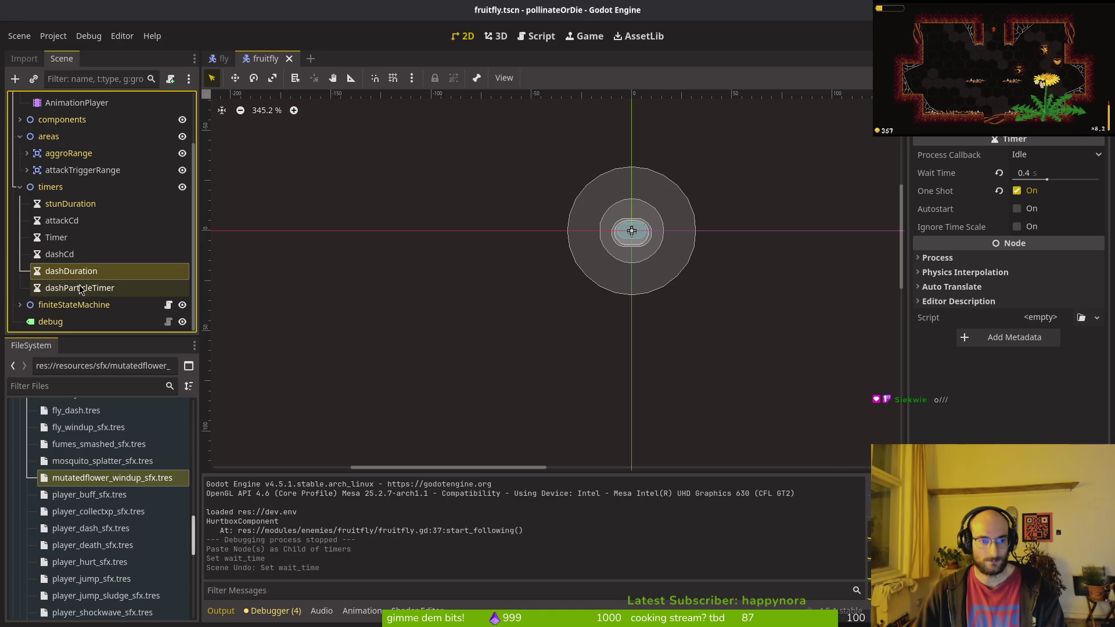
{"action": "left_click", "coordinate": [57, 238]}
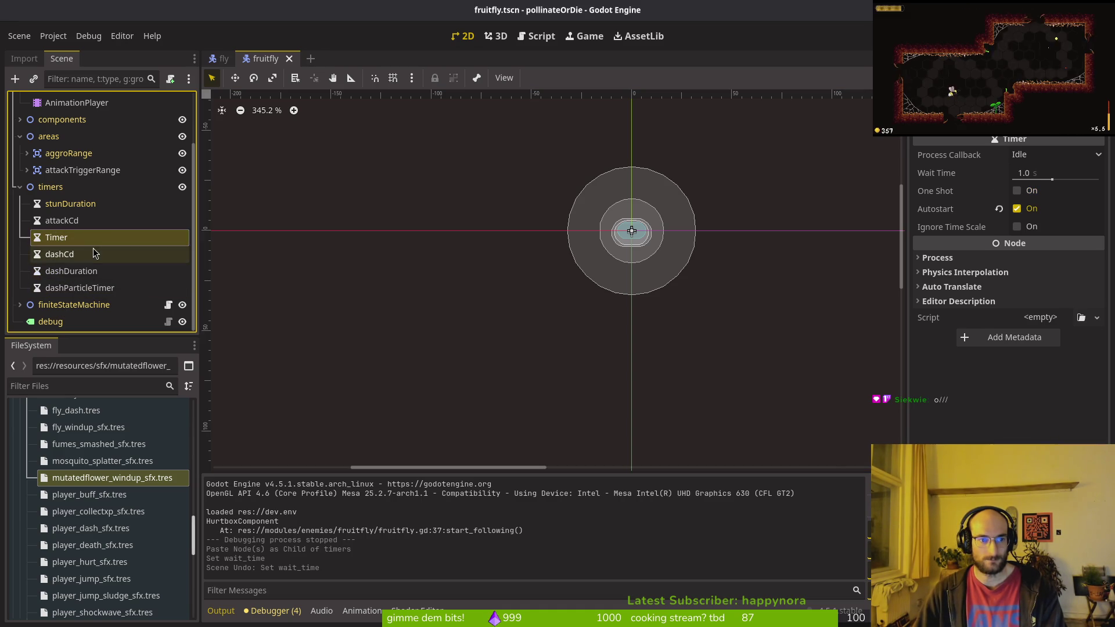
{"action": "key", "text": "ctrl+z"}
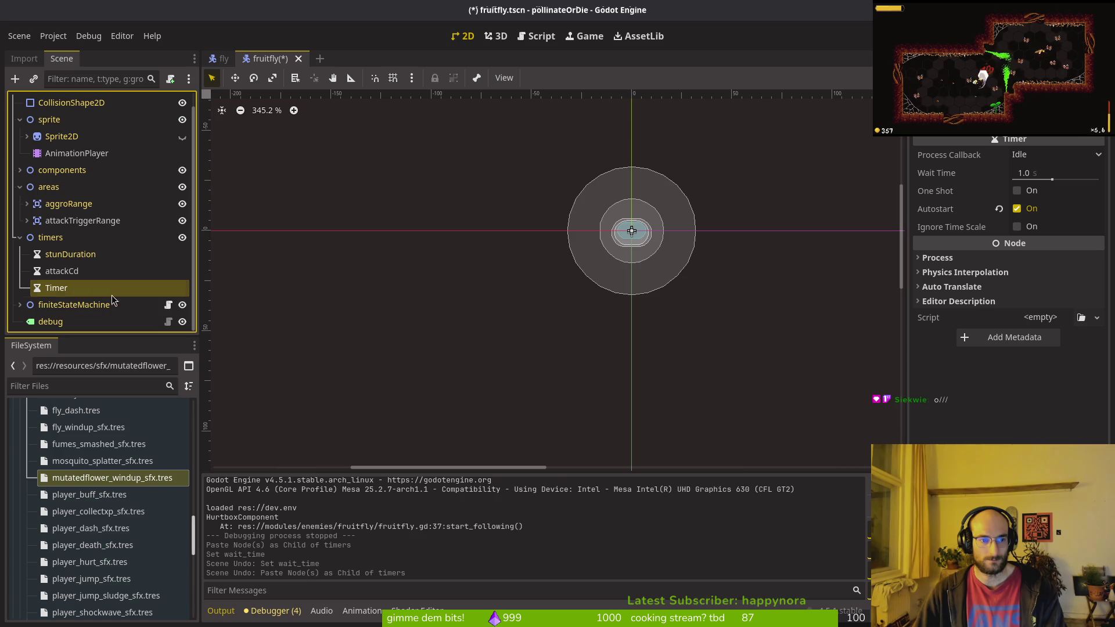
{"action": "key", "text": "ctrl+z"}
{"action": "key", "text": "ctrl+z"}
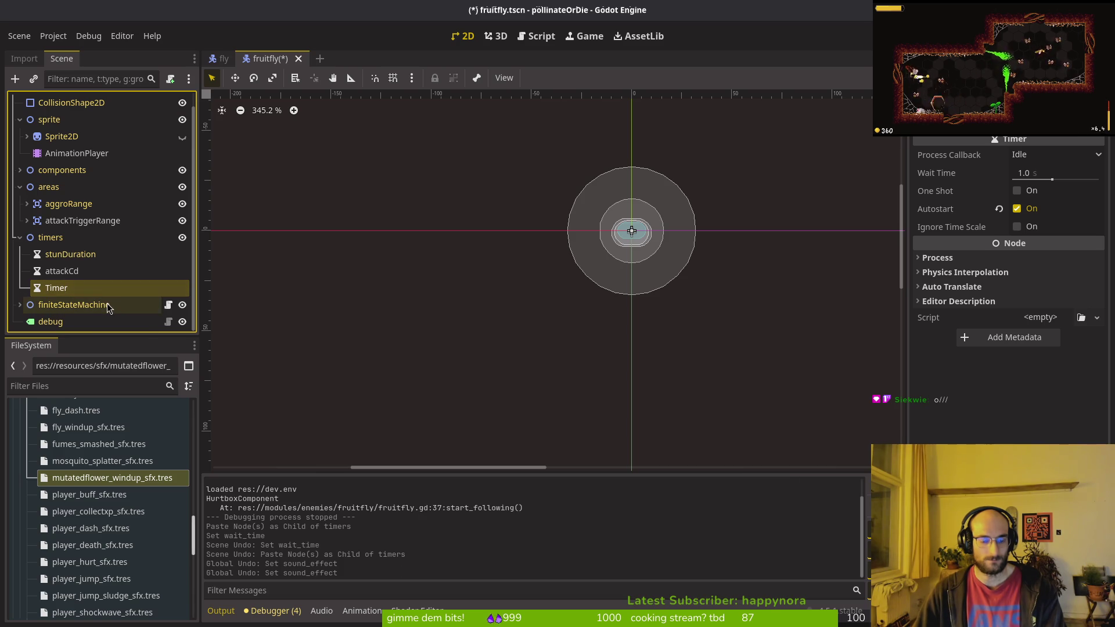
{"action": "key", "text": "ctrl+shift+z"}
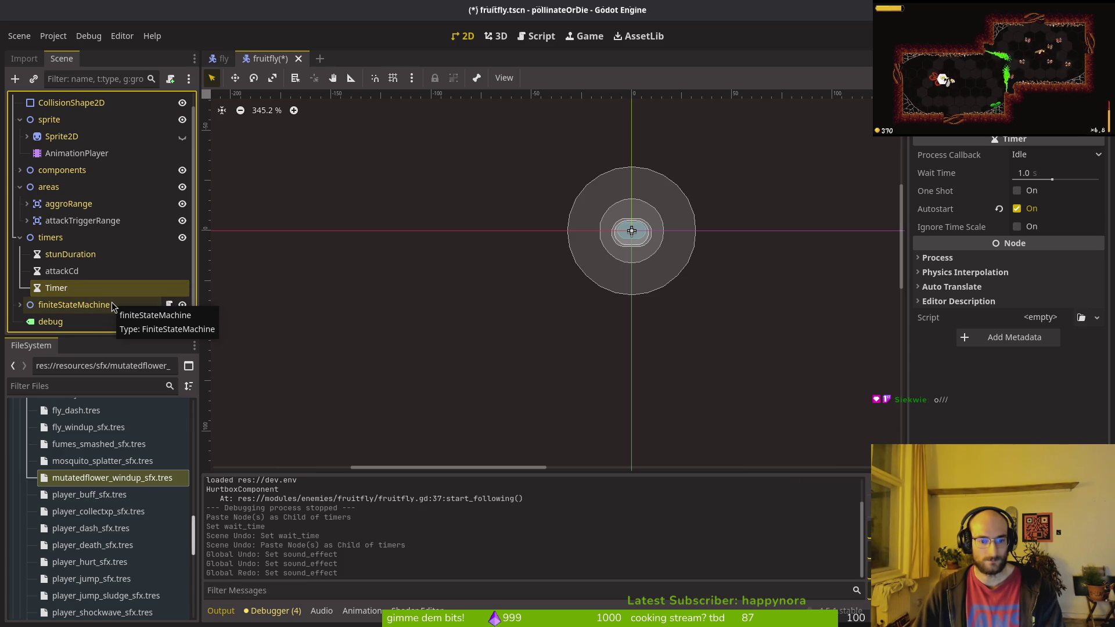
{"action": "key", "text": "ctrl+shift+z"}
{"action": "key", "text": "ctrl+shift+z"}
{"action": "key", "text": "ctrl+shift+z"}
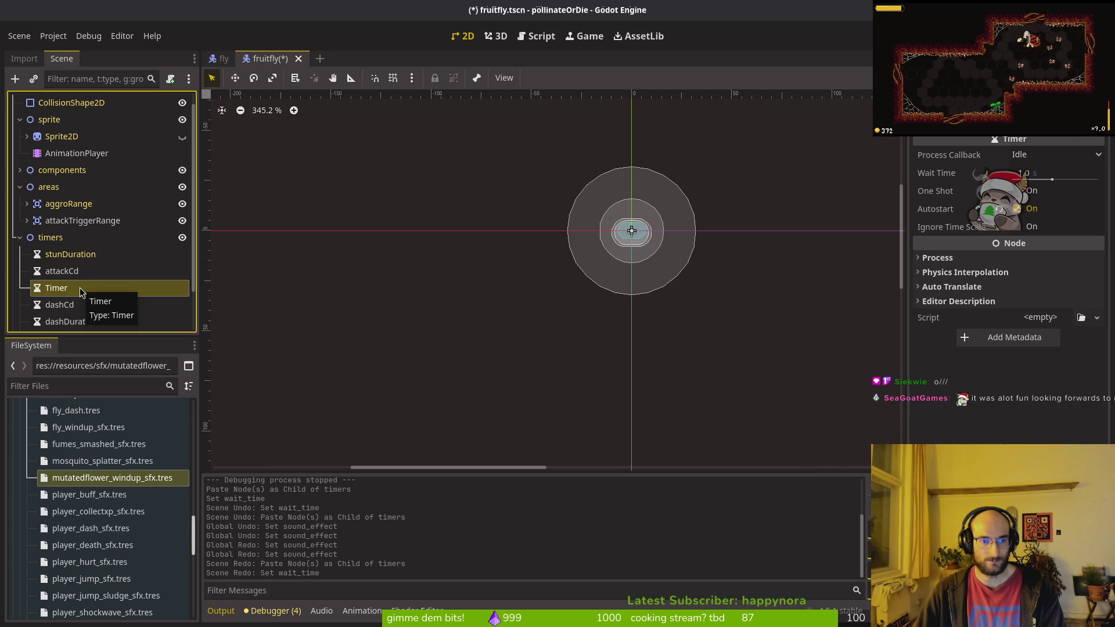
{"action": "scroll", "coordinate": [79, 287], "scroll_direction": "down", "scroll_amount": 2}
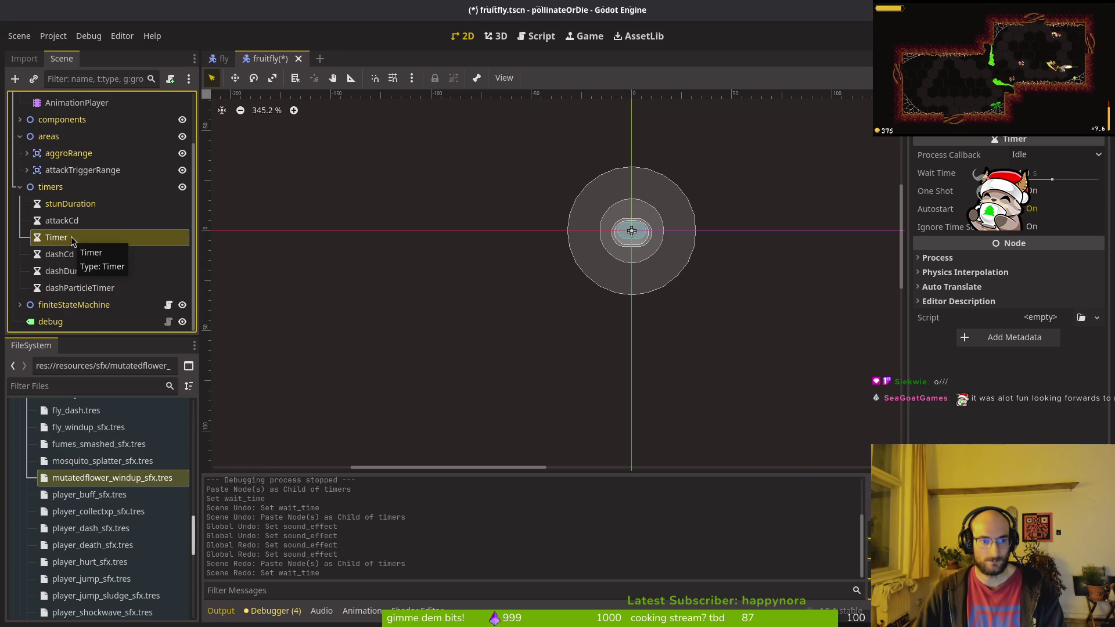
{"action": "key", "text": "alt+Tab"}
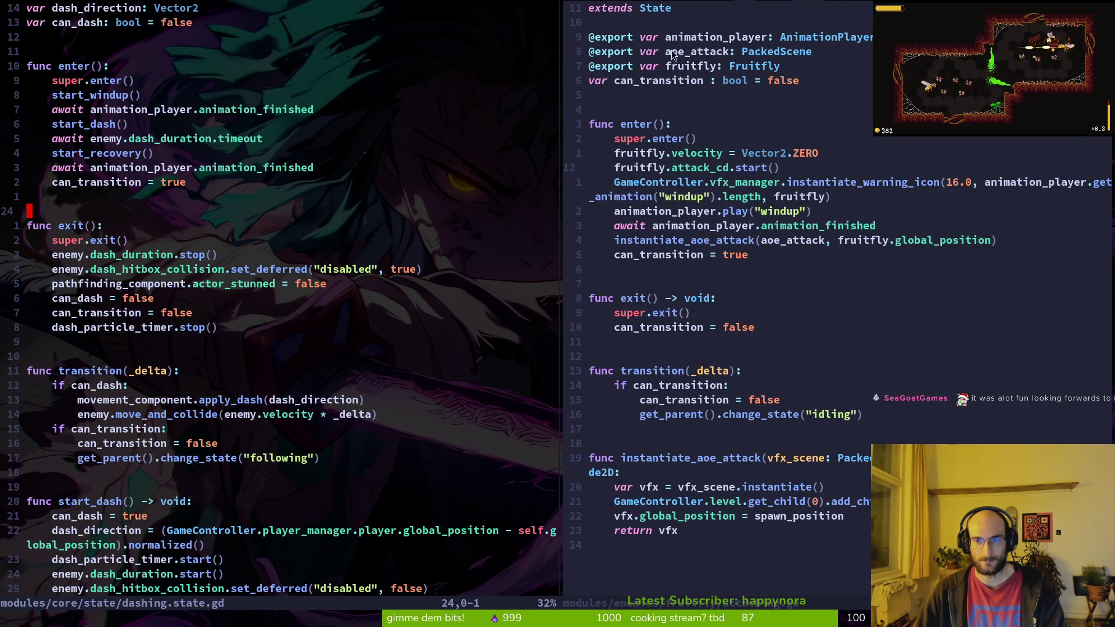
Step: Review dashing.state.gd, then save and close attacking.gd with :wq
{"action": "scroll", "coordinate": [150, 110], "scroll_direction": "up", "scroll_amount": 3}
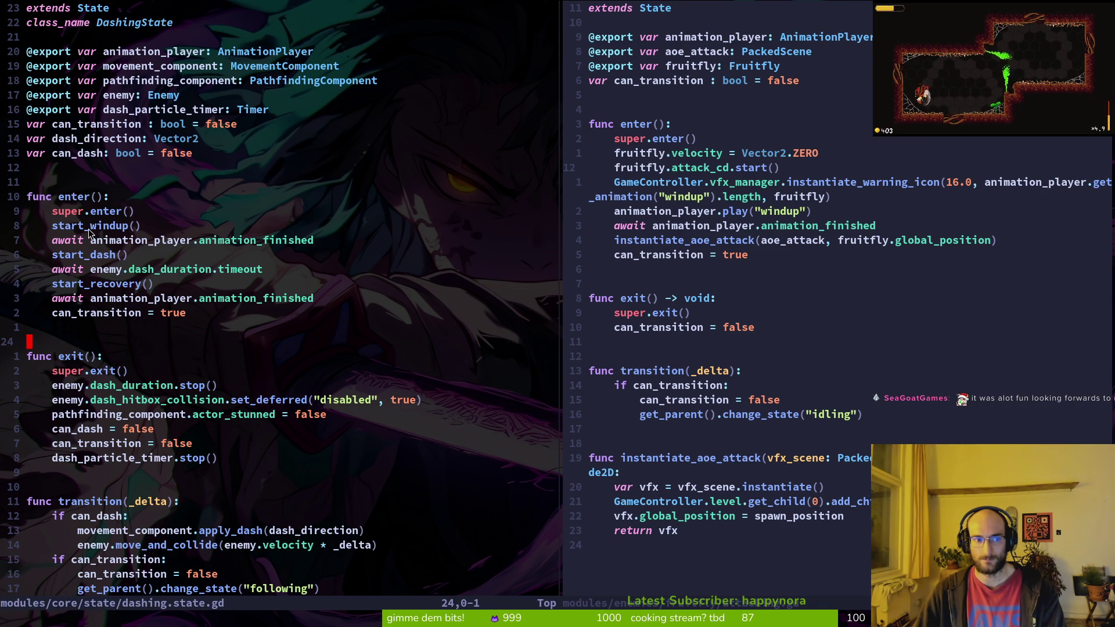
{"action": "scroll", "coordinate": [168, 279], "scroll_direction": "down", "scroll_amount": 3}
{"action": "scroll", "coordinate": [192, 282], "scroll_direction": "down", "scroll_amount": 12}
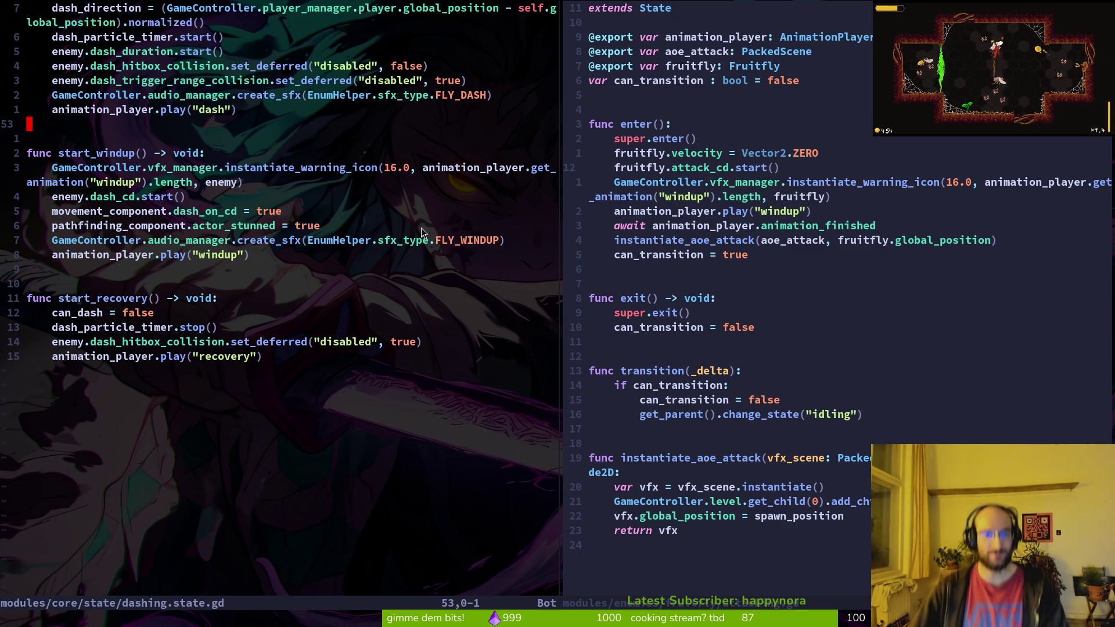
{"action": "left_click", "coordinate": [674, 239]}
{"action": "type", "text": ":wq"}
{"action": "key", "text": "Return"}
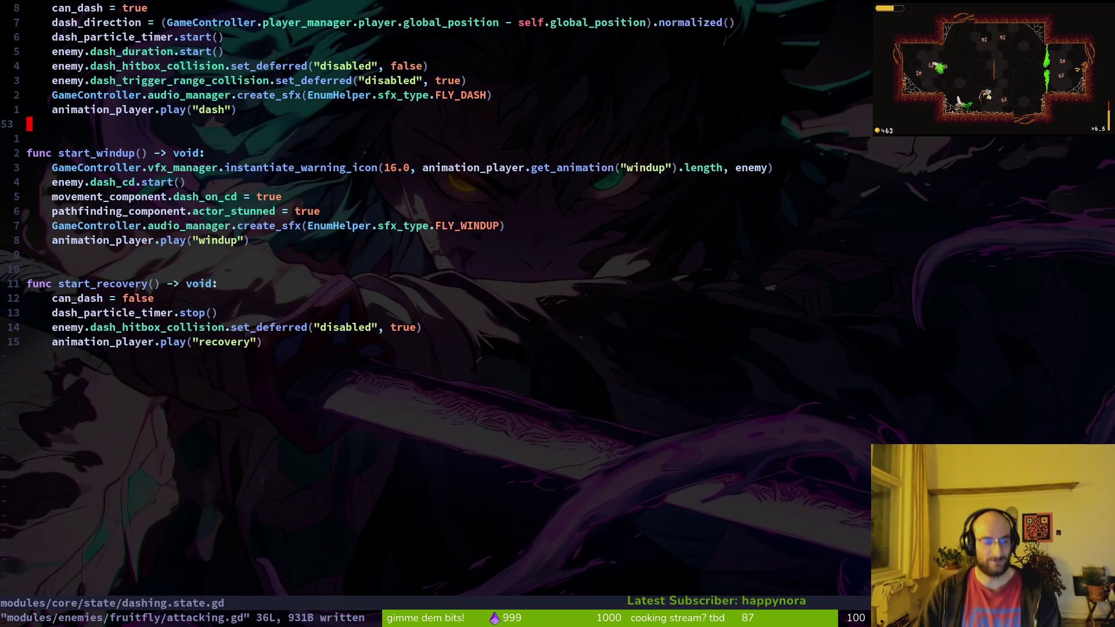
Step: Check the start_recovery code and save dashing.state.gd with :w
{"action": "key", "text": "j"}
{"action": "key", "text": "j"}
{"action": "key", "text": "j"}
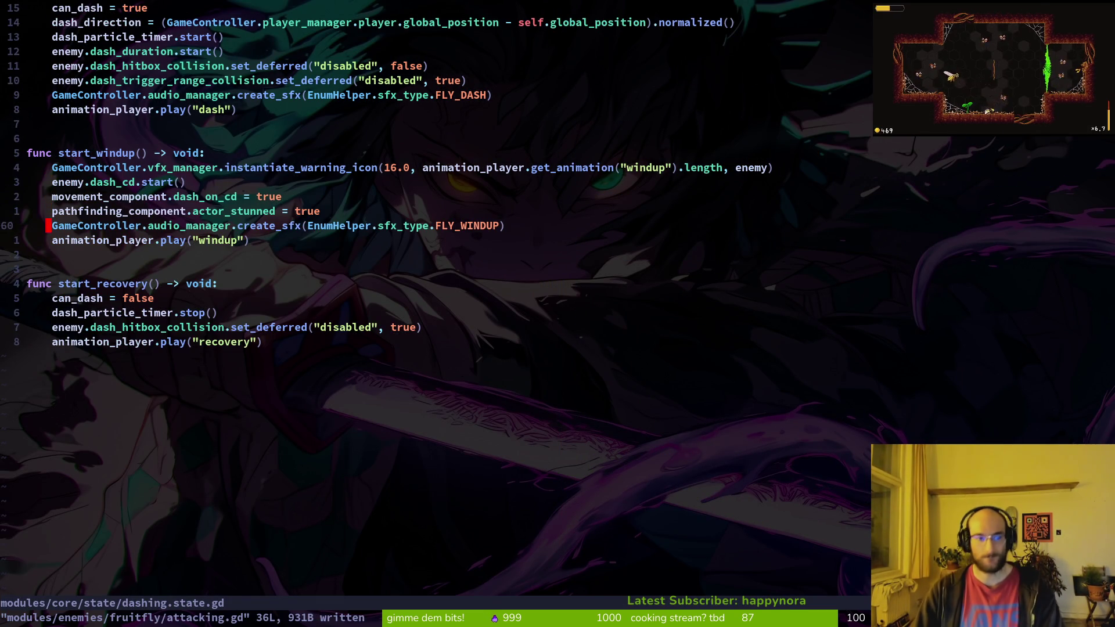
{"action": "key", "text": "j"}
{"action": "key", "text": "j"}
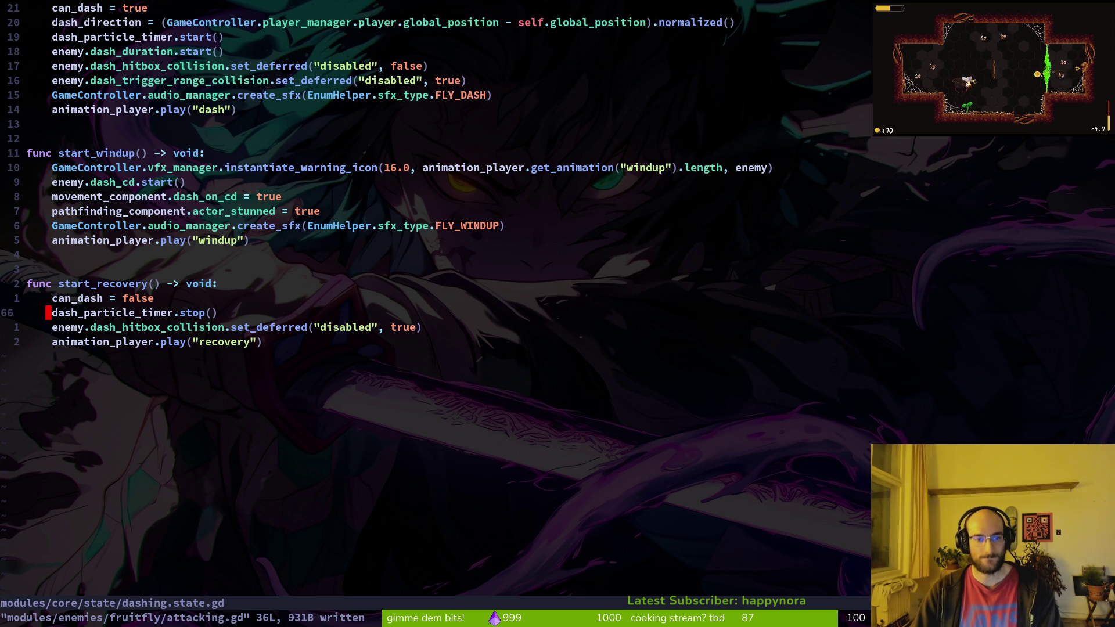
{"action": "key", "text": "k"}
{"action": "key", "text": "k"}
{"action": "key", "text": "k"}
{"action": "key", "text": "k"}
{"action": "key", "text": "k"}
{"action": "key", "text": "k"}
{"action": "key", "text": "k"}
{"action": "key", "text": "k"}
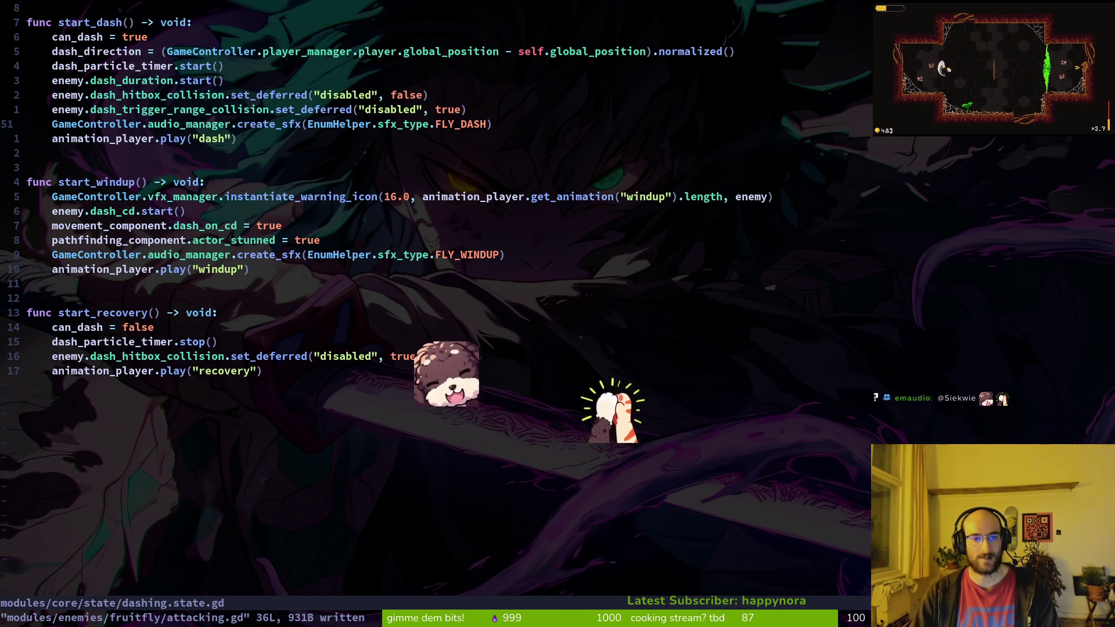
{"action": "scroll", "coordinate": [381, 161], "scroll_direction": "up", "scroll_amount": 14}
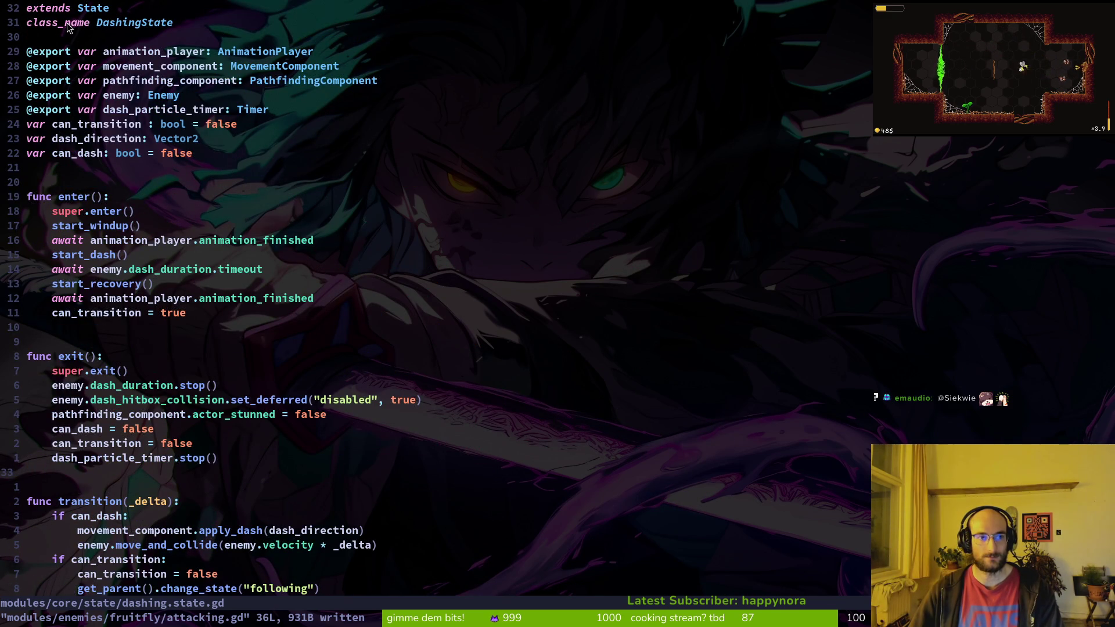
{"action": "left_click", "coordinate": [68, 24]}
{"action": "type", "text": ":w"}
{"action": "key", "text": "Return"}
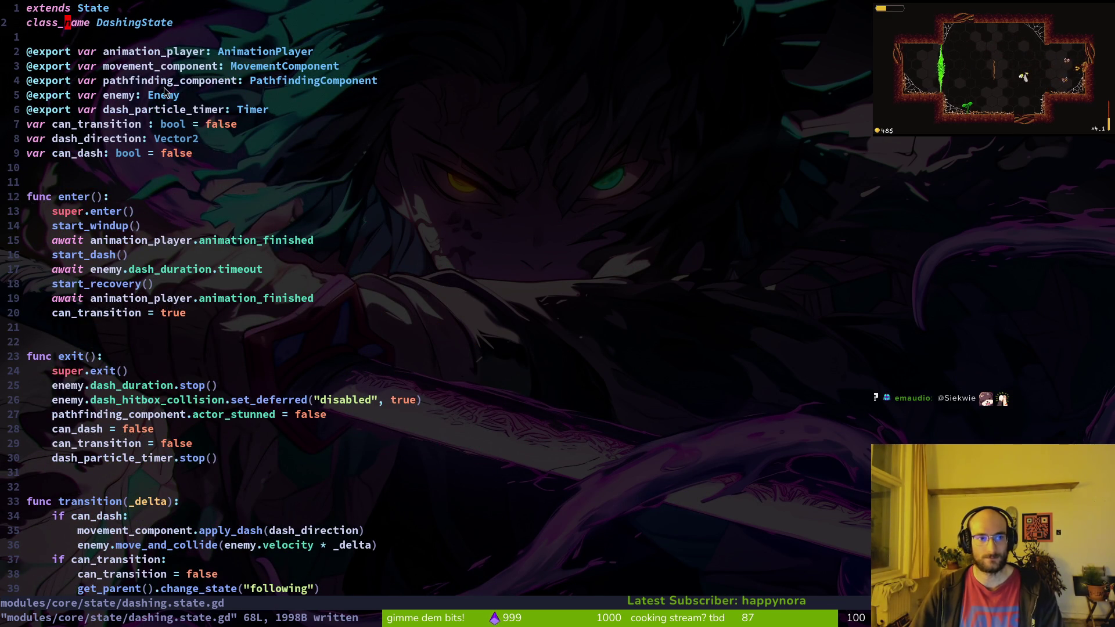
{"action": "key", "text": "alt+Tab"}
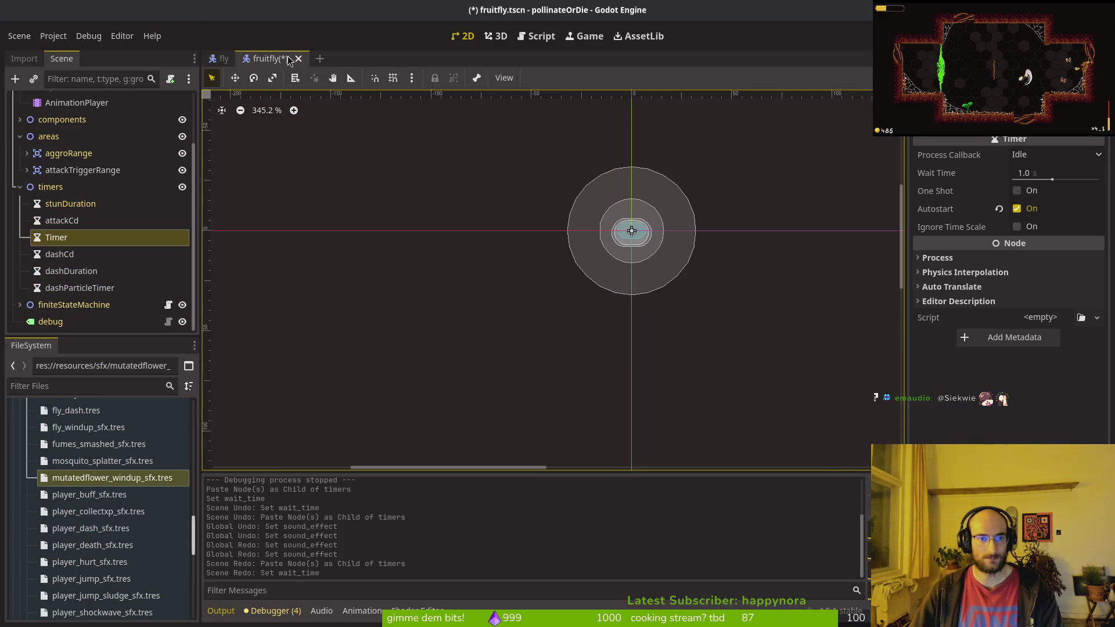
Step: Select the fly's dashing state node and open its Extend Script dialog
{"action": "left_click", "coordinate": [223, 58]}
{"action": "scroll", "coordinate": [62, 273], "scroll_direction": "down", "scroll_amount": 1}
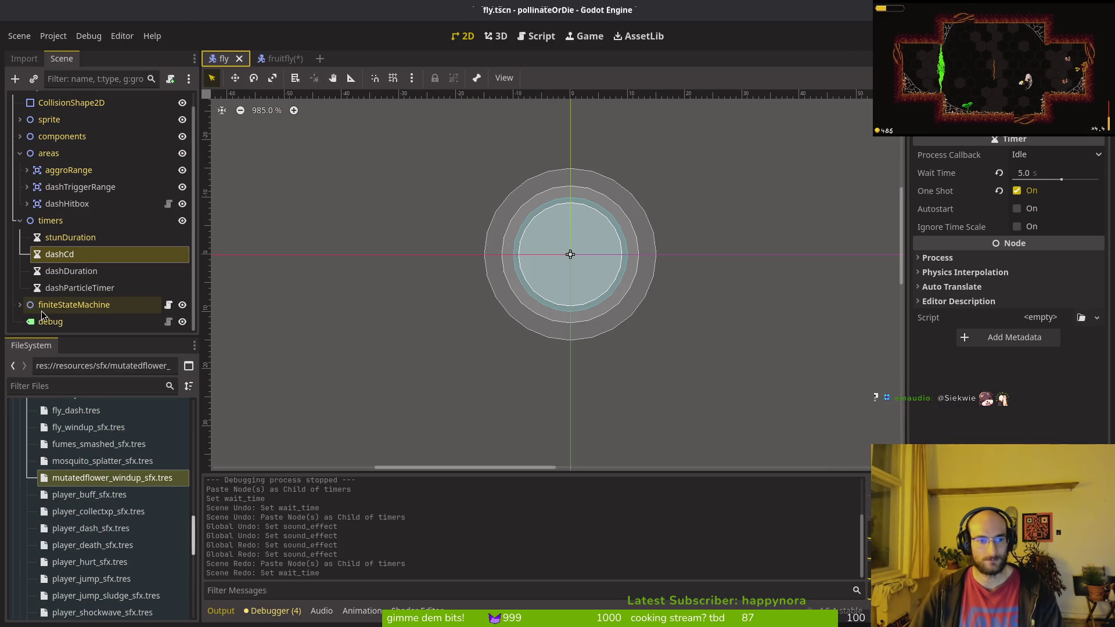
{"action": "left_click", "coordinate": [20, 305]}
{"action": "scroll", "coordinate": [46, 290], "scroll_direction": "down", "scroll_amount": 3}
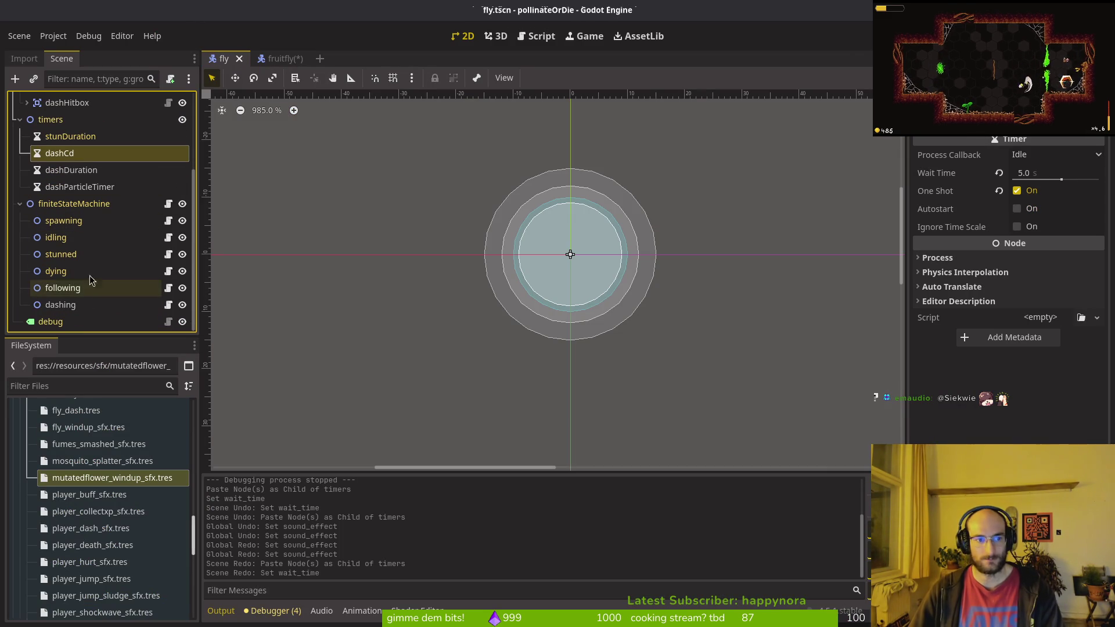
{"action": "left_click", "coordinate": [82, 307]}
{"action": "right_click", "coordinate": [159, 309]}
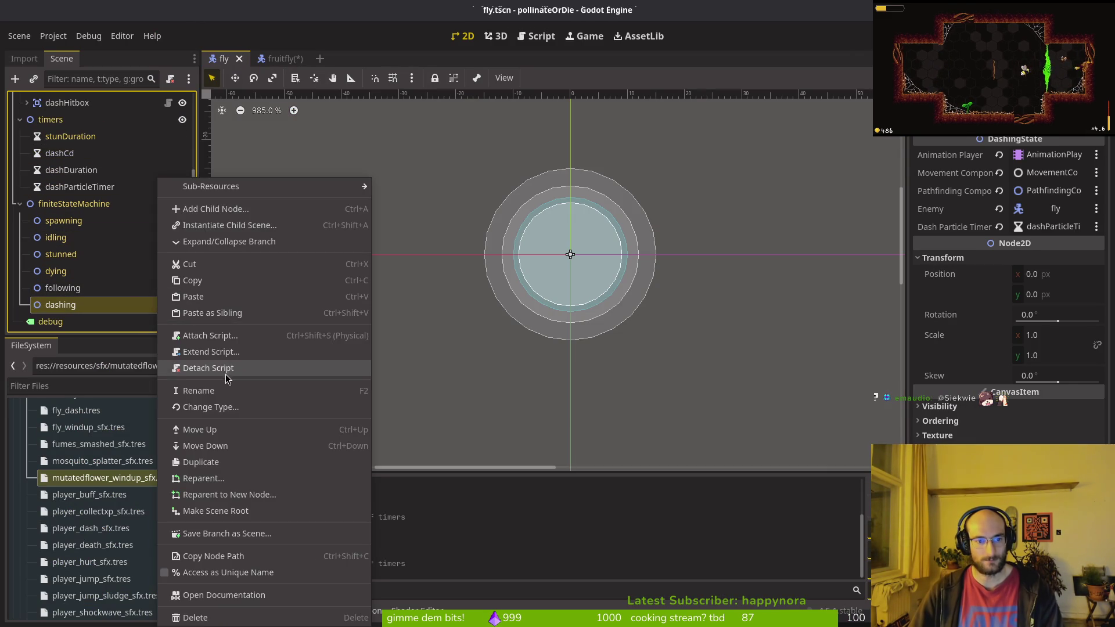
{"action": "left_click", "coordinate": [217, 350]}
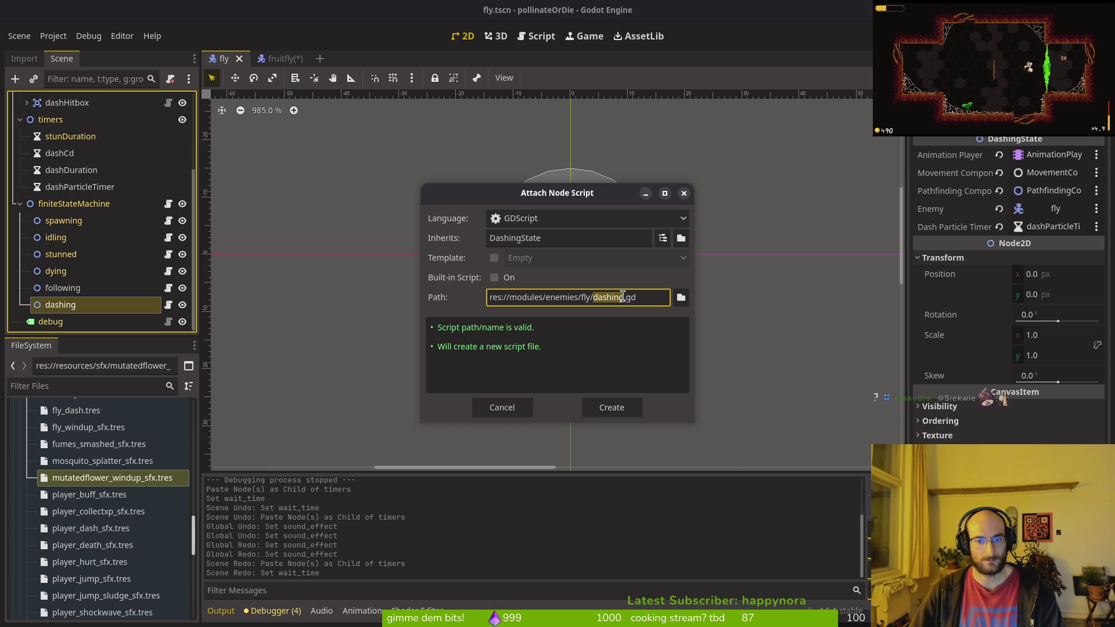
{"action": "left_click", "coordinate": [593, 406]}
Step: In Neovim, start a file search for the following state script
{"action": "key", "text": "alt+Tab"}
{"action": "key", "text": "space"}
{"action": "key", "text": "f"}
{"action": "key", "text": "f"}
{"action": "type", "text": "folloiw"}
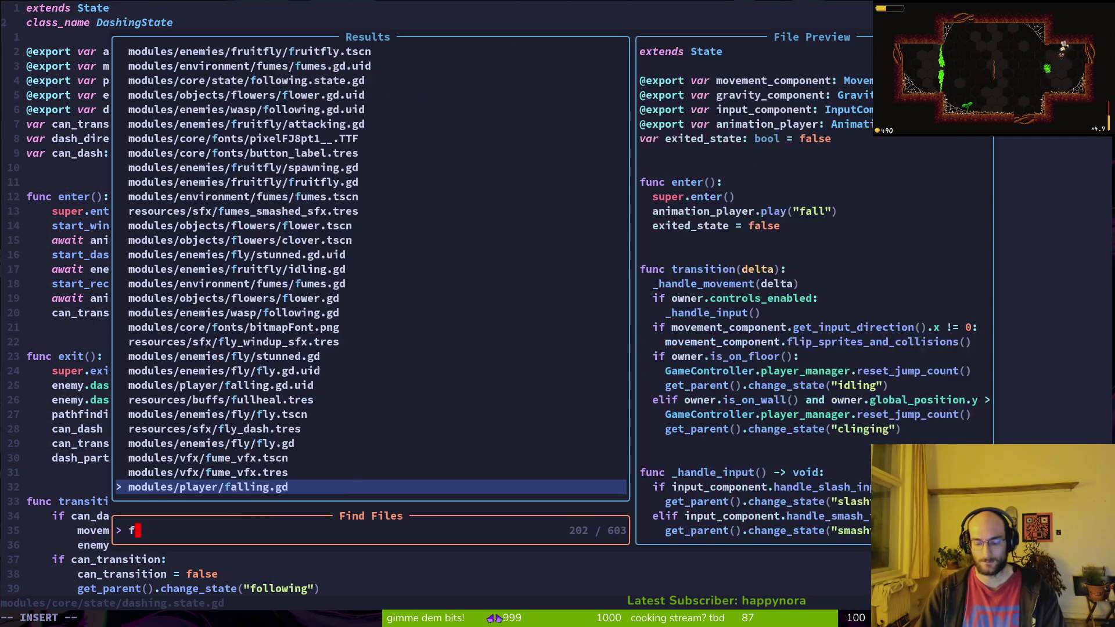
{"action": "key", "text": "BackSpace"}
{"action": "key", "text": "BackSpace"}
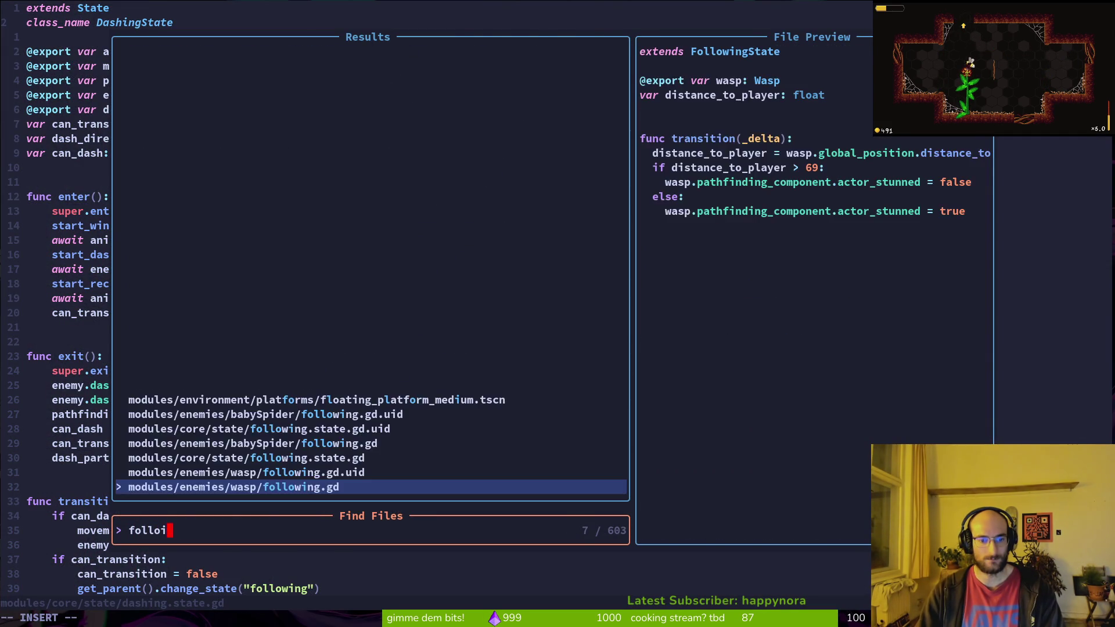
Step: Attach a new res://modules/enemies/fly/dashing.gd extending DashingState to the fly's dashing node
{"action": "key", "text": "alt+Tab"}
{"action": "right_click", "coordinate": [73, 304]}
{"action": "left_click", "coordinate": [127, 335]}
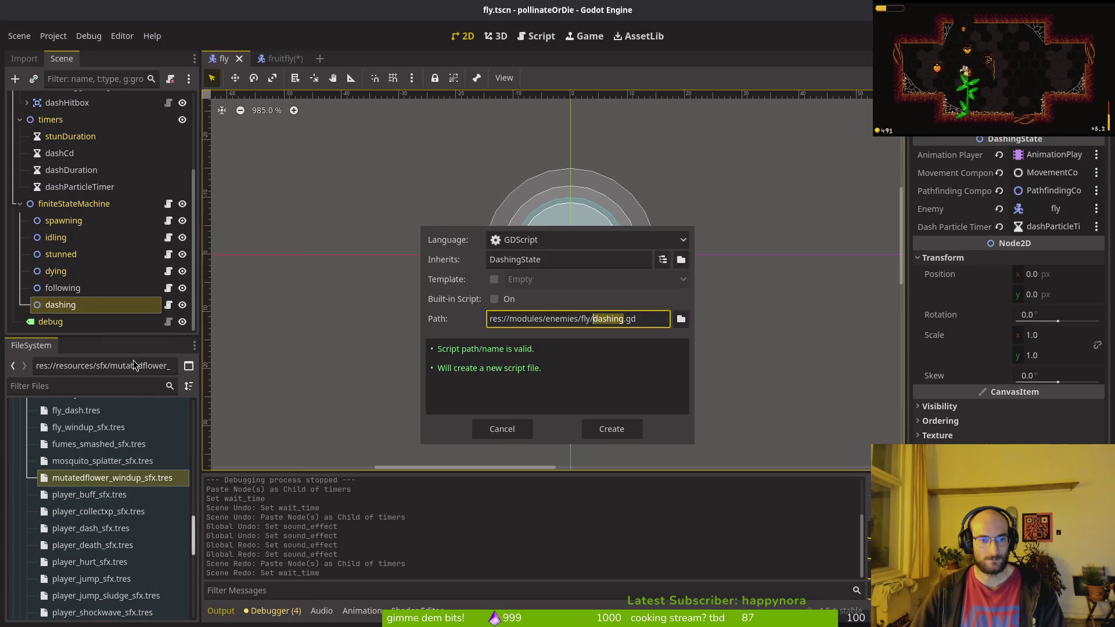
{"action": "left_click", "coordinate": [607, 409]}
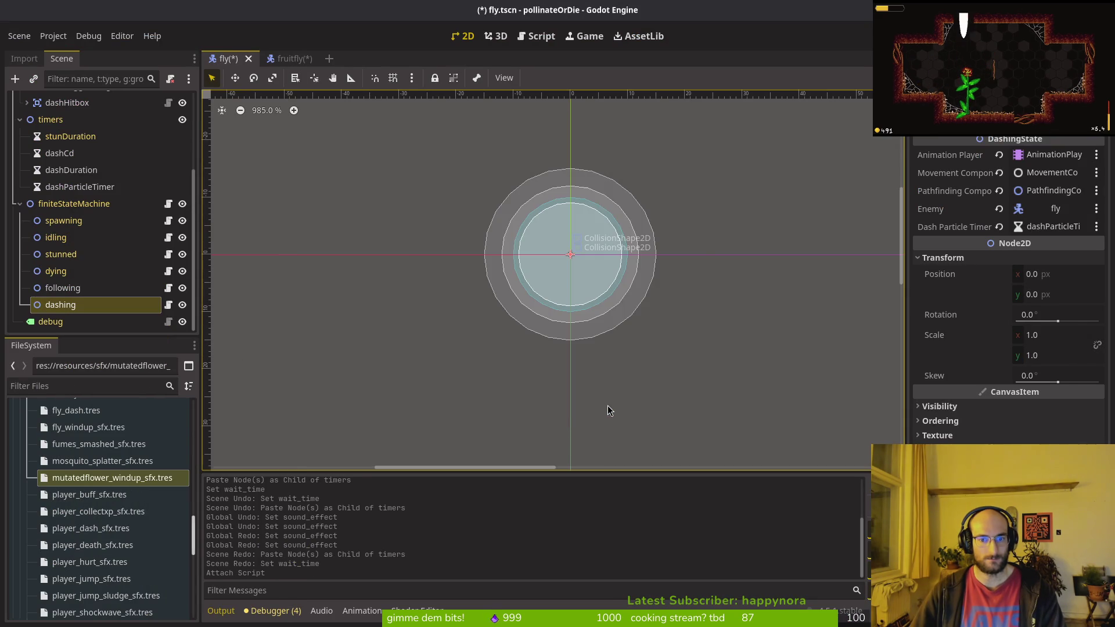
{"action": "key", "text": "alt+Tab"}
{"action": "type", "text": "i"}
{"action": "key", "text": "Escape"}
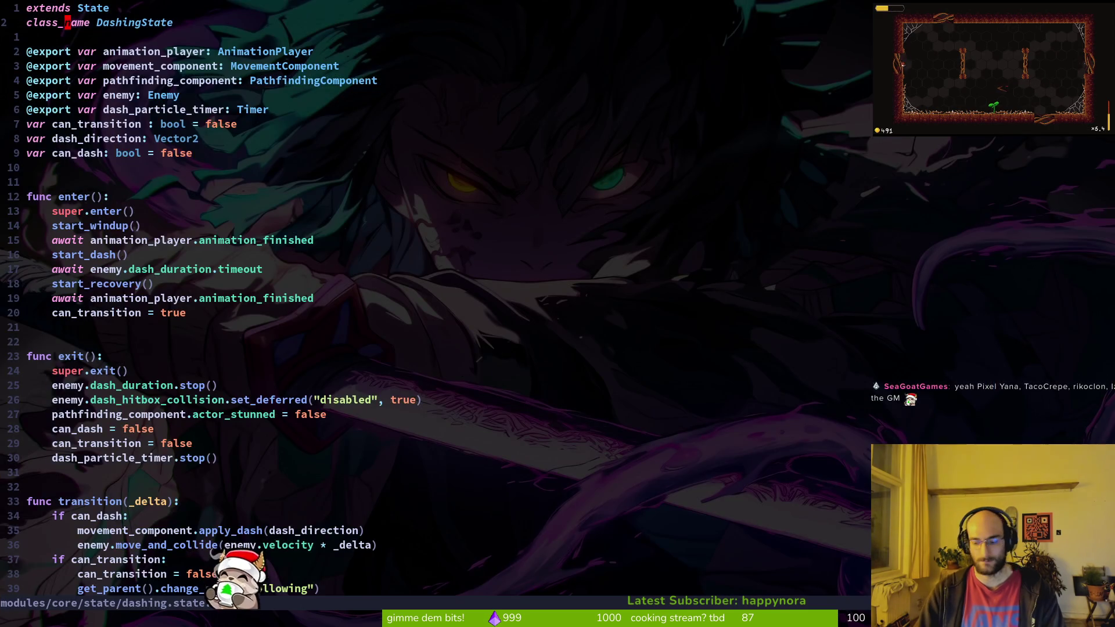
Step: Open the fly's dashing.gd in a side split and cut the final recovery animation line from the shared script
{"action": "key", "text": "space"}
{"action": "key", "text": "f"}
{"action": "key", "text": "f"}
{"action": "type", "text": "dashing"}
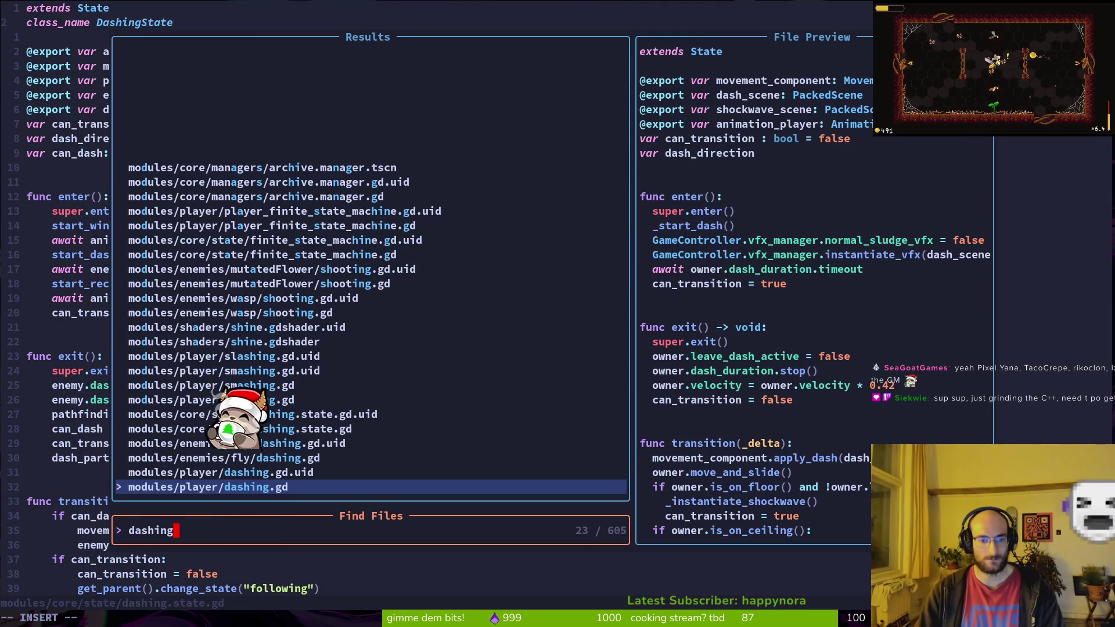
{"action": "key", "text": "Up"}
{"action": "key", "text": "ctrl+v"}
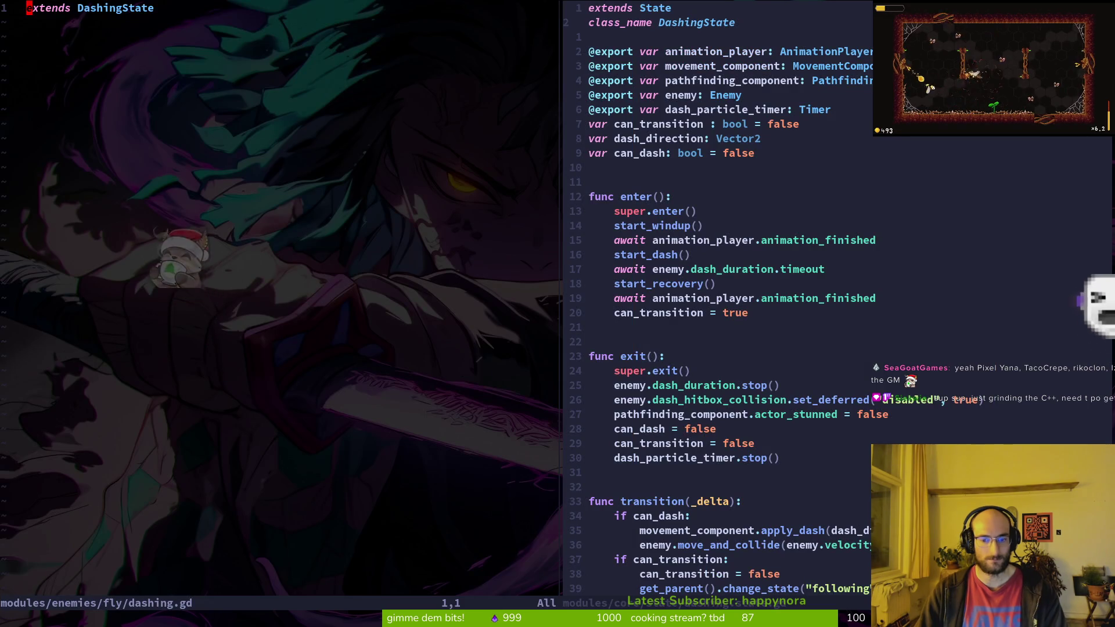
{"action": "left_click", "coordinate": [629, 95]}
{"action": "key", "text": "shift+g"}
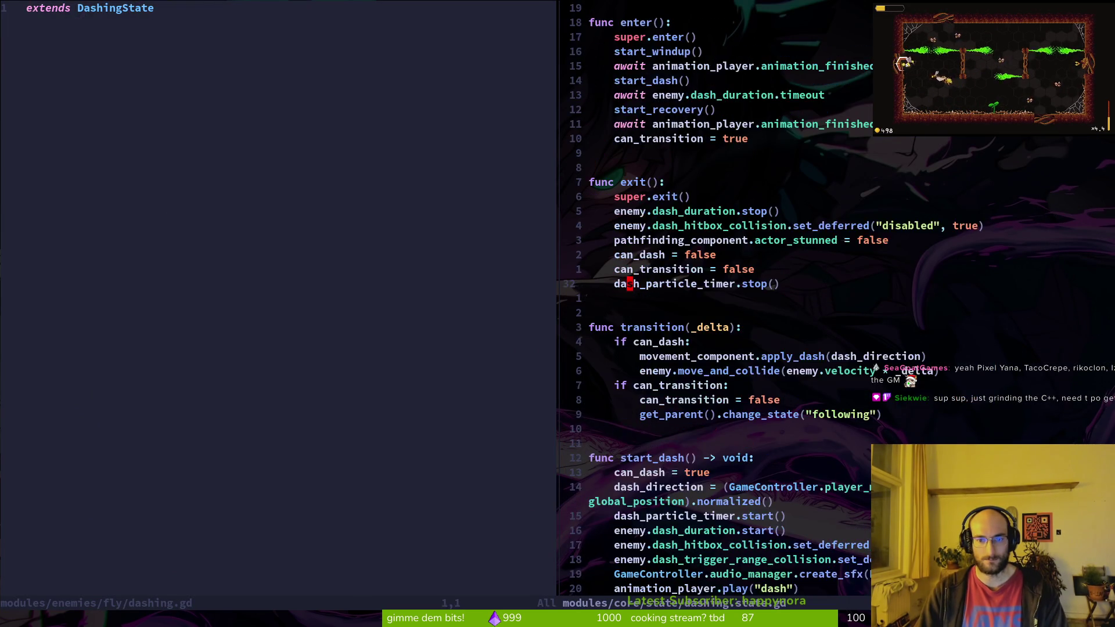
{"action": "key", "text": "shift+v"}
{"action": "key", "text": "d"}
{"action": "key", "text": "ctrl+s"}
{"action": "key", "text": "ctrl+h"}
Step: Add a start_recovery() -> void function to dashing.gd, start a super( call in its body, and save
{"action": "key", "text": "o"}
{"action": "key", "text": "Return"}
{"action": "key", "text": "Return"}
{"action": "key", "text": "Return"}
{"action": "type", "text": "func sta"}
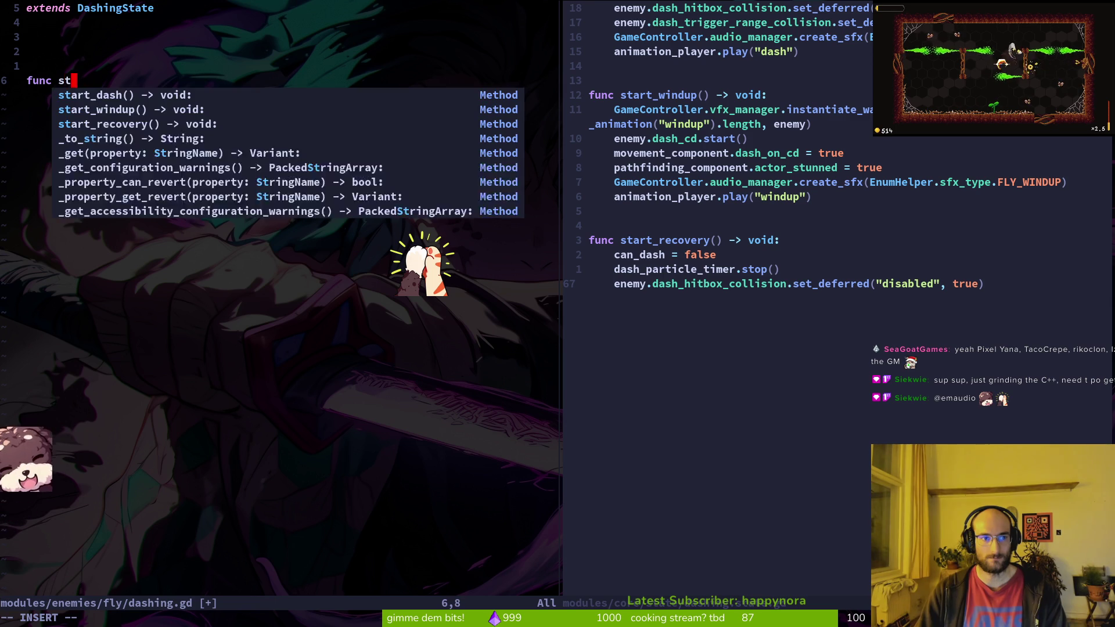
{"action": "key", "text": "Tab"}
{"action": "key", "text": "Tab"}
{"action": "key", "text": "Return"}
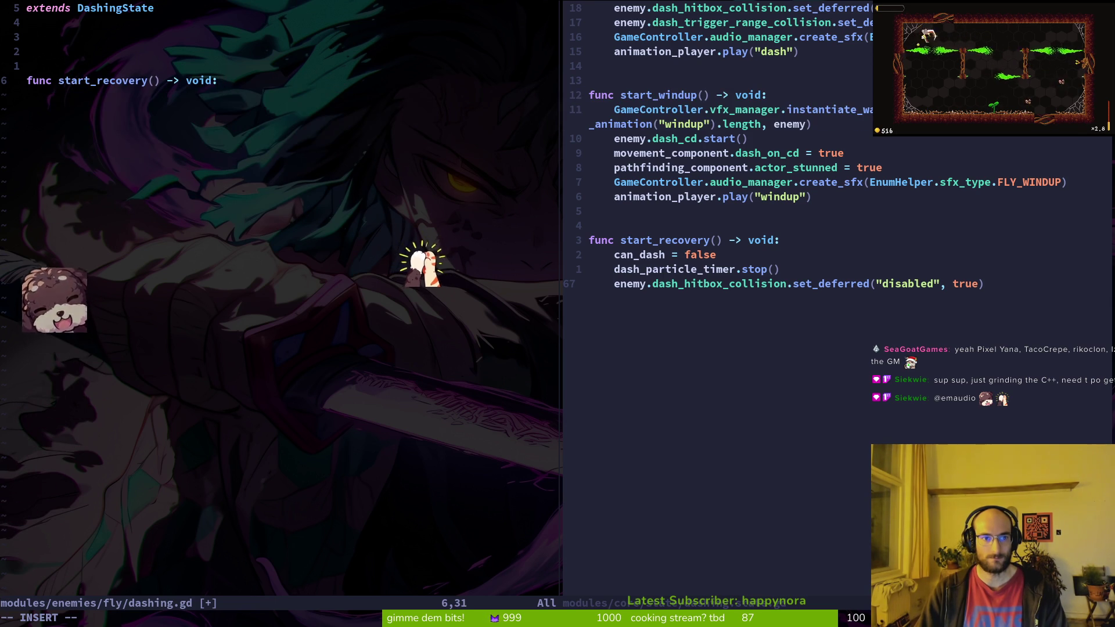
{"action": "key", "text": "Return"}
{"action": "type", "text": "supe"}
{"action": "key", "text": "Tab"}
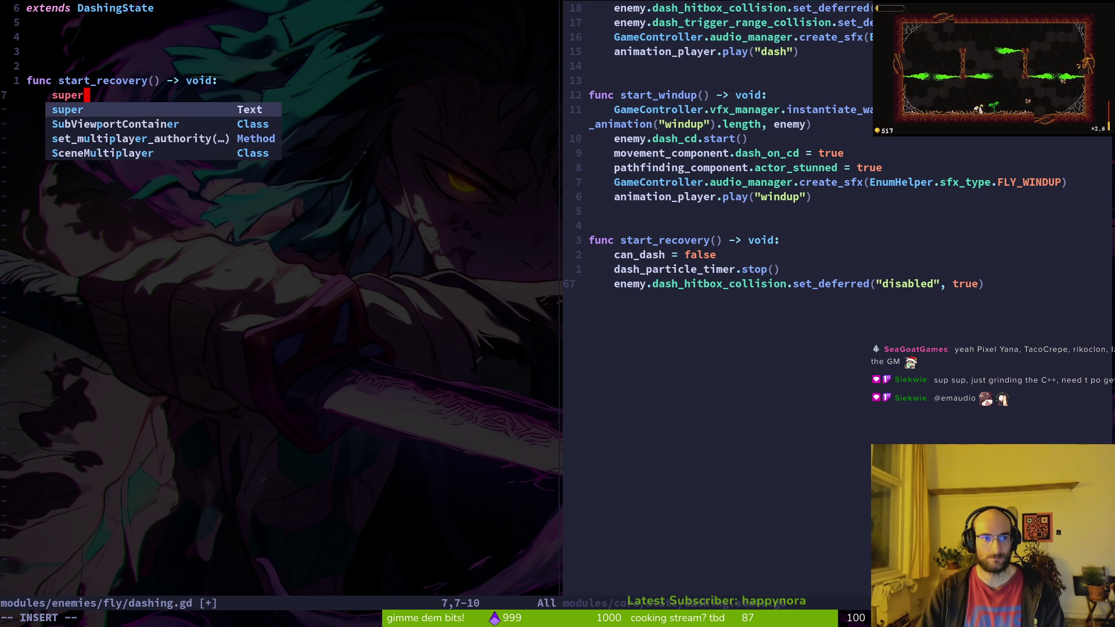
{"action": "key", "text": "Return"}
{"action": "type", "text": "("}
{"action": "key", "text": "Escape"}
{"action": "type", "text": ":w"}
{"action": "key", "text": "Return"}
Step: Complete super.start_recovery(), paste animation_player.play("recovery") from CopyQ below it, and save
{"action": "key", "text": "o"}
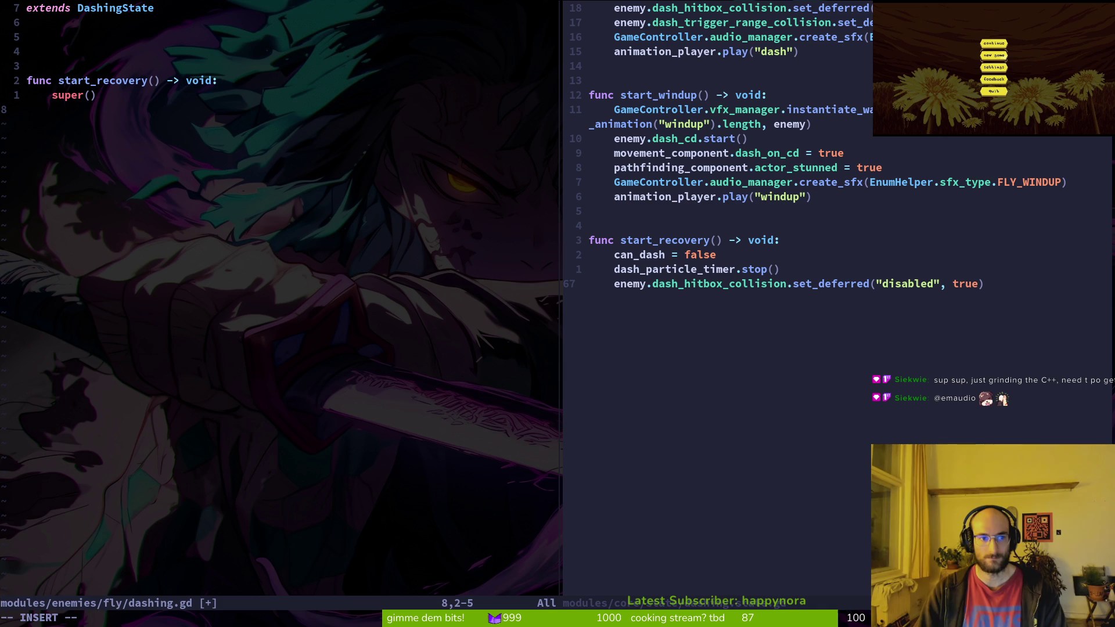
{"action": "key", "text": "Tab"}
{"action": "key", "text": "Escape"}
{"action": "type", "text": "k"}
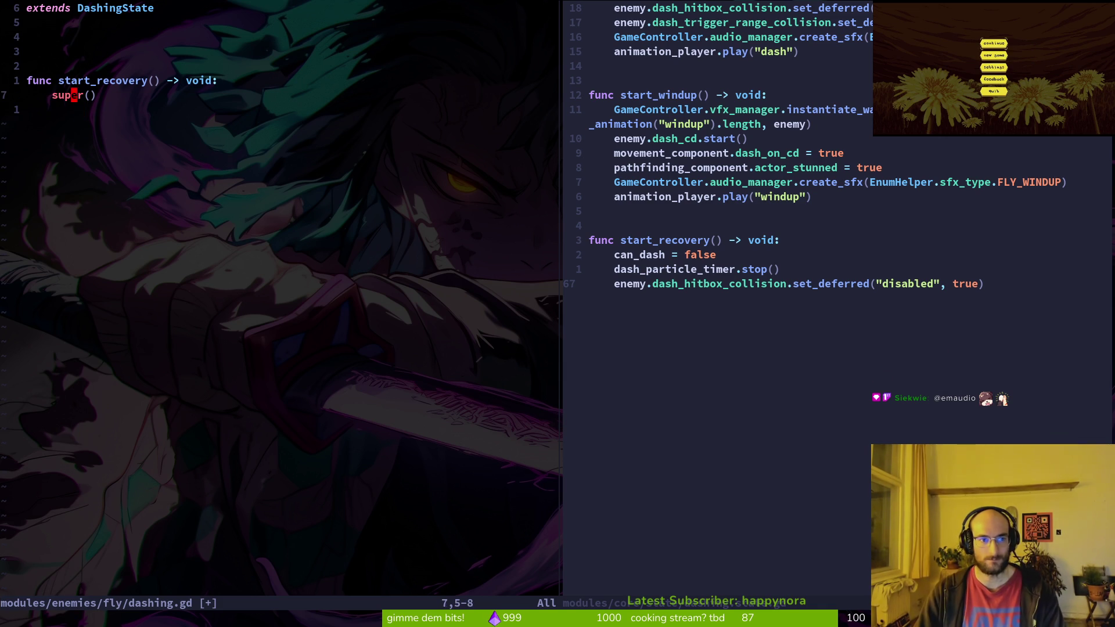
{"action": "type", "text": "hi.start"}
{"action": "key", "text": "Tab"}
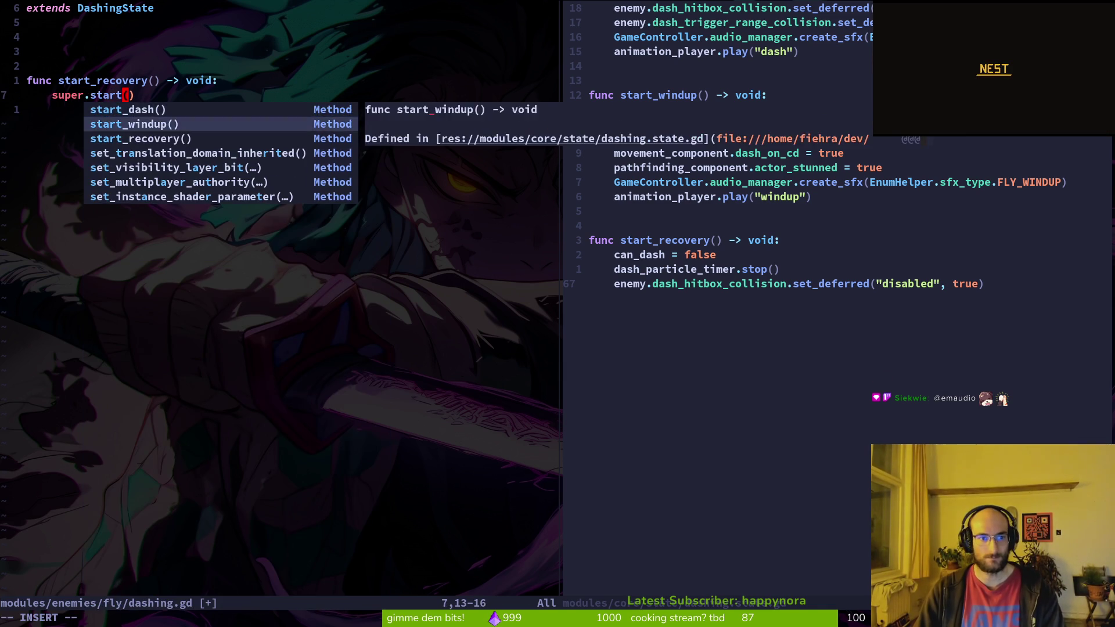
{"action": "key", "text": "Tab"}
{"action": "key", "text": "Return"}
{"action": "key", "text": "Return"}
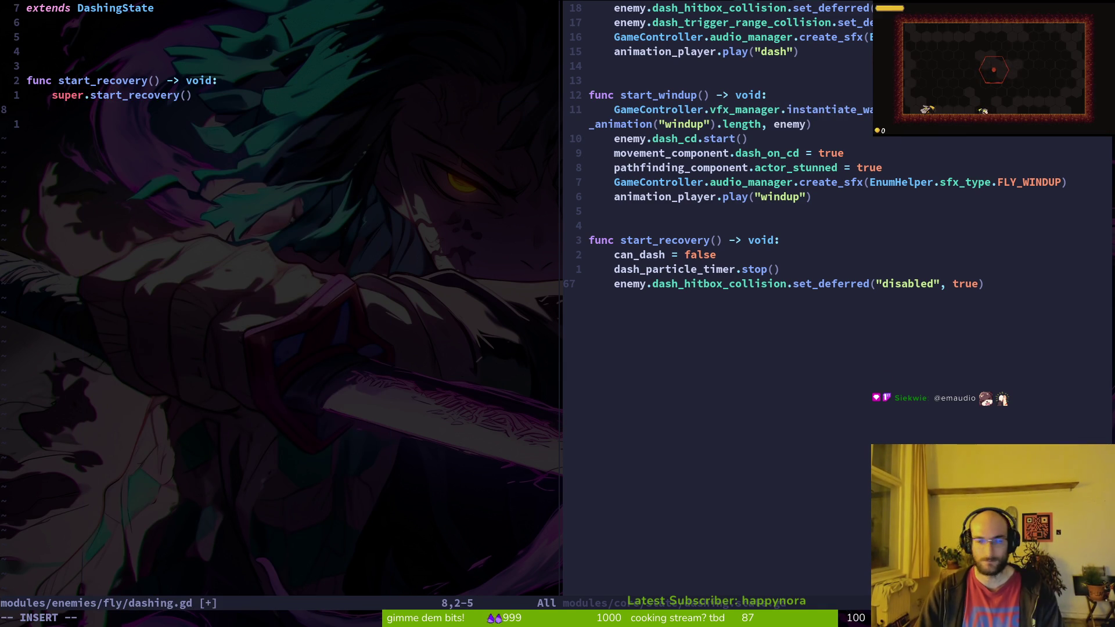
{"action": "type", "text": "ene"}
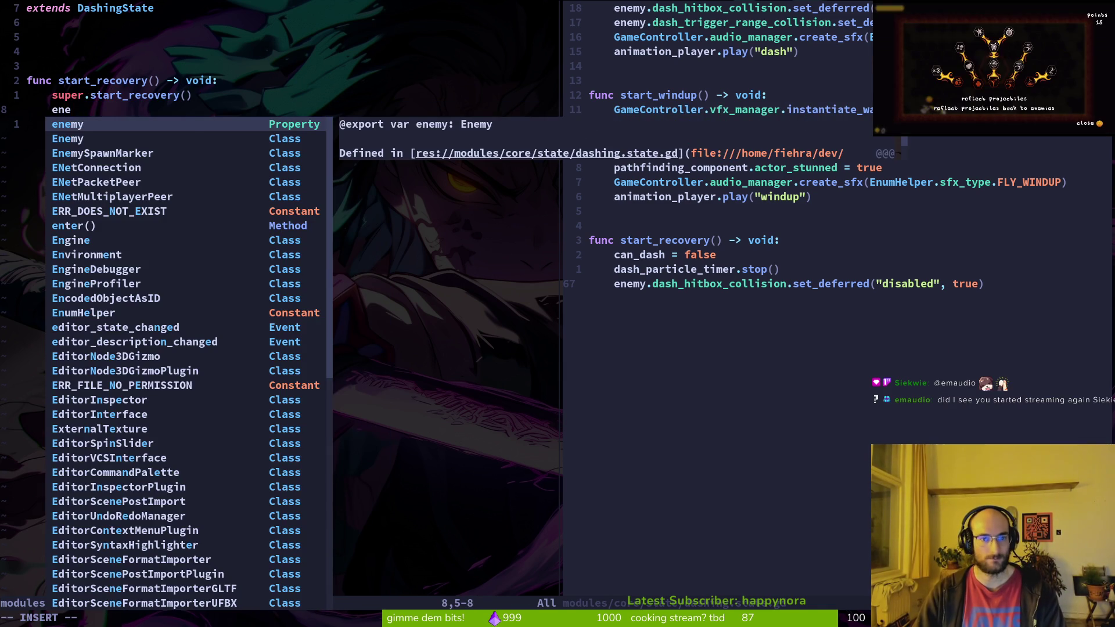
{"action": "key", "text": "Escape"}
{"action": "key", "text": "super+v"}
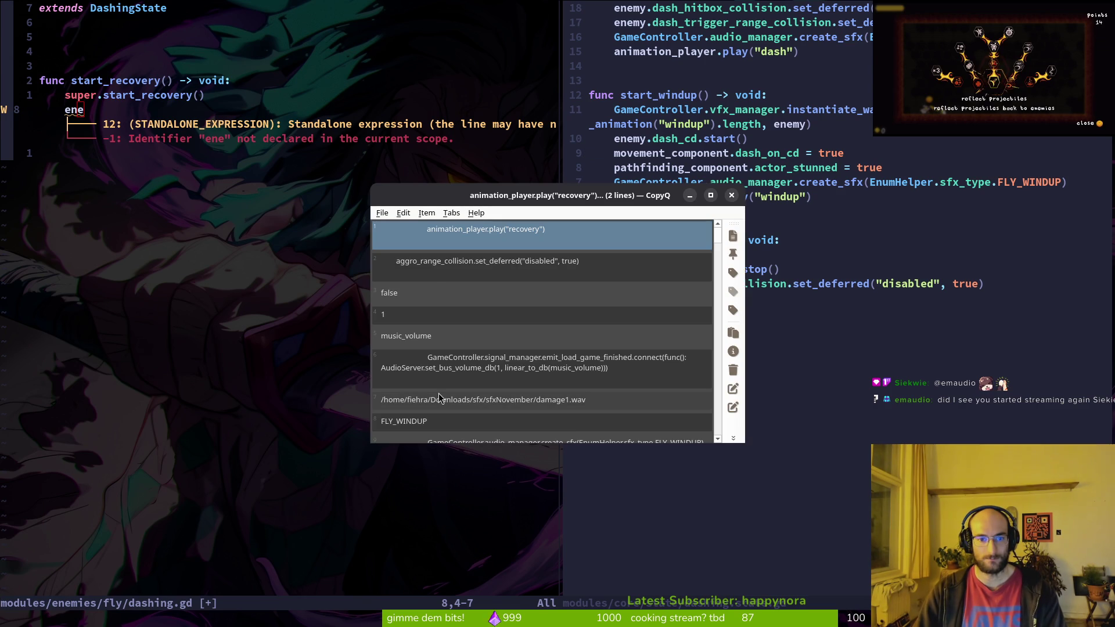
{"action": "key", "text": "Down"}
{"action": "key", "text": "Up"}
{"action": "key", "text": "Return"}
{"action": "key", "text": "p"}
{"action": "key", "text": "k"}
{"action": "key", "text": "d"}
{"action": "key", "text": "d"}
{"action": "type", "text": ":w"}
{"action": "key", "text": "Return"}
{"action": "key", "text": "k"}
{"action": "key", "text": "k"}
{"action": "key", "text": "k"}
{"action": "key", "text": "k"}
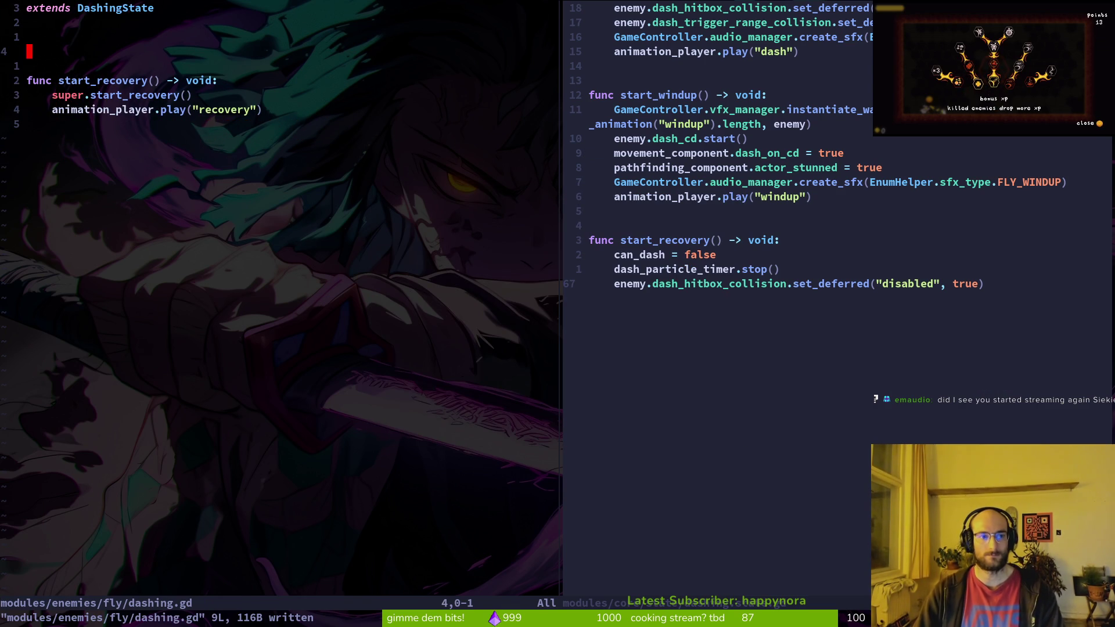
{"action": "key", "text": "ctrl+w"}
Step: Undo an accidental line deletion in the shared dashing state script and save it
{"action": "key", "text": "l"}
{"action": "key", "text": "d"}
{"action": "key", "text": "d"}
{"action": "type", "text": "u"}
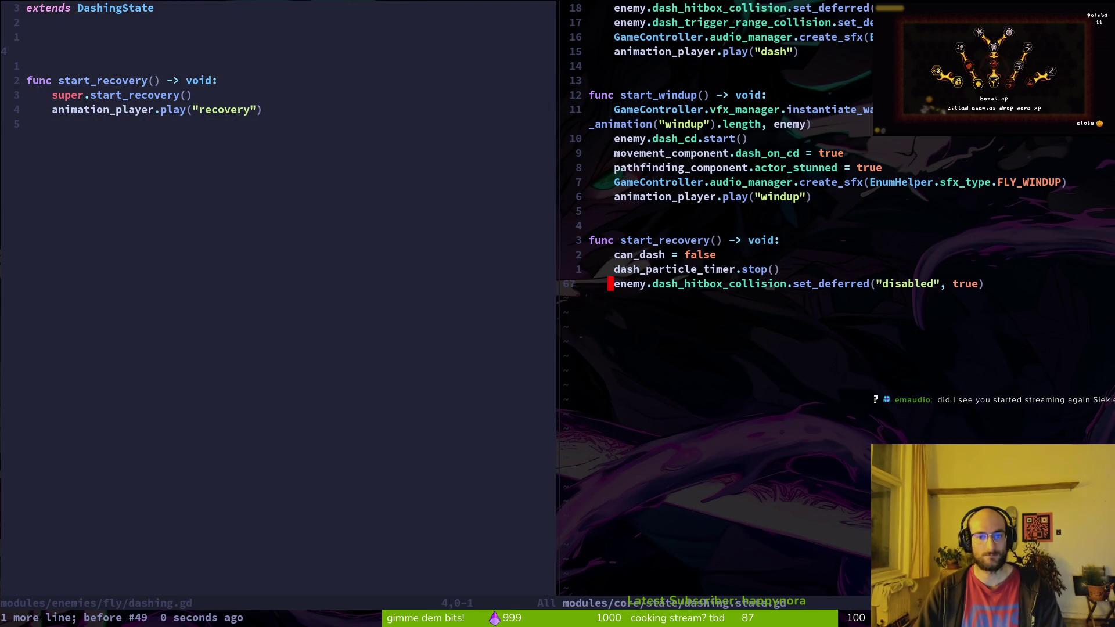
{"action": "type", "text": ":w"}
{"action": "key", "text": "Return"}
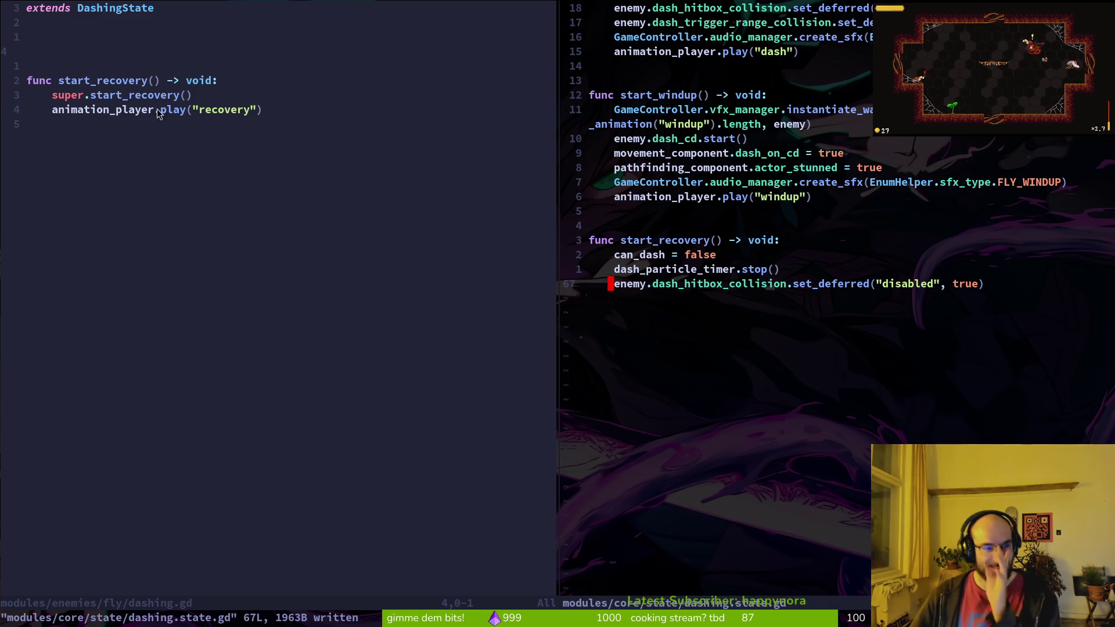
Step: Remove the extra blank line below extends DashingState in dashing.gd, saving both scripts
{"action": "left_click", "coordinate": [96, 43]}
{"action": "key", "text": "d"}
{"action": "key", "text": "d"}
{"action": "key", "text": "ctrl+s"}
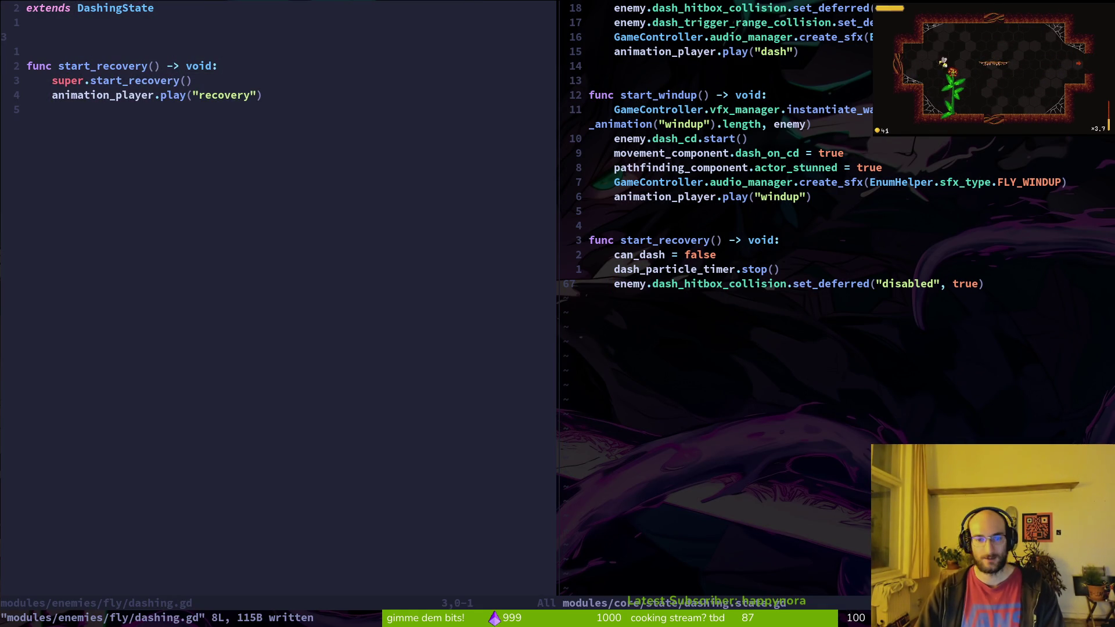
{"action": "key", "text": "ctrl+s"}
{"action": "key", "text": "k"}
{"action": "key", "text": "k"}
{"action": "key", "text": "k"}
{"action": "key", "text": "k"}
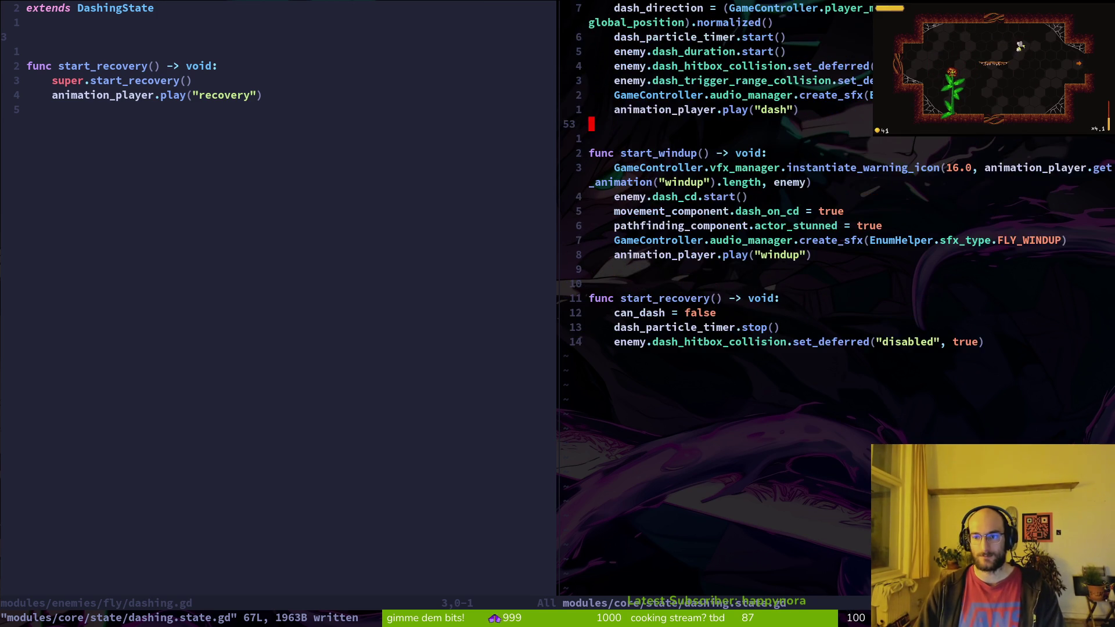
Step: Browse the start_dash function in dashing.state.gd down to the dash_trigger_range_collision line
{"action": "key", "text": "j"}
{"action": "key", "text": "j"}
{"action": "key", "text": "j"}
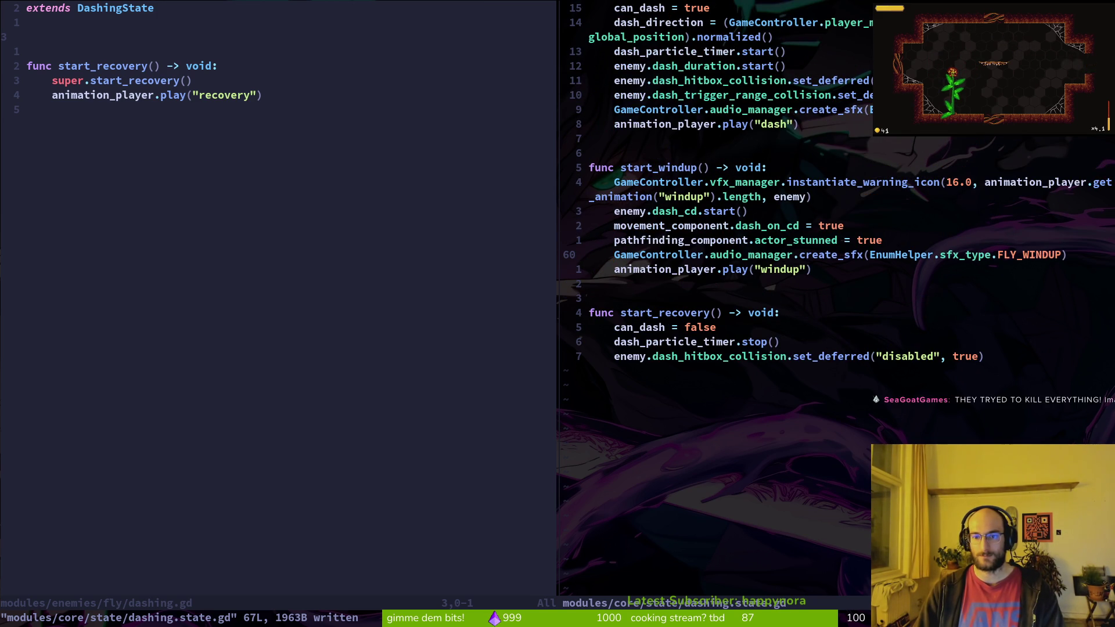
{"action": "key", "text": "1"}
{"action": "key", "text": "8"}
{"action": "key", "text": "k"}
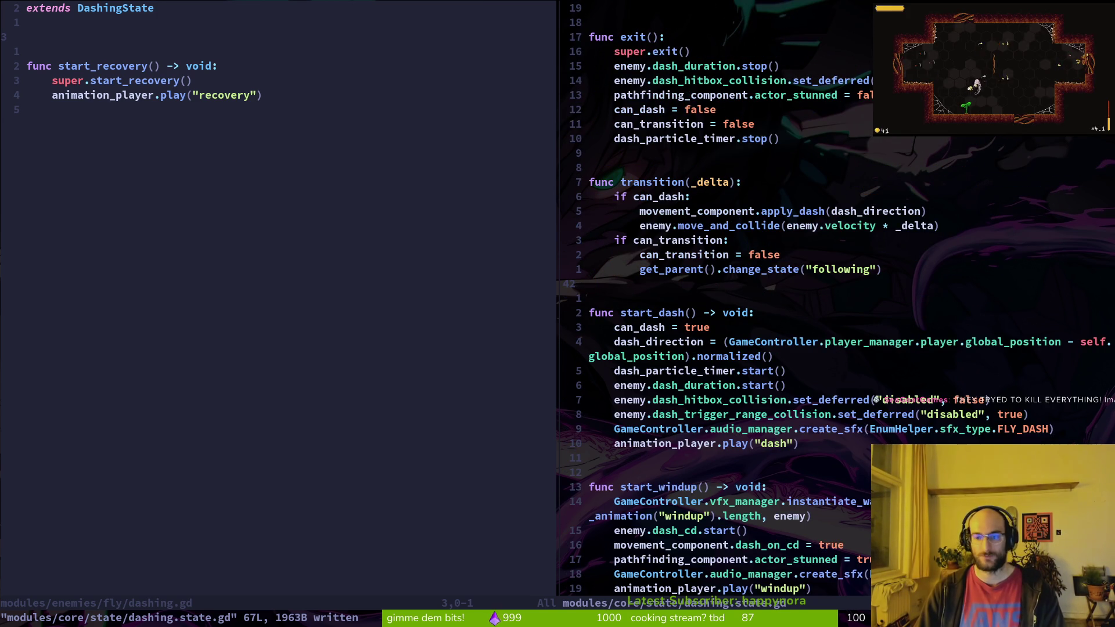
{"action": "key", "text": "k"}
{"action": "key", "text": "k"}
{"action": "key", "text": "k"}
{"action": "key", "text": "j"}
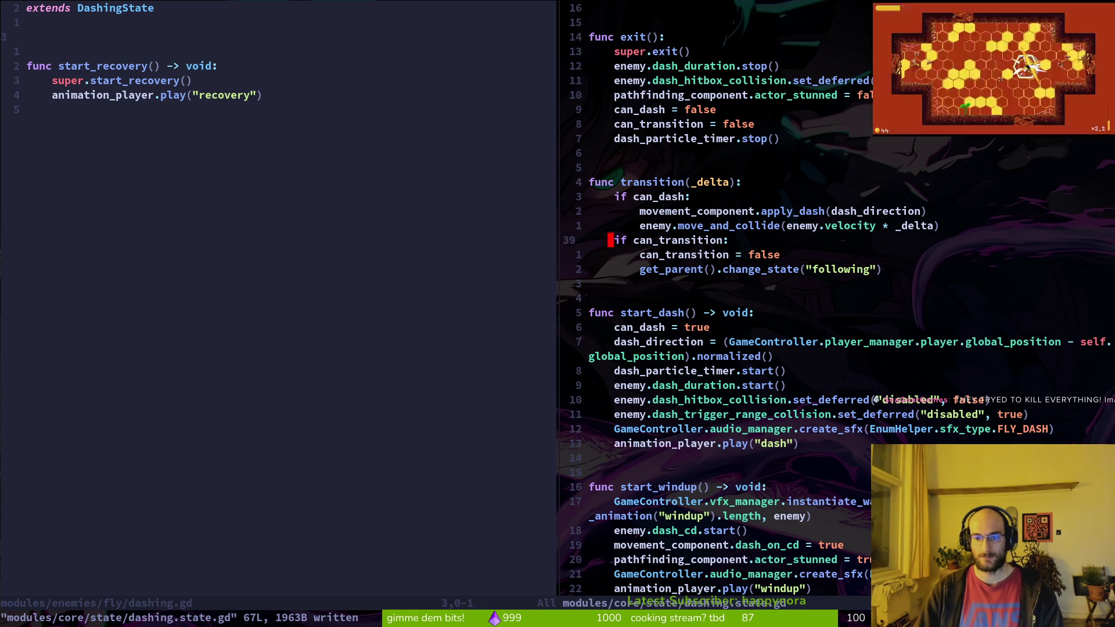
{"action": "key", "text": "j"}
{"action": "key", "text": "j"}
{"action": "key", "text": "8"}
{"action": "key", "text": "j"}
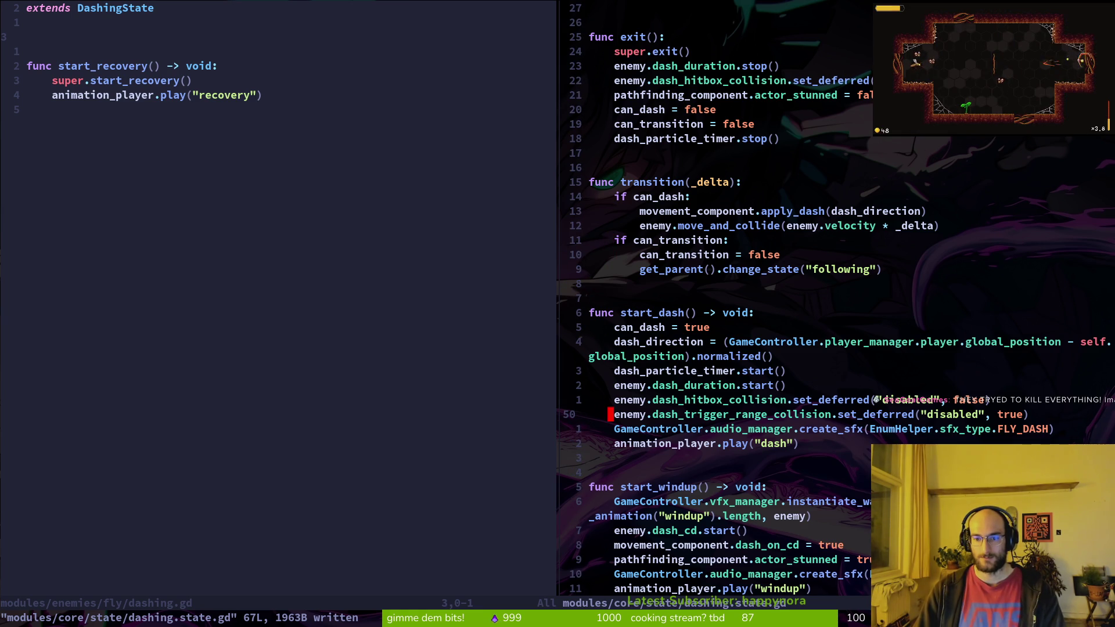
Step: Check the variable declarations and dash_hitbox_collision line in dashing.state.gd, then save it
{"action": "key", "text": "3"}
{"action": "key", "text": "0"}
{"action": "key", "text": "k"}
{"action": "key", "text": "9"}
{"action": "key", "text": "k"}
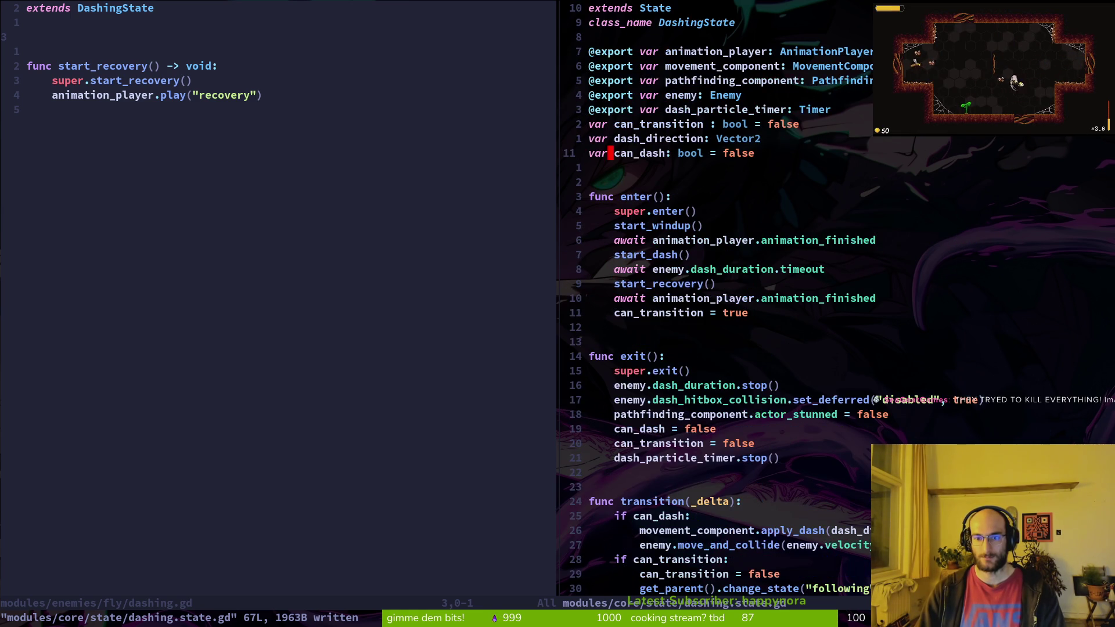
{"action": "key", "text": "2"}
{"action": "key", "text": "0"}
{"action": "key", "text": "j"}
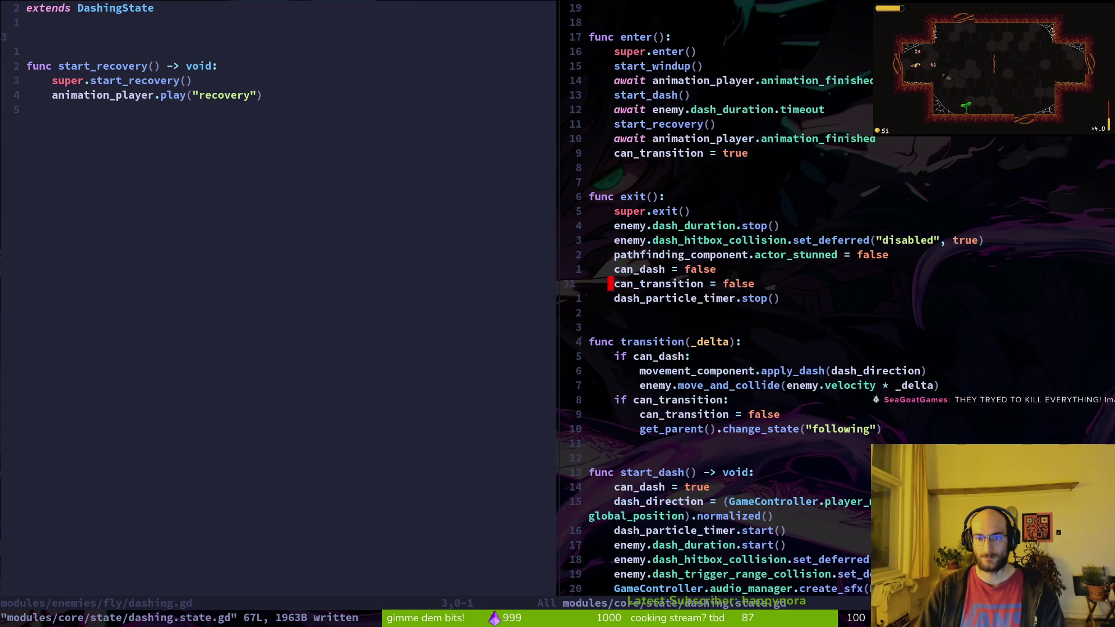
{"action": "key", "text": "1"}
{"action": "key", "text": "9"}
{"action": "key", "text": "j"}
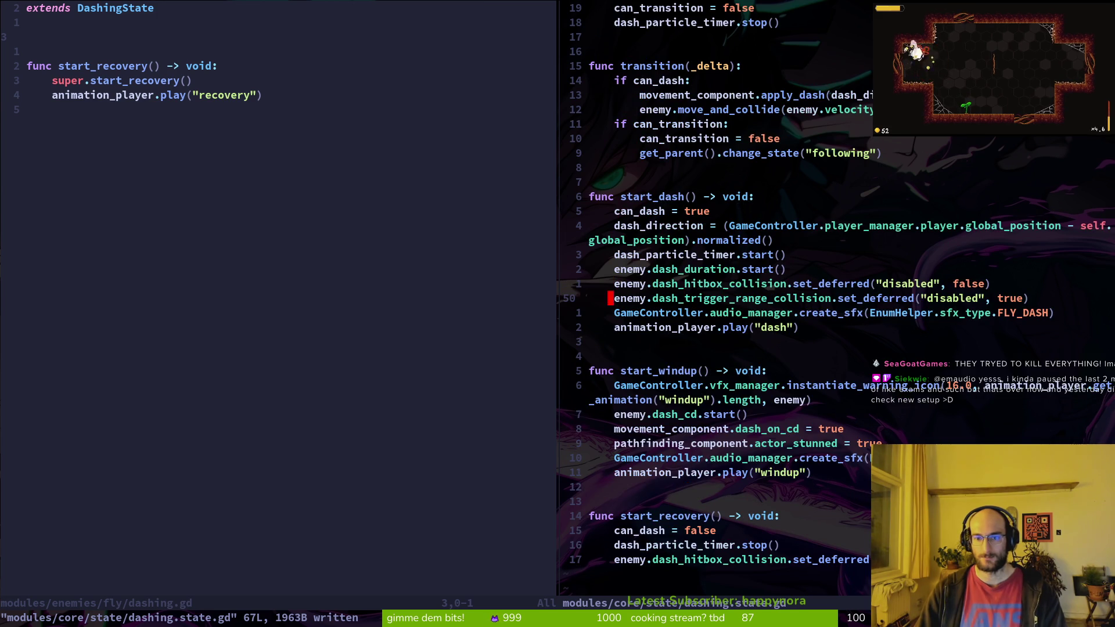
{"action": "key", "text": "k"}
{"action": "key", "text": "k"}
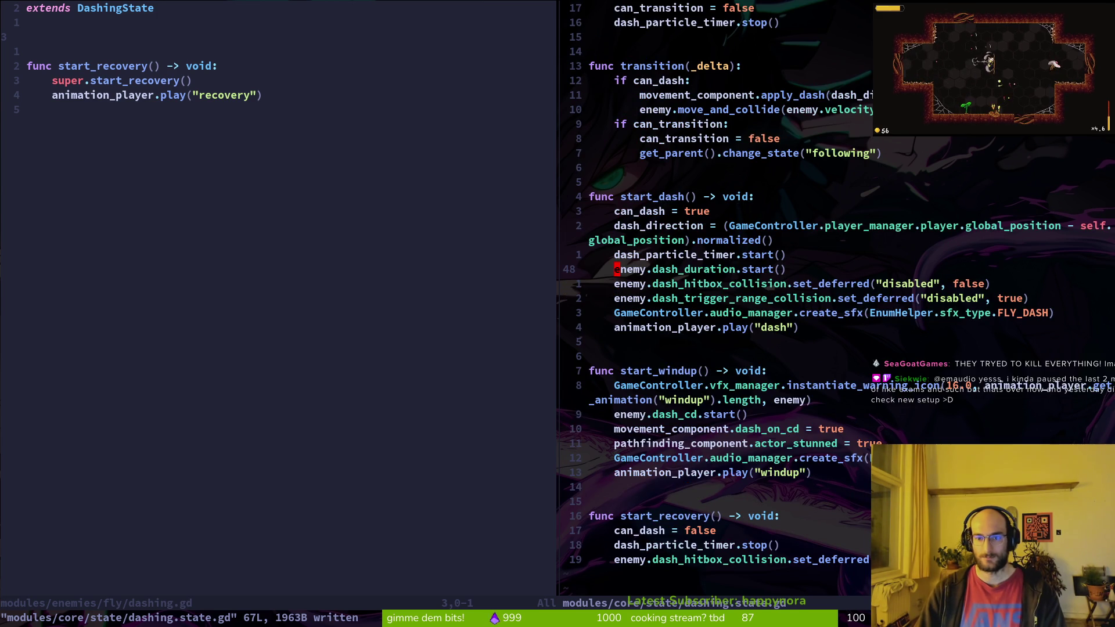
{"action": "key", "text": "j"}
{"action": "key", "text": "j"}
{"action": "key", "text": "k"}
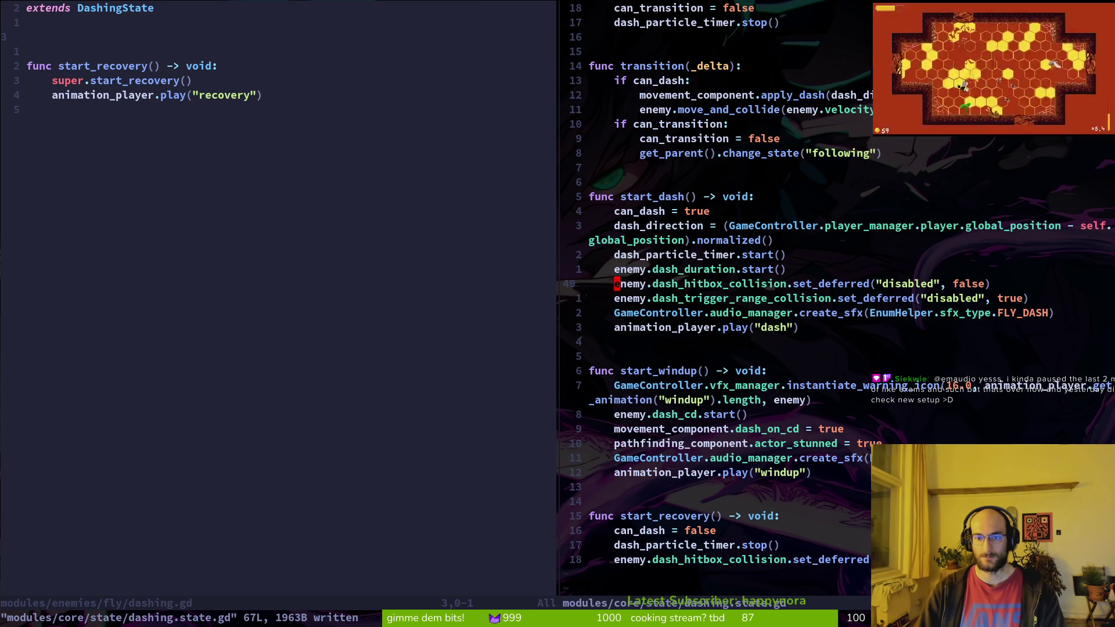
{"action": "key", "text": "p"}
{"action": "key", "text": "u"}
{"action": "key", "text": "ctrl+s"}
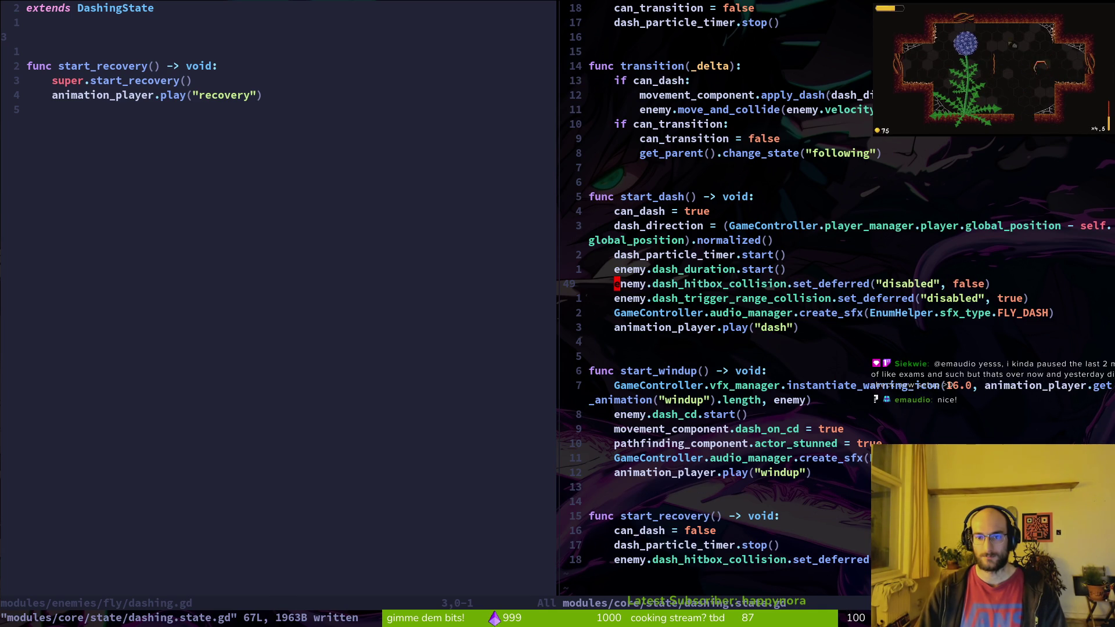
Step: Delete the enemy. prefix from the dash_hitbox_collision set_deferred call
{"action": "key", "text": "d"}
{"action": "key", "text": "f"}
{"action": "key", "text": "period"}
Step: Strip enemy. from both the dash_hitbox_collision and dash_trigger_range_collision calls and save
{"action": "key", "text": "j"}
{"action": "key", "text": "ctrl+s"}
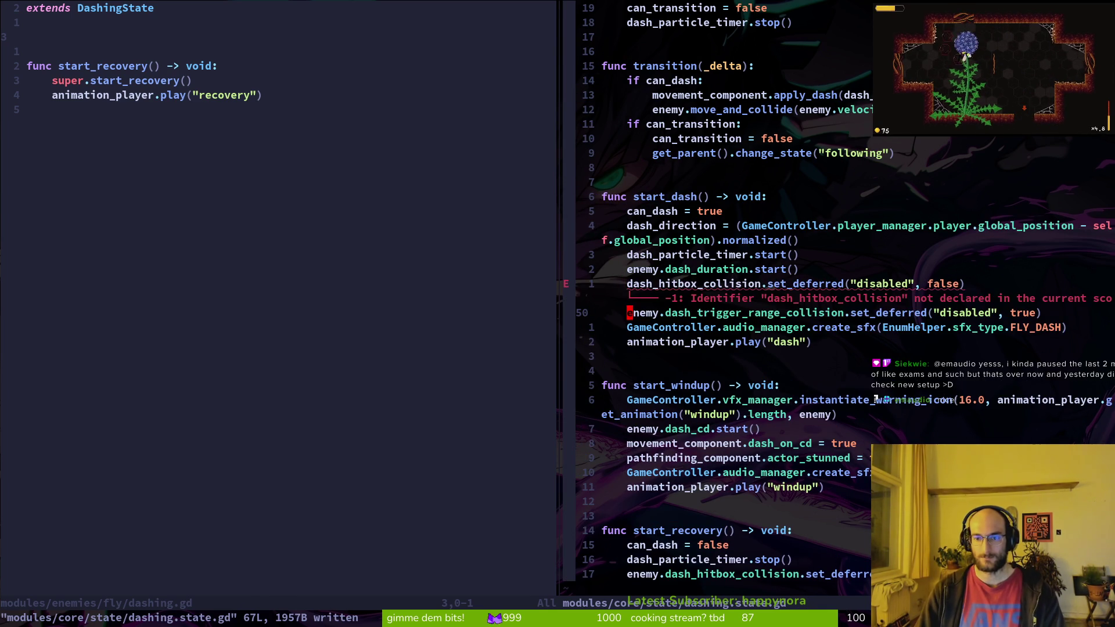
{"action": "key", "text": "period"}
{"action": "key", "text": "k"}
{"action": "key", "text": "ctrl+s"}
{"action": "key", "text": "k"}
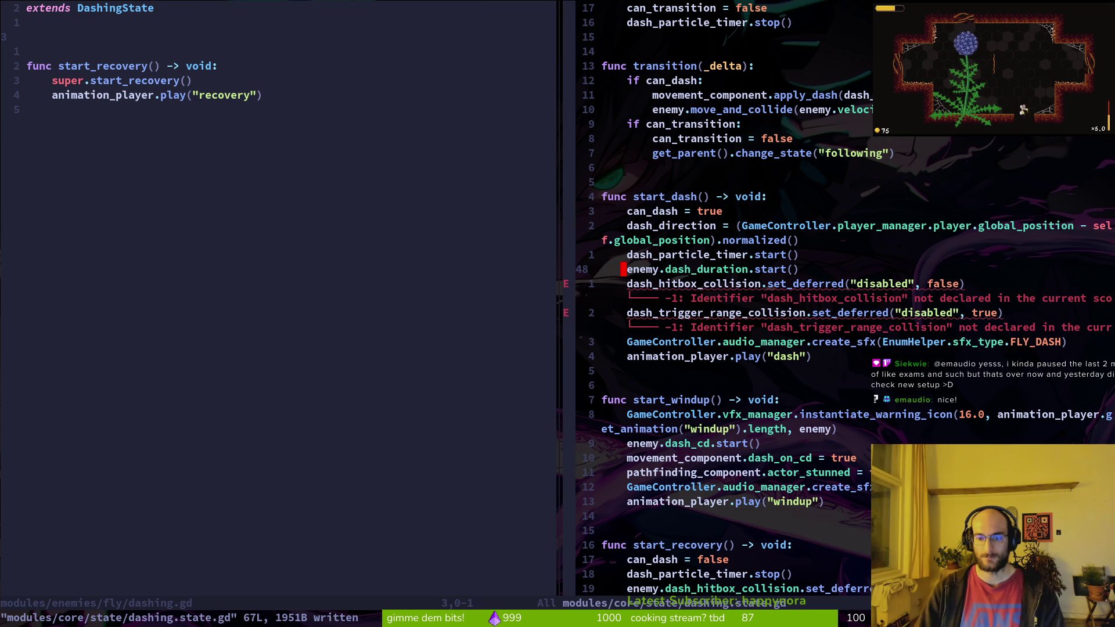
{"action": "key", "text": "ctrl+u"}
{"action": "key", "text": "ctrl+u"}
{"action": "key", "text": "u"}
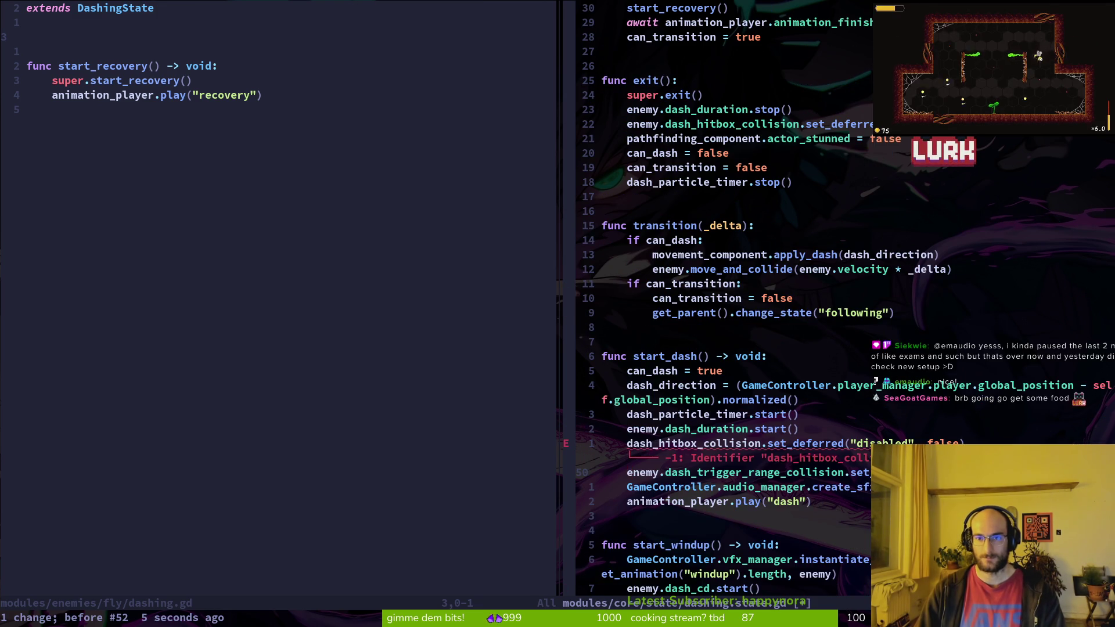
{"action": "key", "text": "k"}
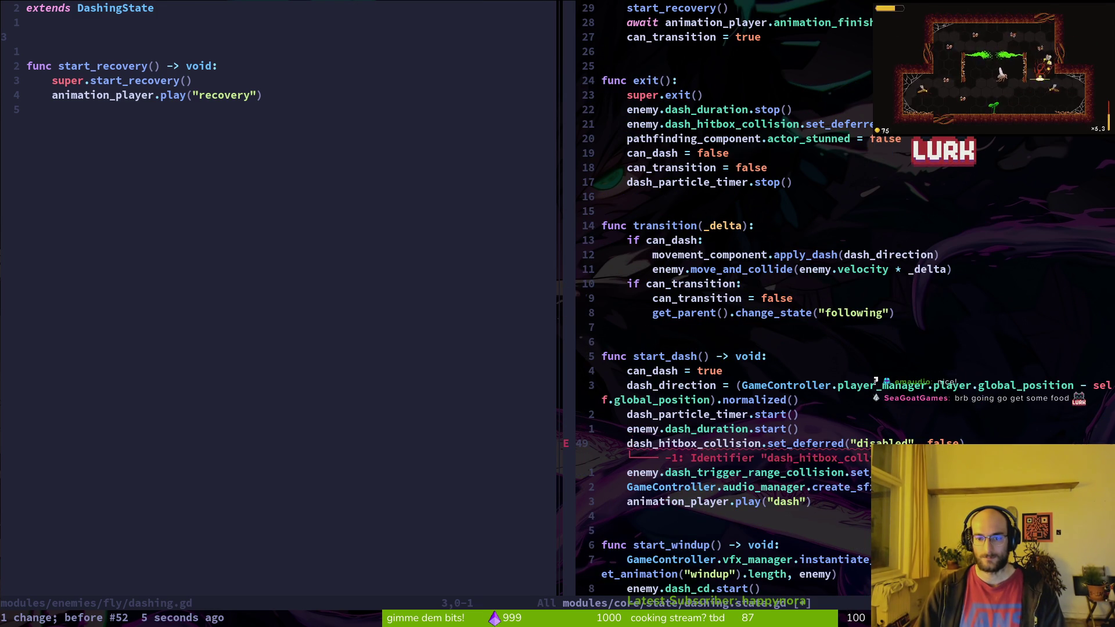
{"action": "key", "text": "u"}
{"action": "key", "text": "ctrl+r"}
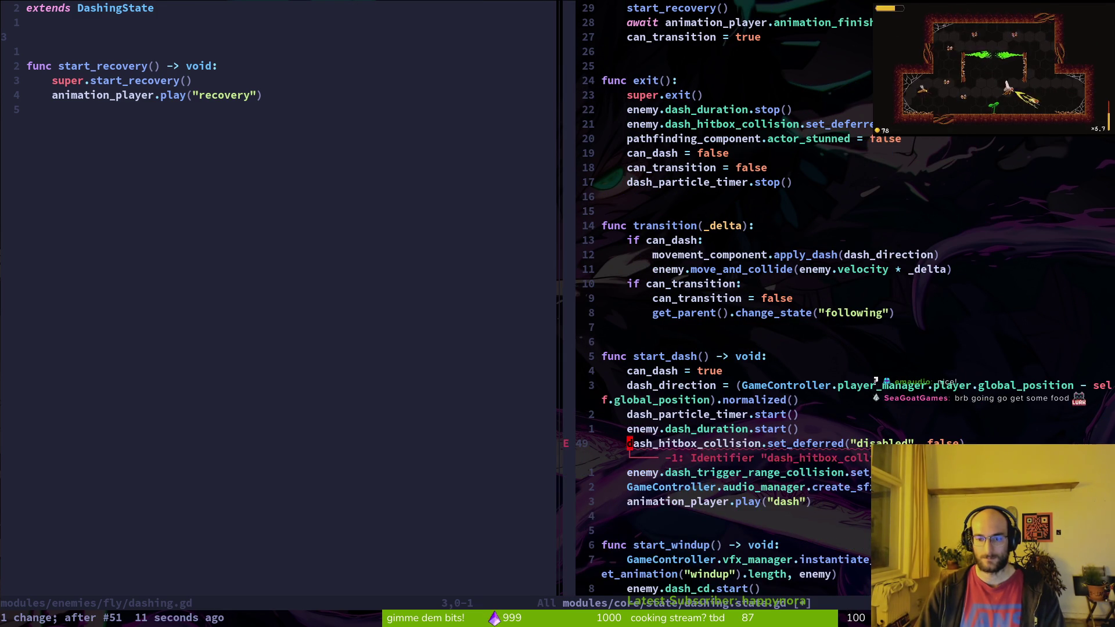
{"action": "key", "text": "ctrl+r"}
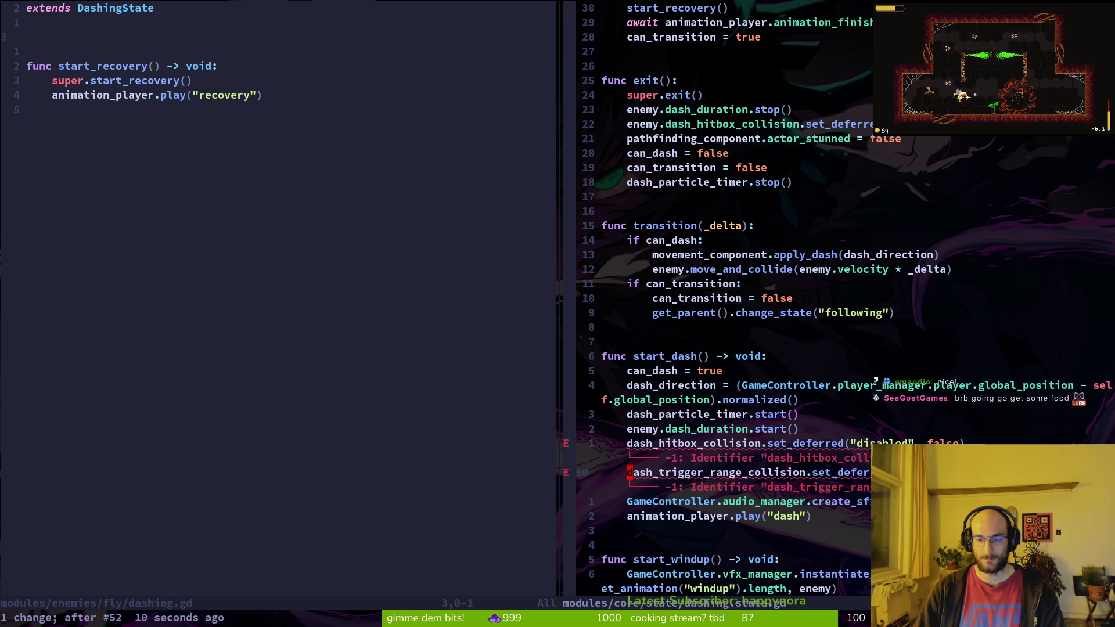
{"action": "key", "text": "k"}
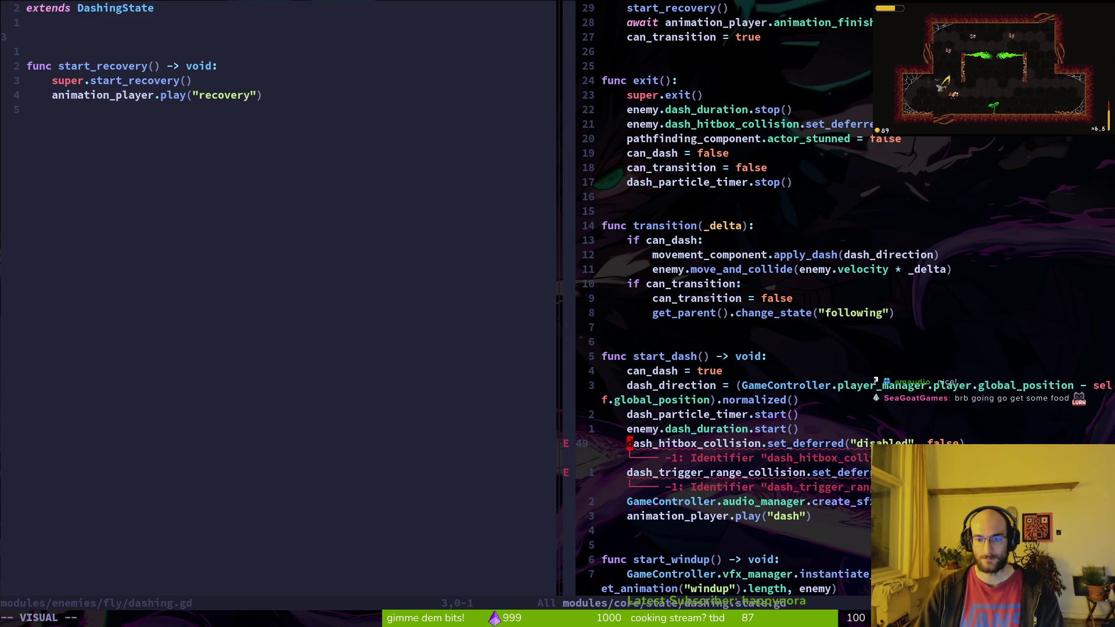
{"action": "key", "text": "g"}
{"action": "key", "text": "g"}
{"action": "key", "text": "j"}
{"action": "key", "text": "j"}
{"action": "key", "text": "j"}
{"action": "key", "text": "k"}
{"action": "key", "text": "j"}
{"action": "key", "text": "j"}
{"action": "key", "text": "b"}
{"action": "key", "text": "y"}
{"action": "key", "text": "y"}
{"action": "key", "text": "p"}
{"action": "key", "text": "p"}
{"action": "key", "text": "k"}
{"action": "key", "text": "k"}
{"action": "key", "text": "j"}
{"action": "key", "text": "w"}
{"action": "key", "text": "w"}
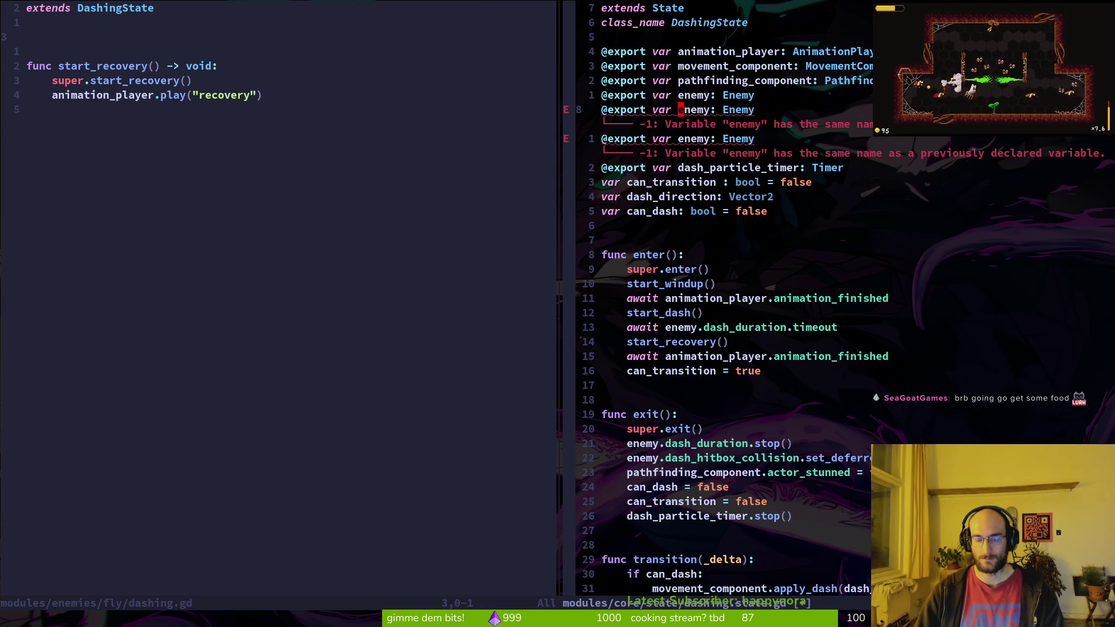
{"action": "key", "text": "super+v"}
{"action": "key", "text": "Return"}
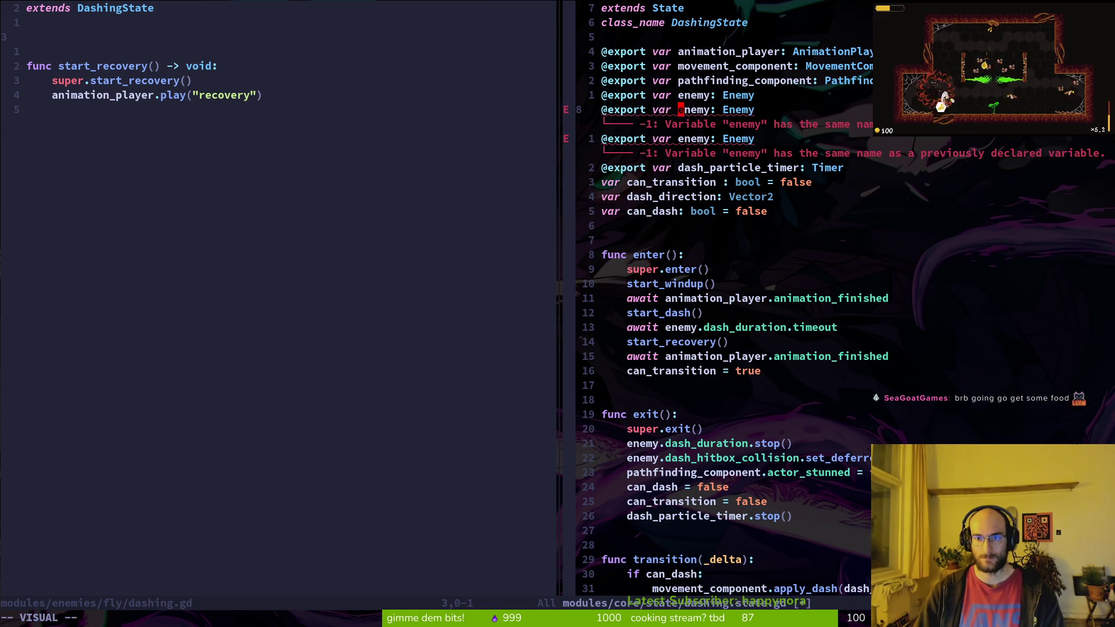
{"action": "key", "text": "c"}
{"action": "key", "text": "w"}
{"action": "key", "text": "ctrl+shift+v"}
{"action": "key", "text": "Escape"}
{"action": "key", "text": "j"}
Step: Rename the second copy to dash_trigger_range_collision, clear its Enemy type, and save
{"action": "key", "text": "b"}
{"action": "key", "text": "v"}
{"action": "key", "text": "e"}
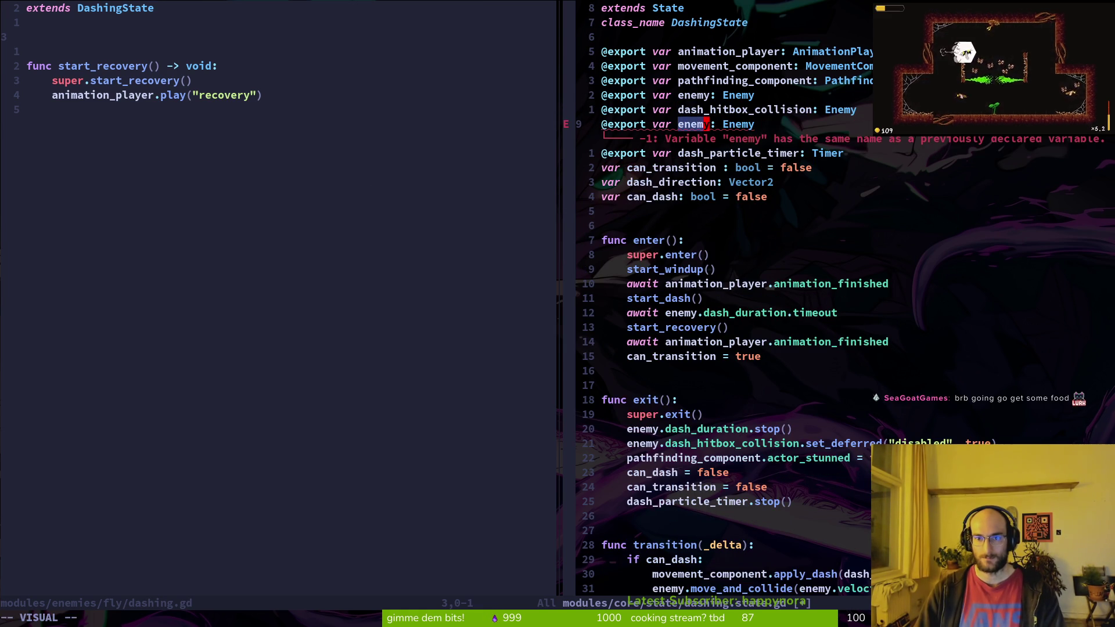
{"action": "key", "text": "super+v"}
{"action": "key", "text": "Down"}
{"action": "key", "text": "Down"}
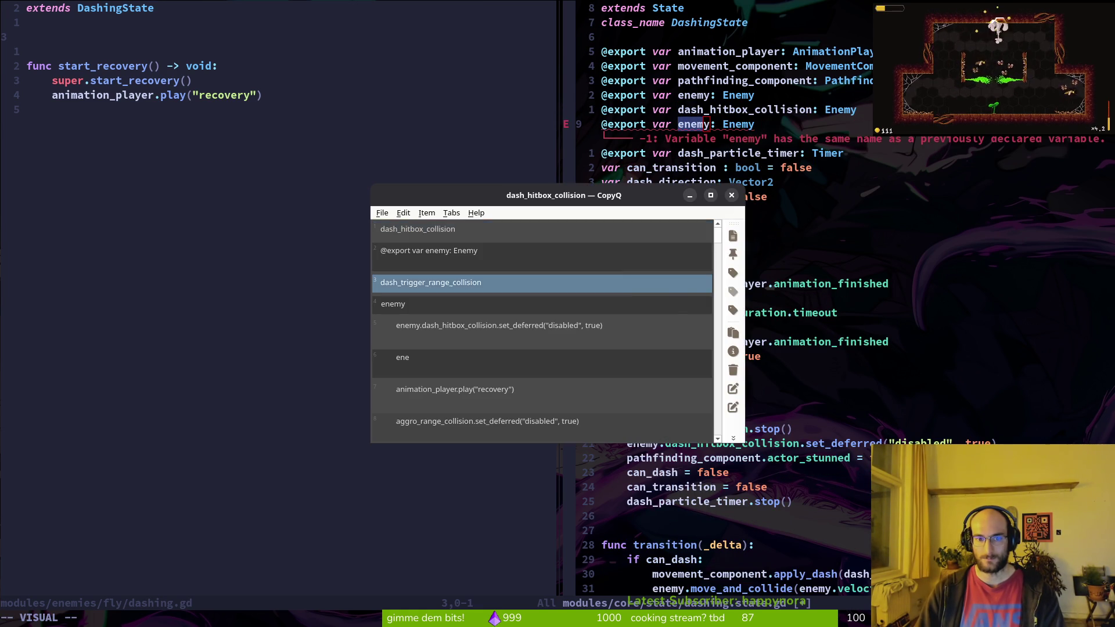
{"action": "key", "text": "Return"}
{"action": "key", "text": "c"}
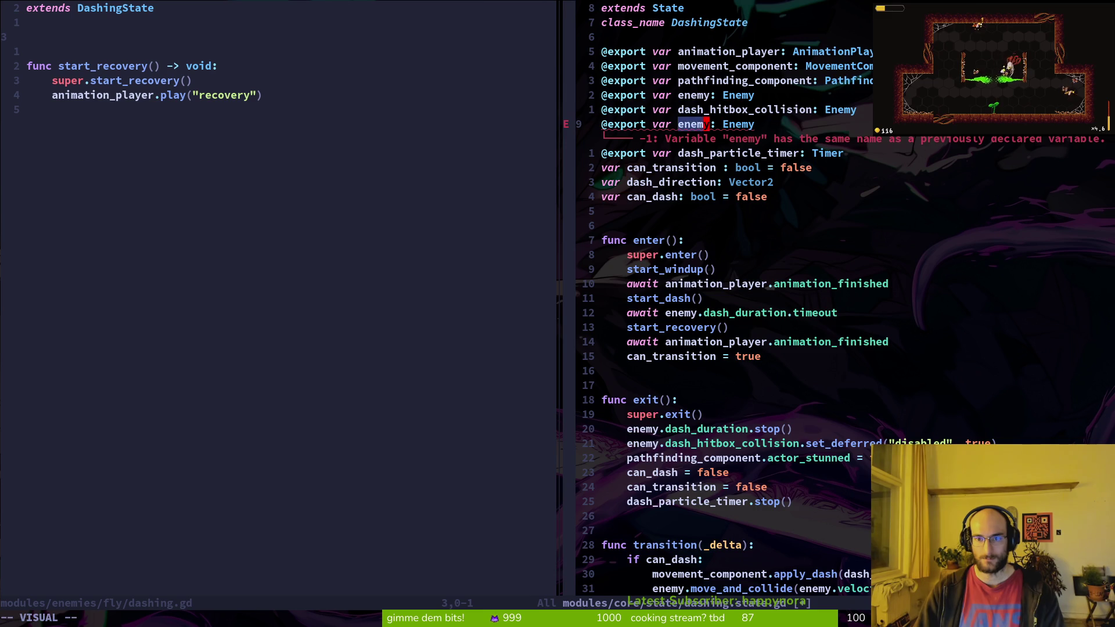
{"action": "type", "text": "dash_trigger_range_collision"}
{"action": "key", "text": "Escape"}
{"action": "key", "text": "w"}
{"action": "key", "text": "shift+c"}
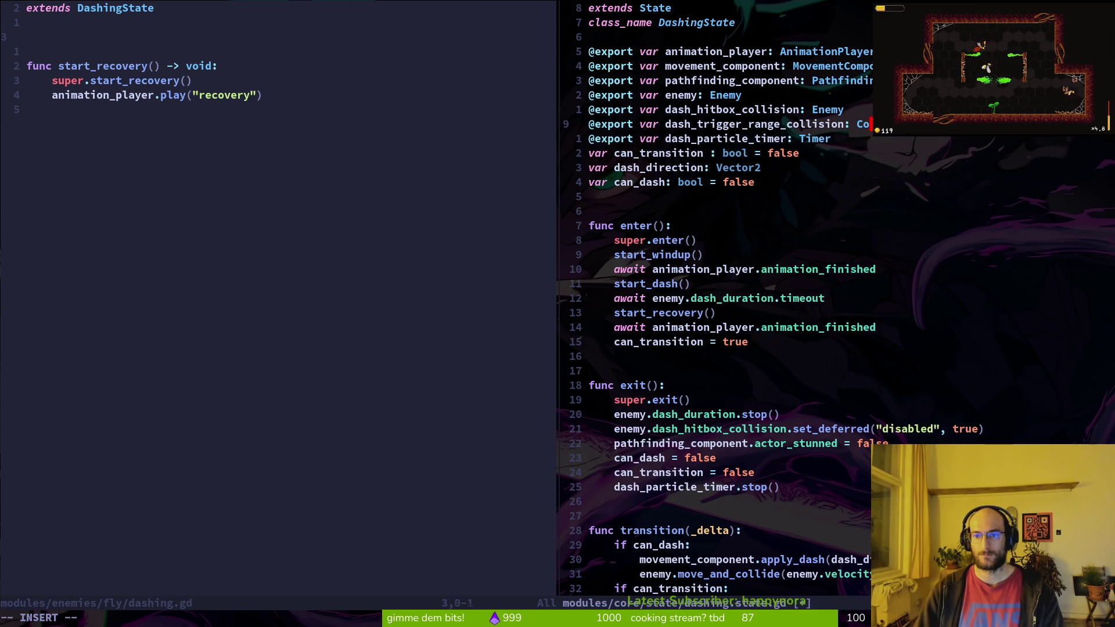
{"action": "type", "text": "l"}
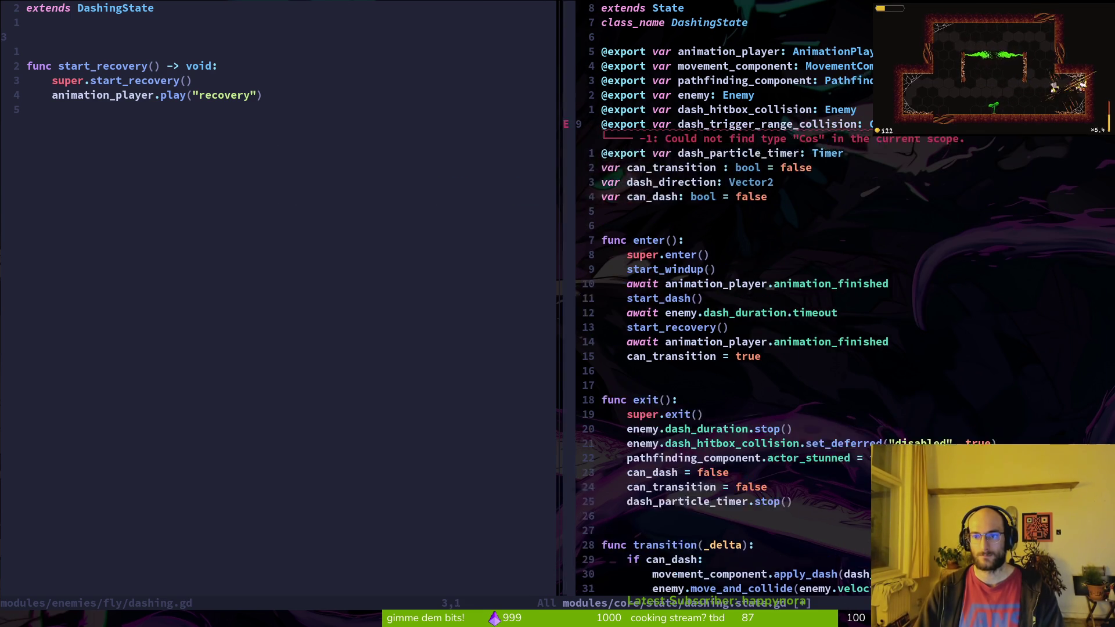
{"action": "key", "text": "Escape"}
{"action": "type", "text": ":w"}
{"action": "key", "text": "Return"}
Step: Change the dash_hitbox_collision export type to CollisionShape2D and save dashing.state.gd
{"action": "key", "text": "k"}
{"action": "key", "text": "b"}
{"action": "key", "text": "shift+c"}
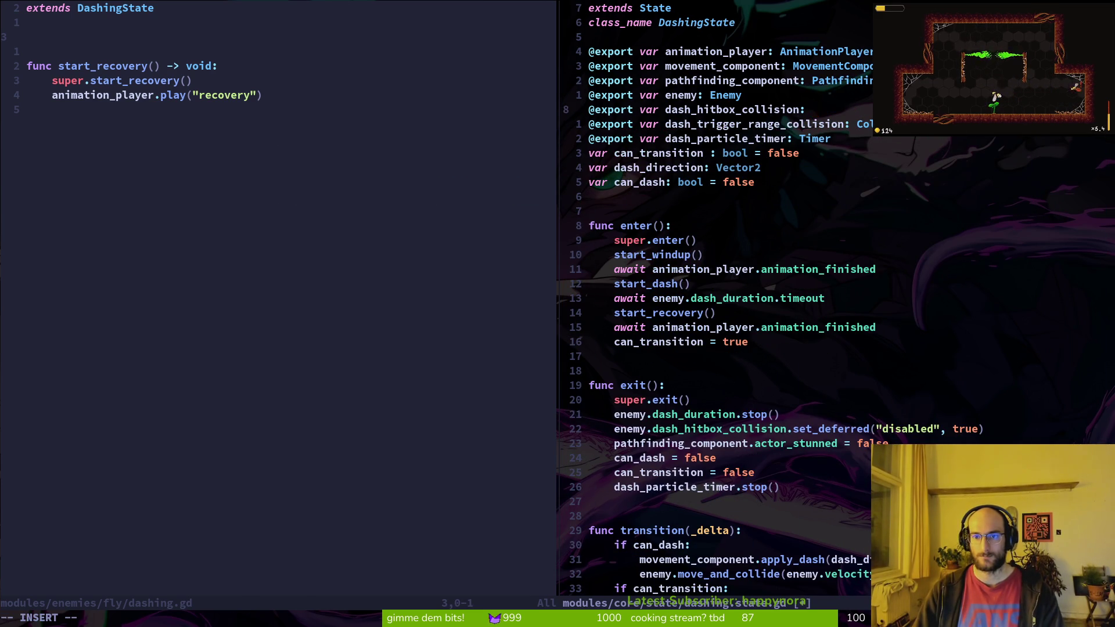
{"action": "type", "text": " area"}
{"action": "key", "text": "Escape"}
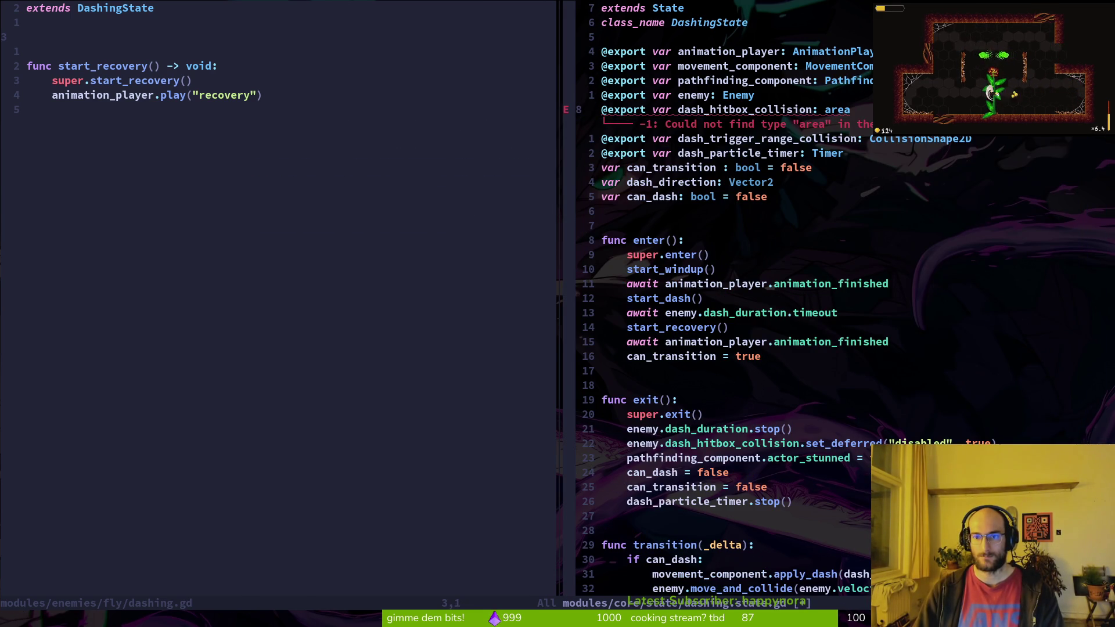
{"action": "type", "text": "ciwCollisionShape2D"}
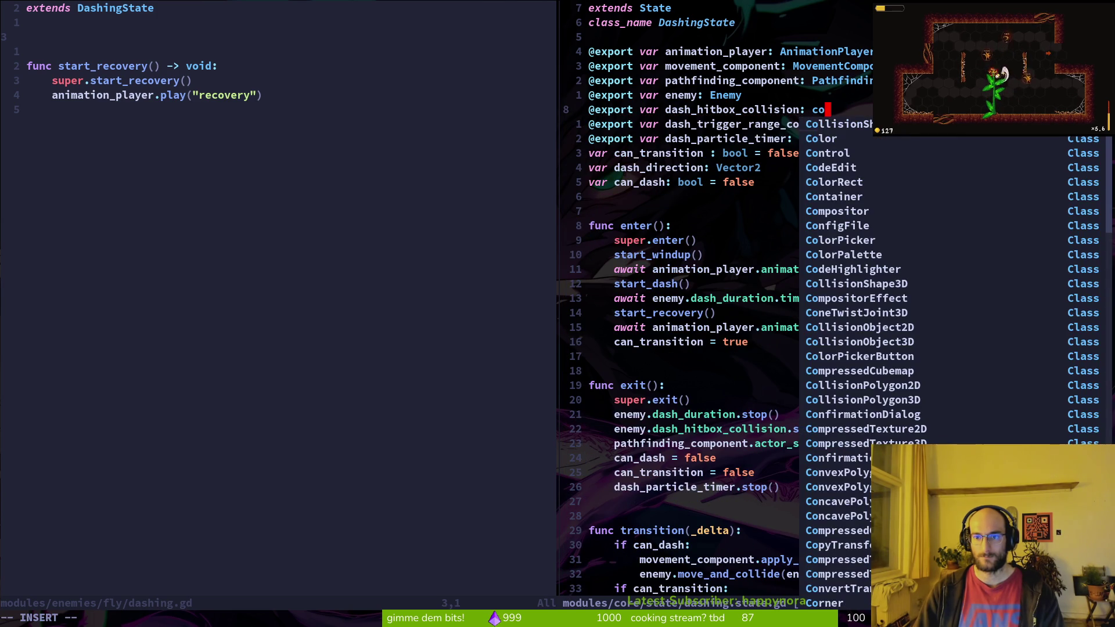
{"action": "key", "text": "Escape"}
{"action": "type", "text": ":w"}
{"action": "key", "text": "Return"}
{"action": "key", "text": "ctrl+o"}
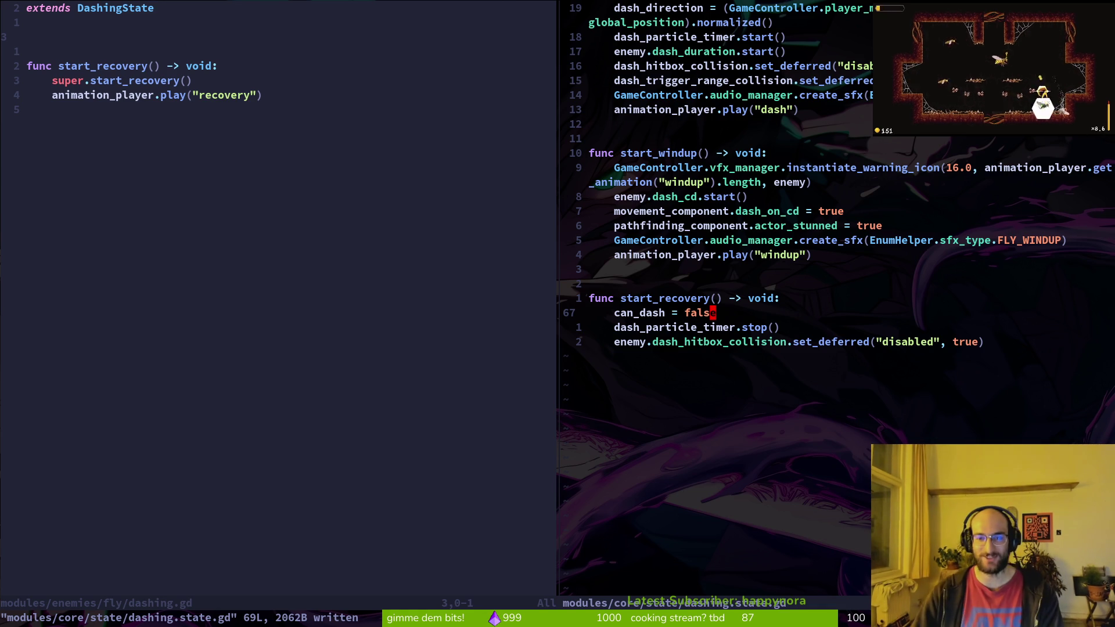
{"action": "left_click", "coordinate": [743, 241]}
{"action": "key", "text": "ctrl+s"}
{"action": "key", "text": "Return"}
{"action": "scroll", "coordinate": [769, 267], "scroll_direction": "up", "scroll_amount": 6}
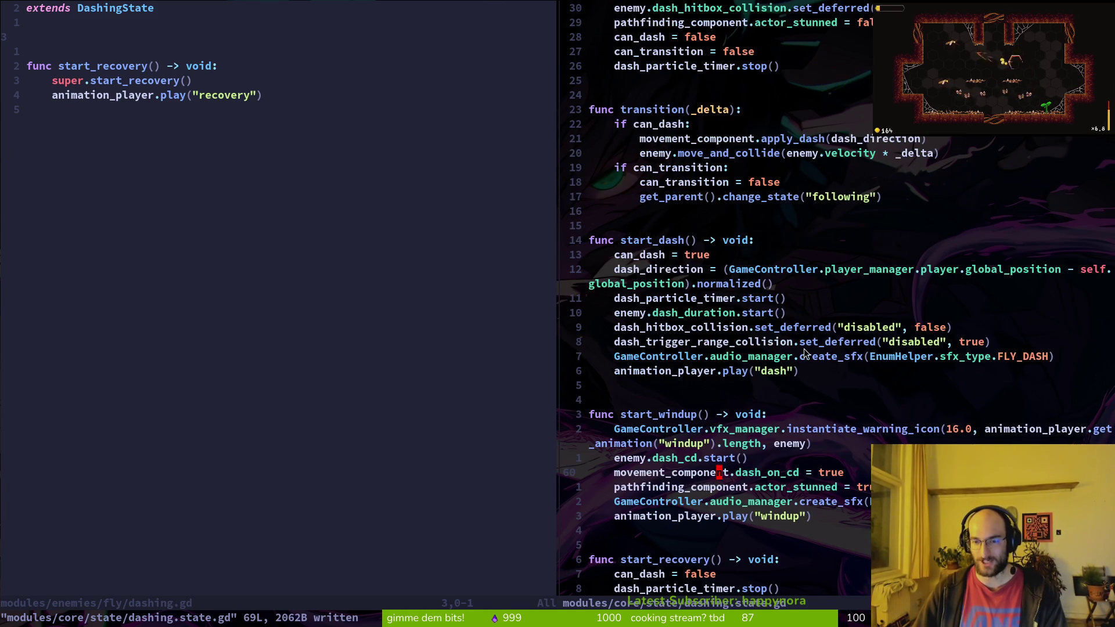
{"action": "scroll", "coordinate": [803, 349], "scroll_direction": "down", "scroll_amount": 4}
{"action": "left_click", "coordinate": [147, 131]}
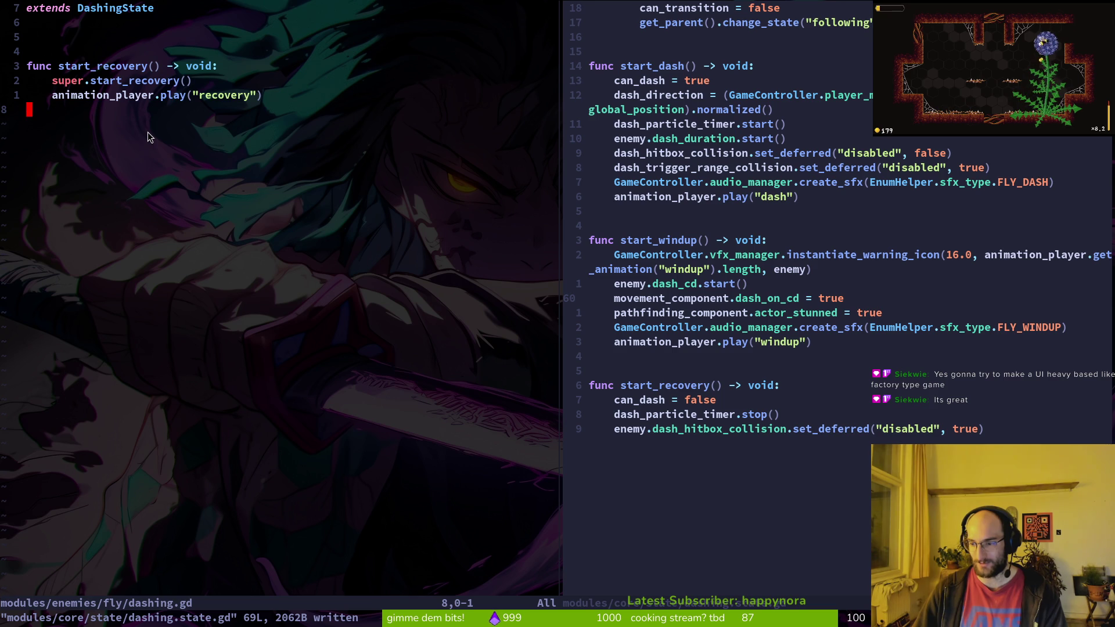
{"action": "left_click", "coordinate": [700, 197]}
{"action": "left_click", "coordinate": [329, 219]}
{"action": "left_click", "coordinate": [759, 212]}
{"action": "left_click", "coordinate": [253, 173]}
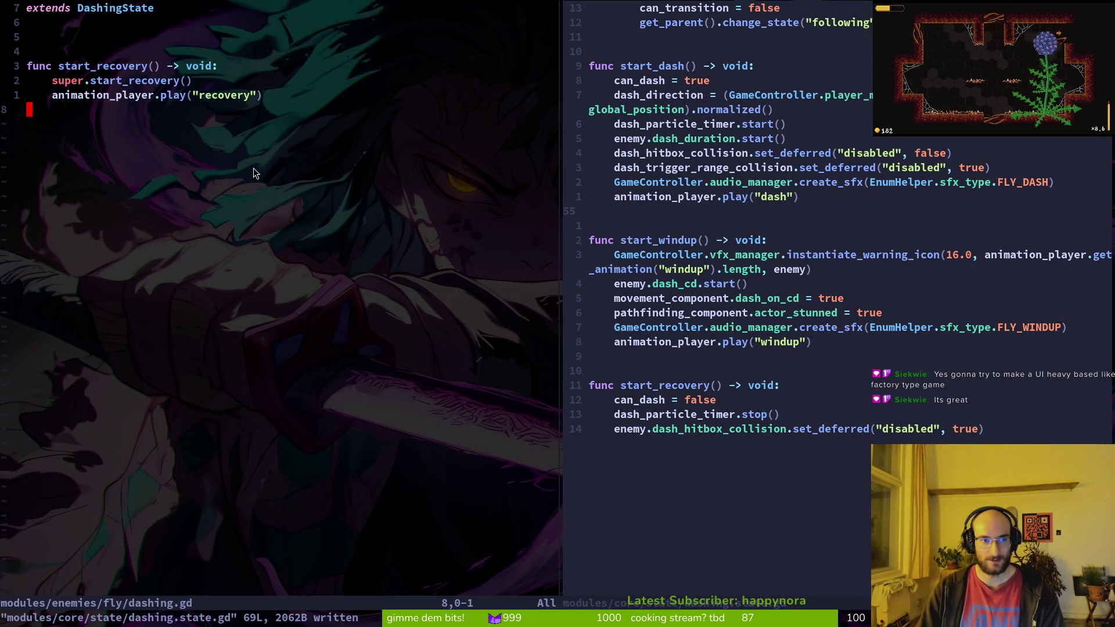
{"action": "key", "text": "ctrl+w"}
{"action": "key", "text": "w"}
{"action": "key", "text": "ctrl+w"}
{"action": "key", "text": "w"}
{"action": "key", "text": "ctrl+w"}
{"action": "key", "text": "w"}
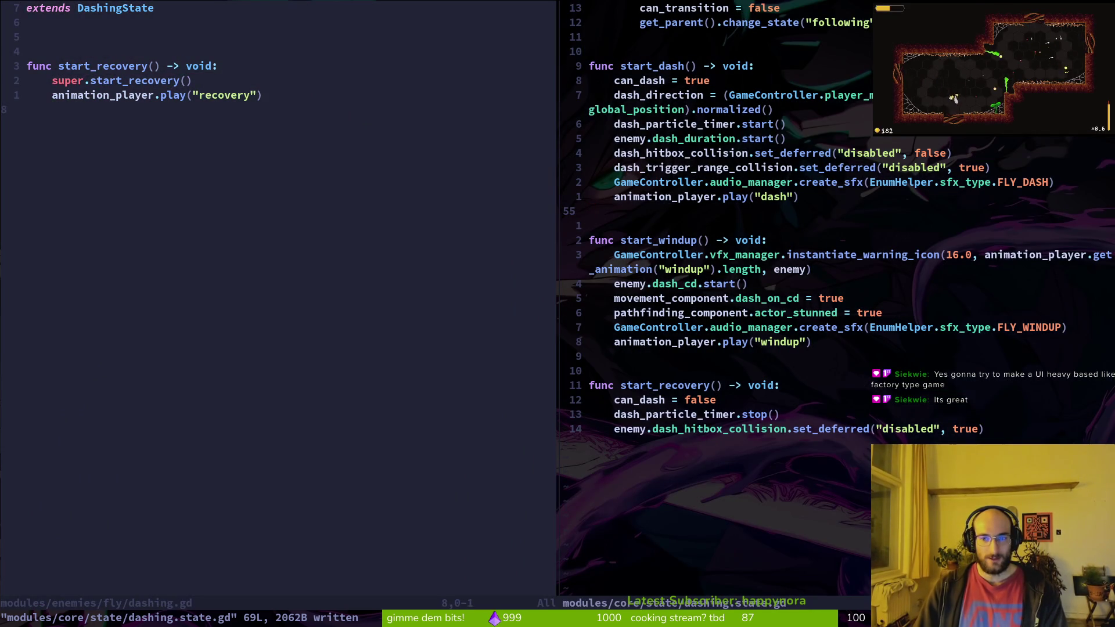
{"action": "scroll", "coordinate": [939, 228], "scroll_direction": "up", "scroll_amount": 2}
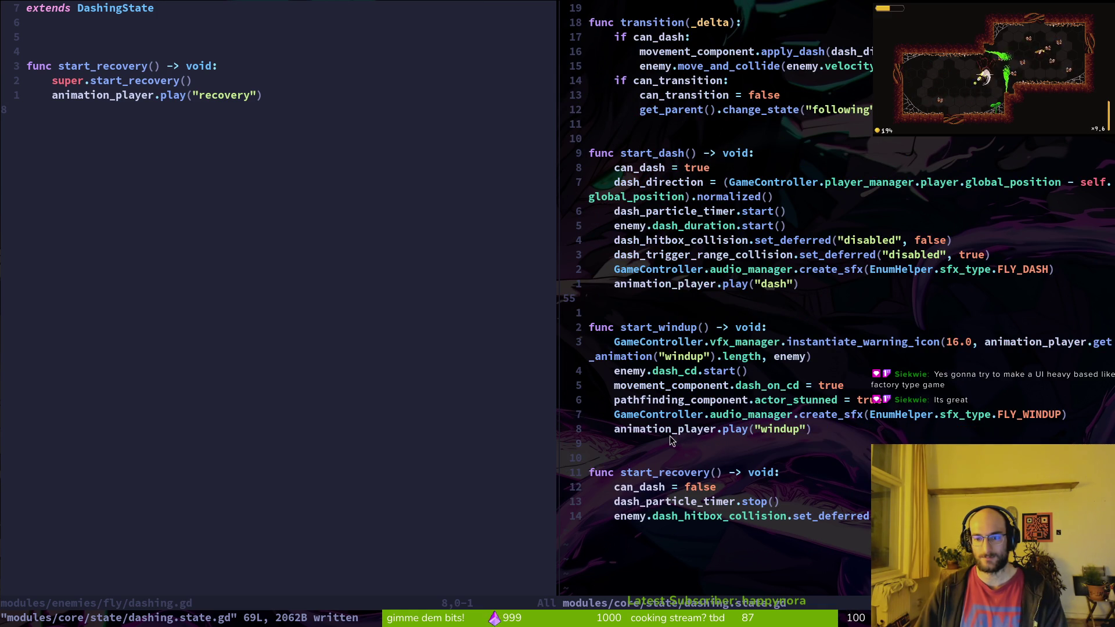
{"action": "left_click", "coordinate": [713, 416]}
Step: In the fly's dashing.gd, duplicate the start_recovery function header and rename the copy start_windup
{"action": "key", "text": "shift+v"}
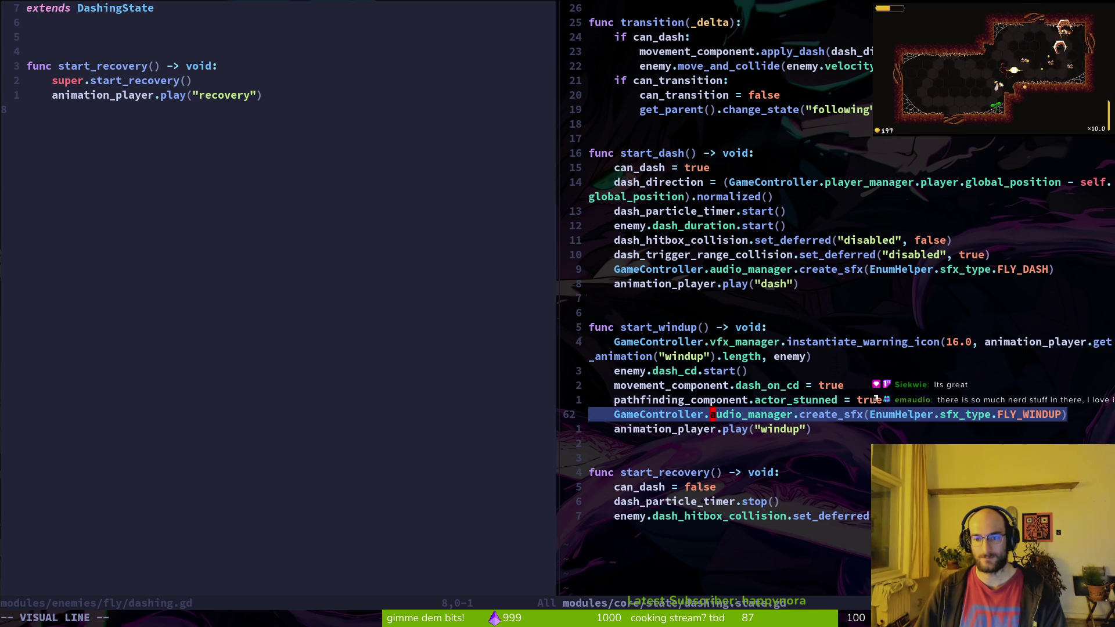
{"action": "left_click", "coordinate": [74, 69]}
{"action": "key", "text": "shift+v"}
{"action": "key", "text": "j"}
{"action": "key", "text": "y"}
{"action": "key", "text": "shift+g"}
{"action": "key", "text": "p"}
{"action": "key", "text": "o"}
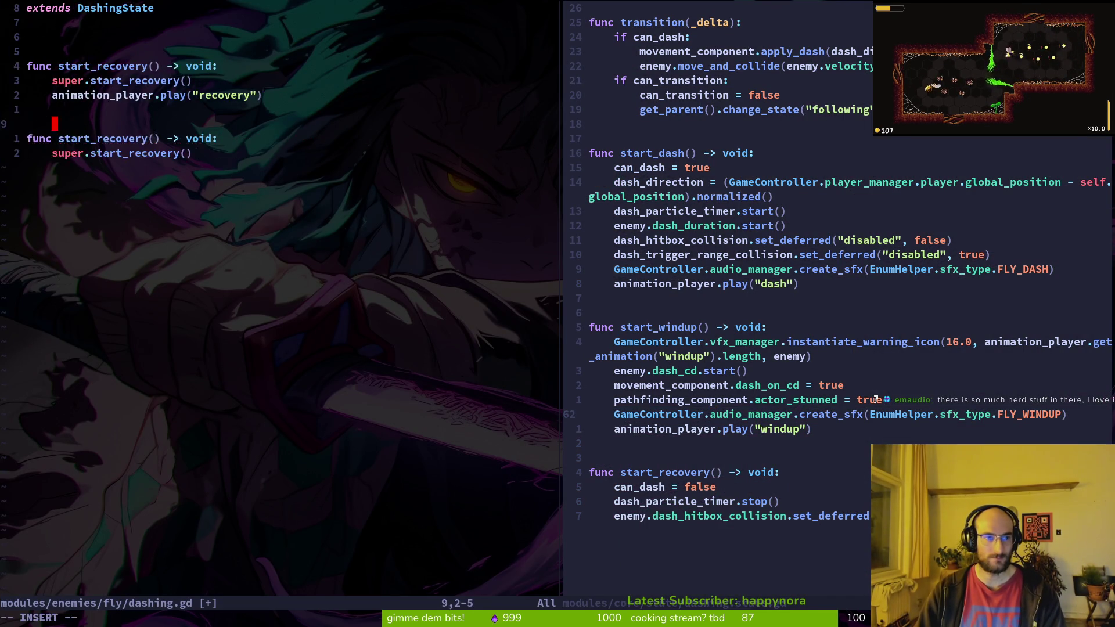
{"action": "key", "text": "Escape"}
{"action": "type", "text": "jcwstart"}
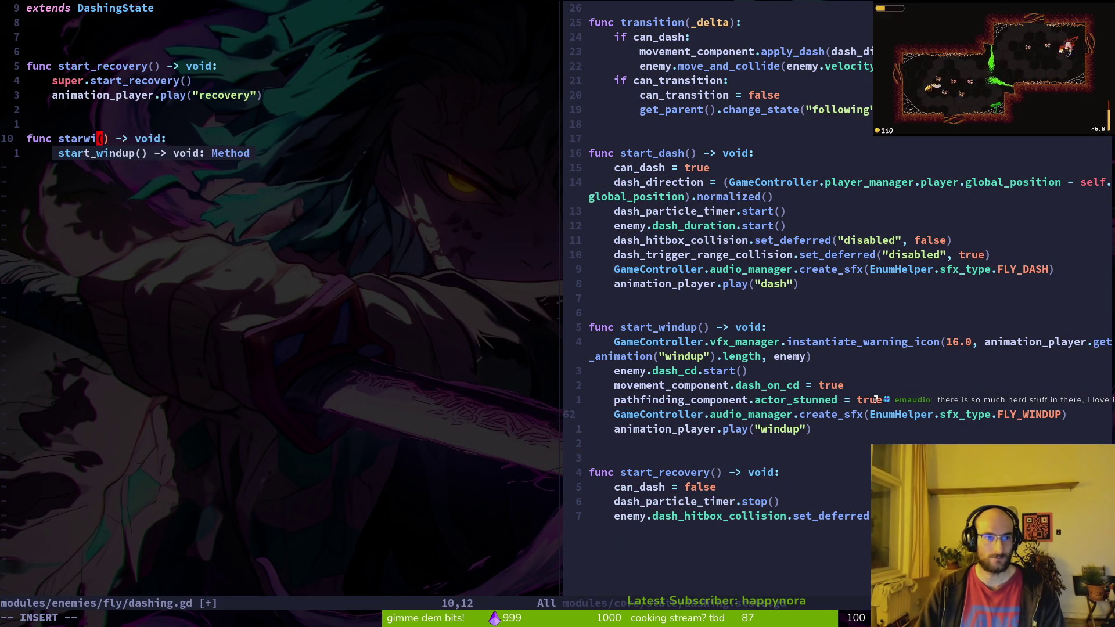
{"action": "key", "text": "Return"}
Step: Tidy the start_windup header, make its body call super.start_windup(), and save with :w
{"action": "key", "text": "Delete"}
{"action": "key", "text": "Delete"}
{"action": "key", "text": "Delete"}
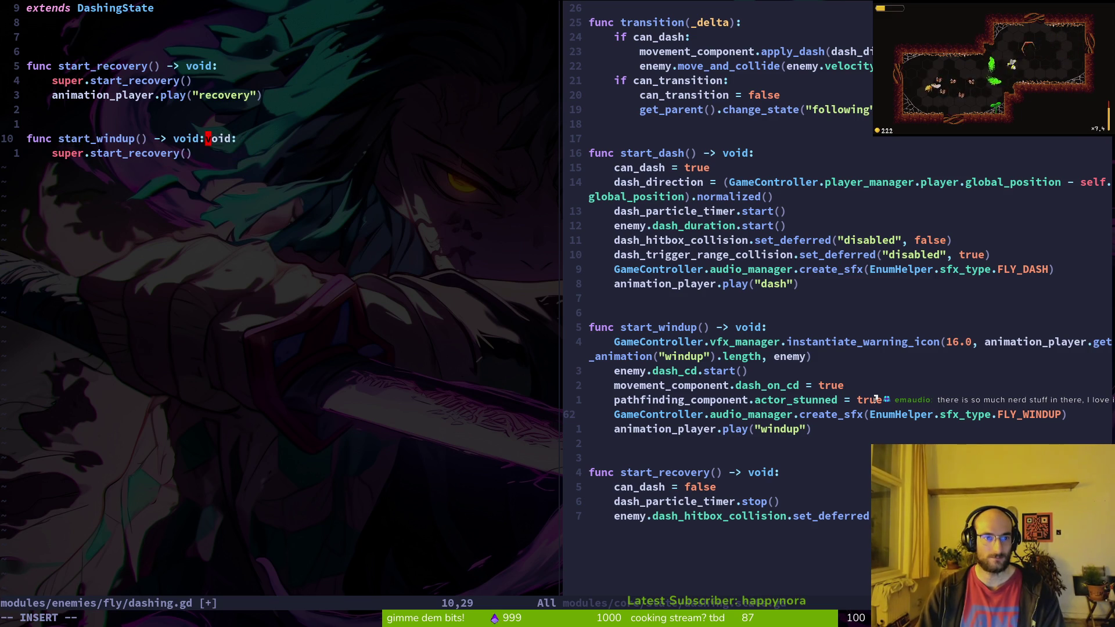
{"action": "key", "text": "Delete"}
{"action": "key", "text": "Down"}
{"action": "key", "text": "Escape"}
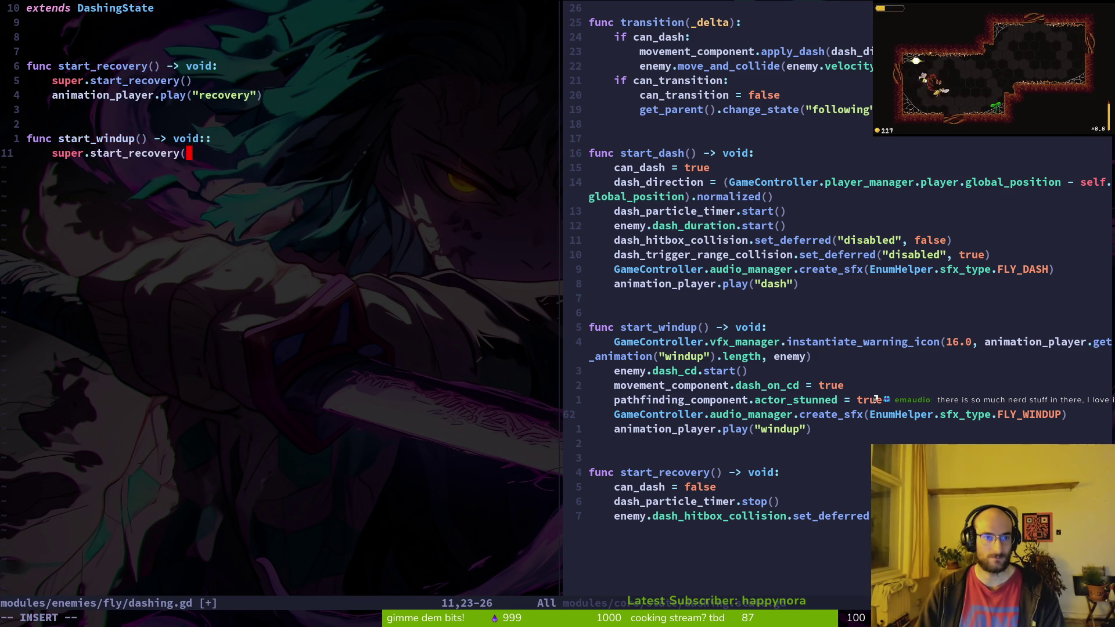
{"action": "type", "text": "ksj"}
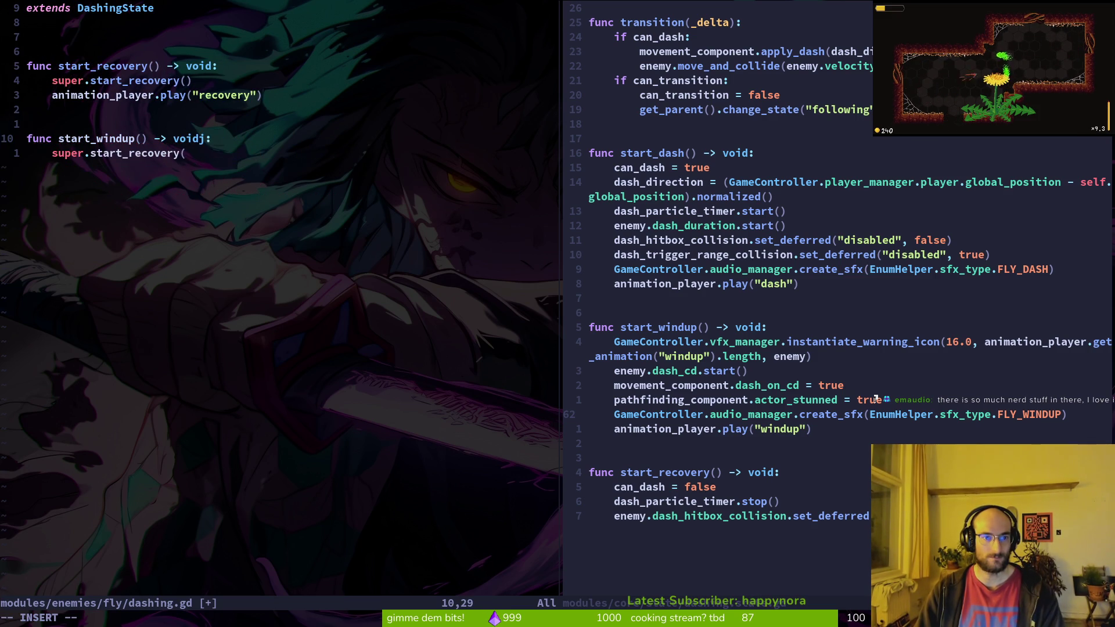
{"action": "key", "text": "BackSpace"}
{"action": "key", "text": "Down"}
{"action": "key", "text": "Left"}
{"action": "key", "text": "ctrl+w"}
{"action": "type", "text": "sta"}
{"action": "key", "text": "Tab"}
{"action": "key", "text": "Tab"}
{"action": "key", "text": "Tab"}
{"action": "key", "text": "Return"}
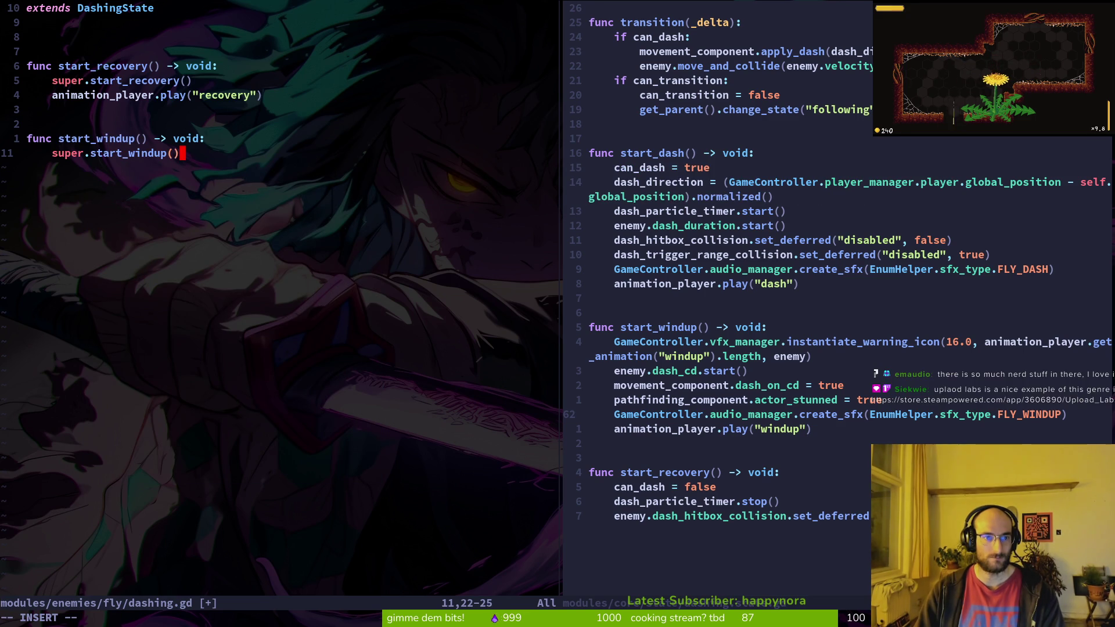
{"action": "key", "text": "Escape"}
{"action": "type", "text": ":w"}
{"action": "key", "text": "Return"}
Step: Move the FLY_WINDUP sound line from dashing.state.gd into the fly's start_windup, saving both files
{"action": "key", "text": "ctrl+l"}
{"action": "type", "text": "V"}
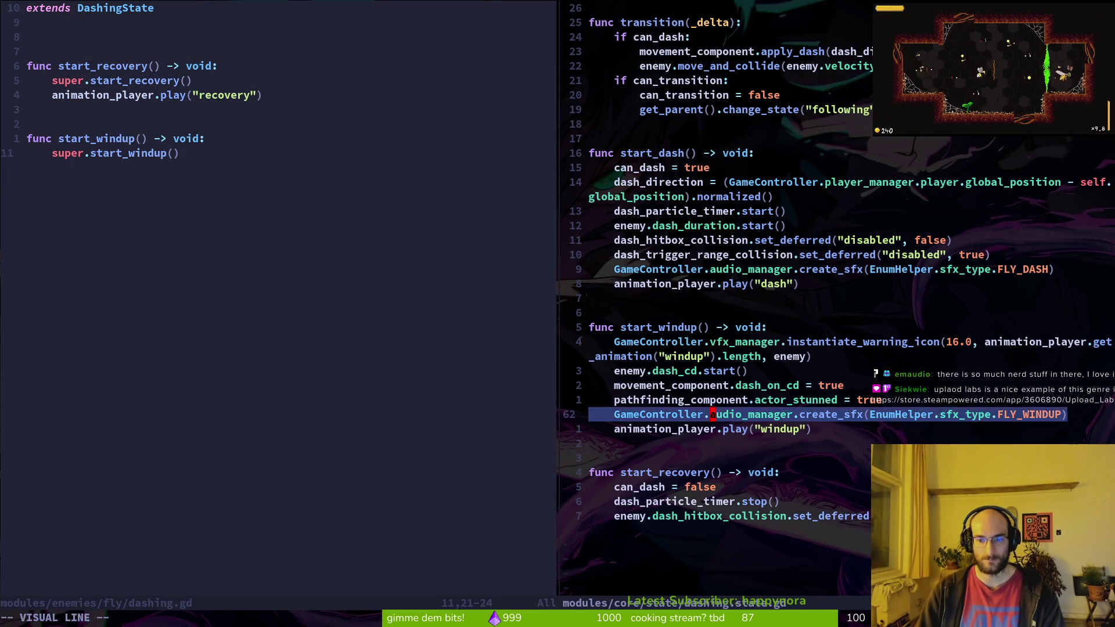
{"action": "type", "text": "d:w"}
{"action": "key", "text": "Return"}
{"action": "key", "text": "ctrl+h"}
{"action": "type", "text": "P:w"}
{"action": "key", "text": "Return"}
Step: Copy the start_dash header into the fly's script and give it a super.start_dash() body
{"action": "key", "text": "ctrl+l"}
{"action": "key", "text": "k"}
{"action": "key", "text": "k"}
{"action": "key", "text": "k"}
{"action": "key", "text": "k"}
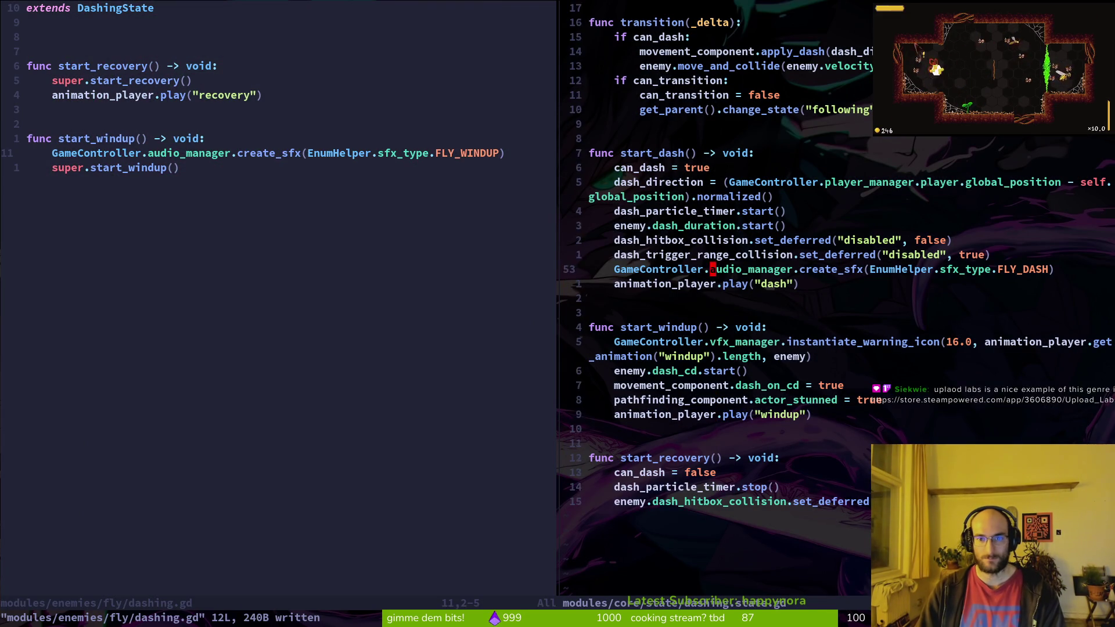
{"action": "key", "text": "j"}
{"action": "key", "text": "y"}
{"action": "key", "text": "y"}
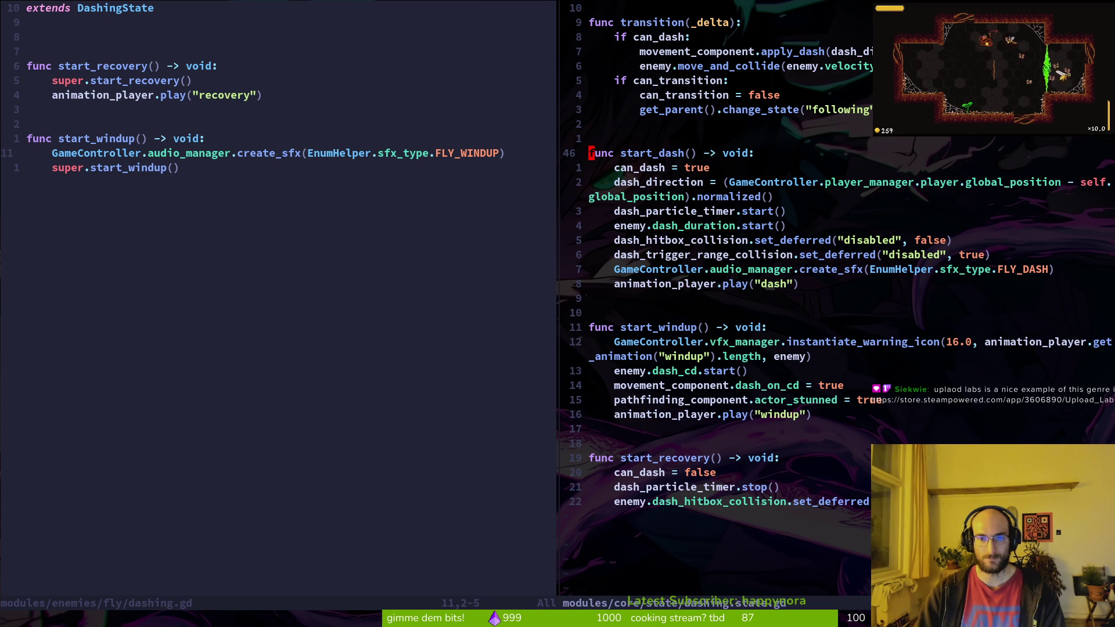
{"action": "key", "text": "ctrl+h"}
{"action": "key", "text": "p"}
{"action": "key", "text": "O"}
{"action": "key", "text": "Return"}
{"action": "key", "text": "Escape"}
{"action": "type", "text": "josuper.sta"}
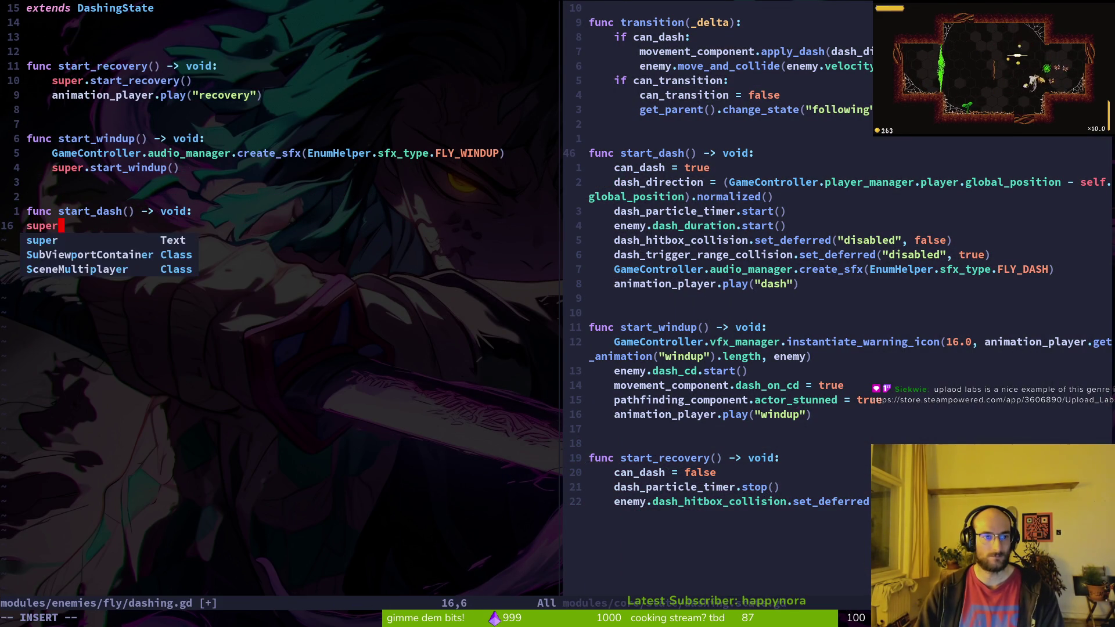
{"action": "key", "text": "ctrl+n"}
{"action": "key", "text": "ctrl+n"}
{"action": "key", "text": "Return"}
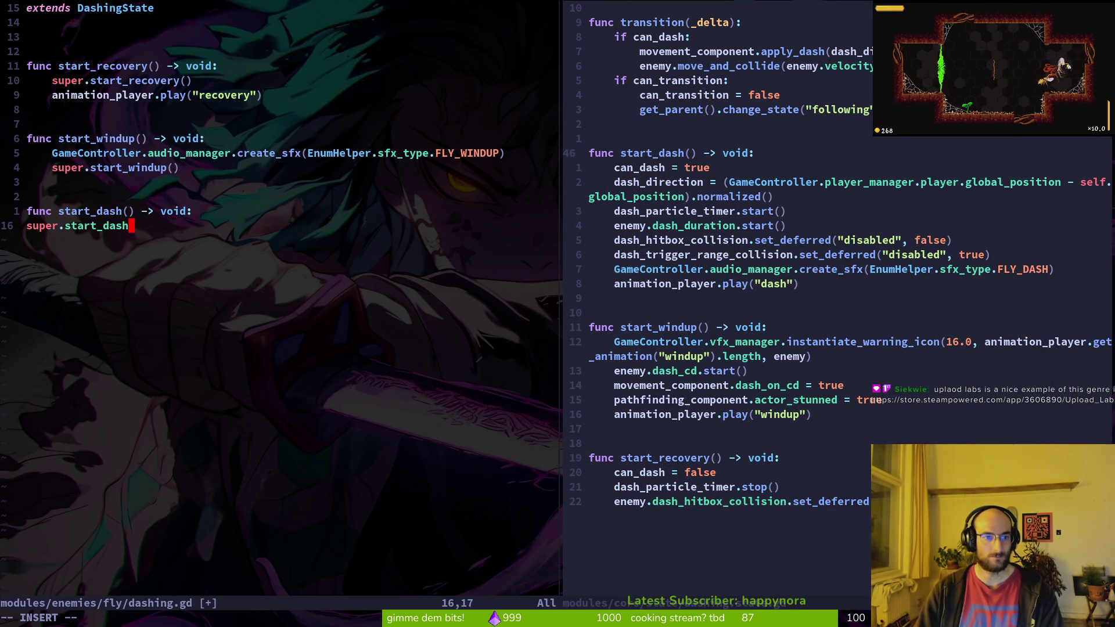
{"action": "type", "text": "()"}
{"action": "key", "text": "Escape"}
Step: Move the start_recovery function below start_dash, separated by a blank line, and save
{"action": "key", "text": "k"}
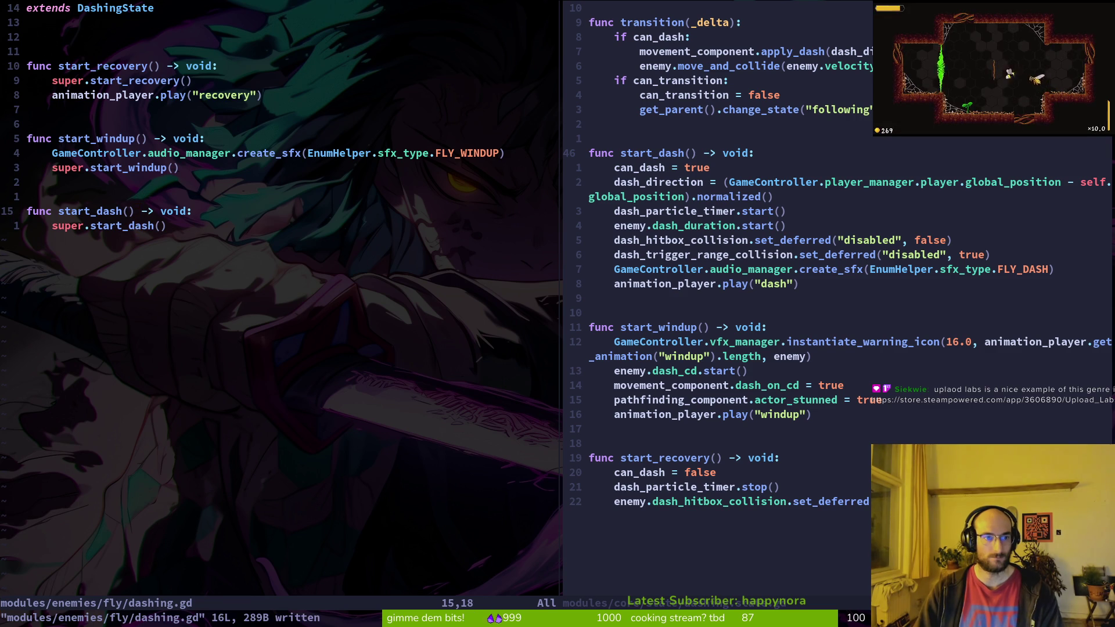
{"action": "key", "text": "k"}
{"action": "key", "text": "k"}
{"action": "key", "text": "k"}
{"action": "type", "text": "ikk"}
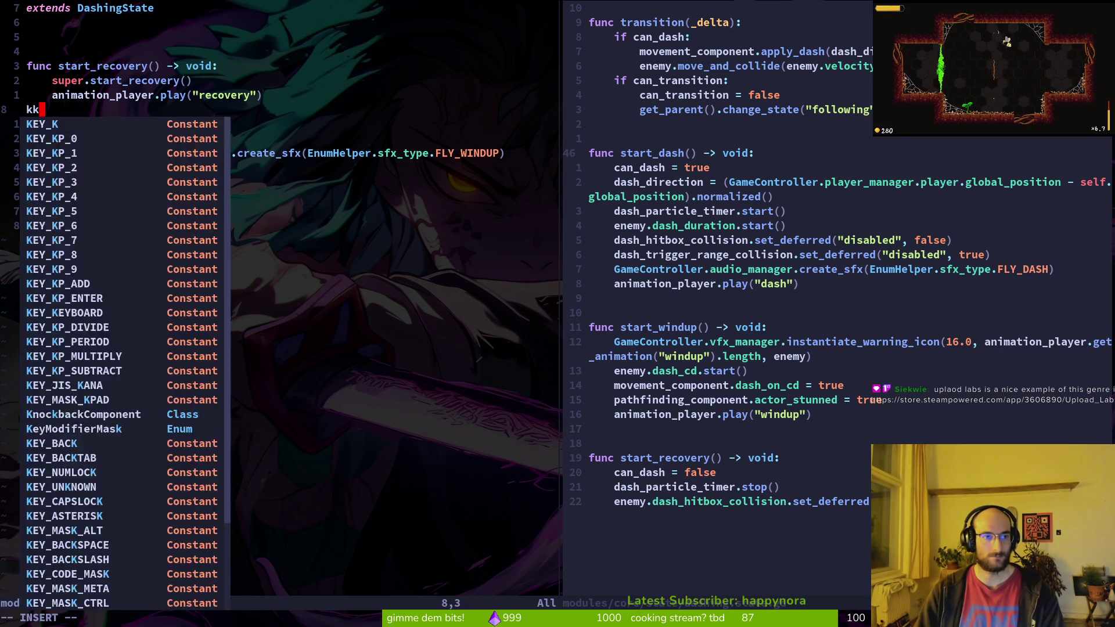
{"action": "key", "text": "BackSpace"}
{"action": "key", "text": "BackSpace"}
{"action": "key", "text": "Escape"}
{"action": "key", "text": "V"}
{"action": "key", "text": "k"}
{"action": "key", "text": "k"}
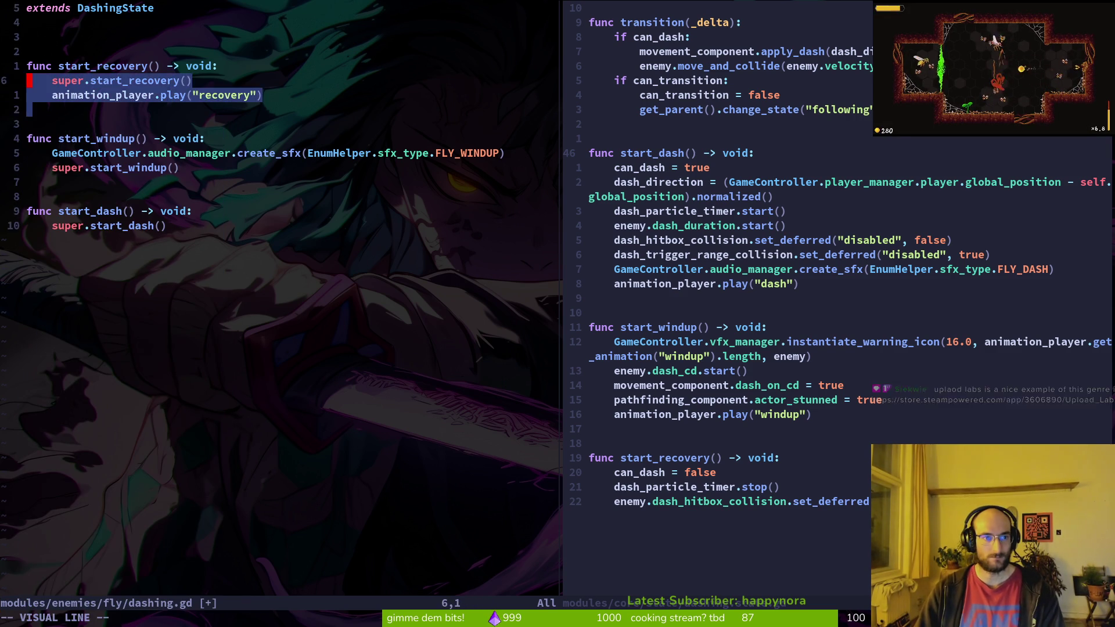
{"action": "key", "text": "k"}
{"action": "key", "text": "k"}
{"action": "key", "text": "d"}
{"action": "key", "text": "G"}
{"action": "key", "text": "p"}
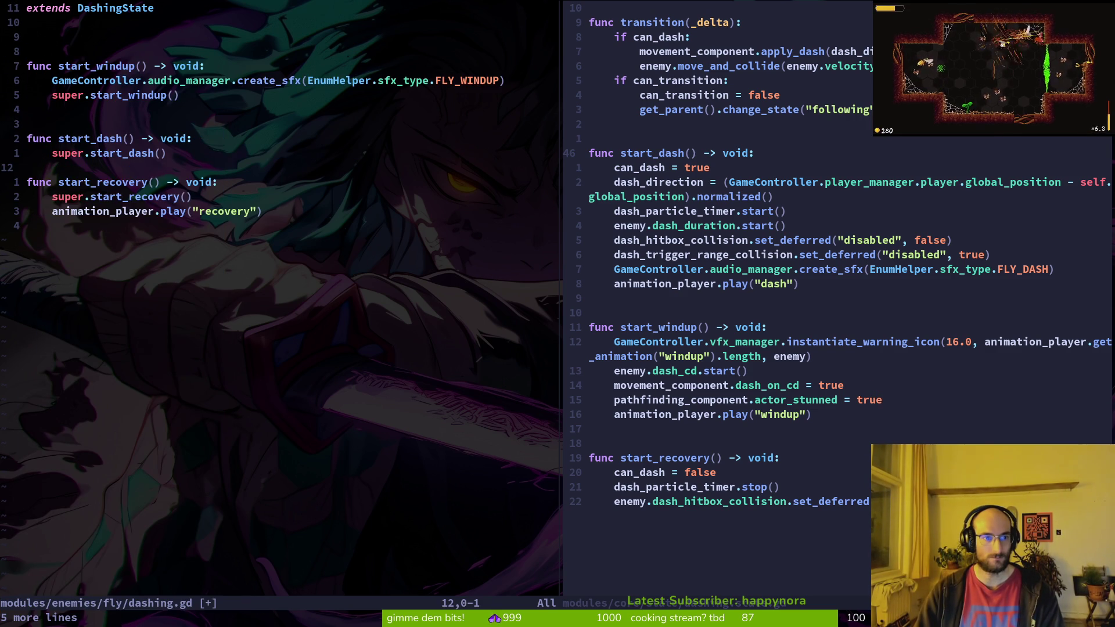
{"action": "key", "text": "o"}
{"action": "key", "text": "Escape"}
{"action": "type", "text": ":w"}
{"action": "key", "text": "Return"}
{"action": "key", "text": "G"}
Step: Cut the FLY_DASH create_sfx line from dashing.state.gd and paste it under super.start_dash(), saving both
{"action": "left_click", "coordinate": [610, 254]}
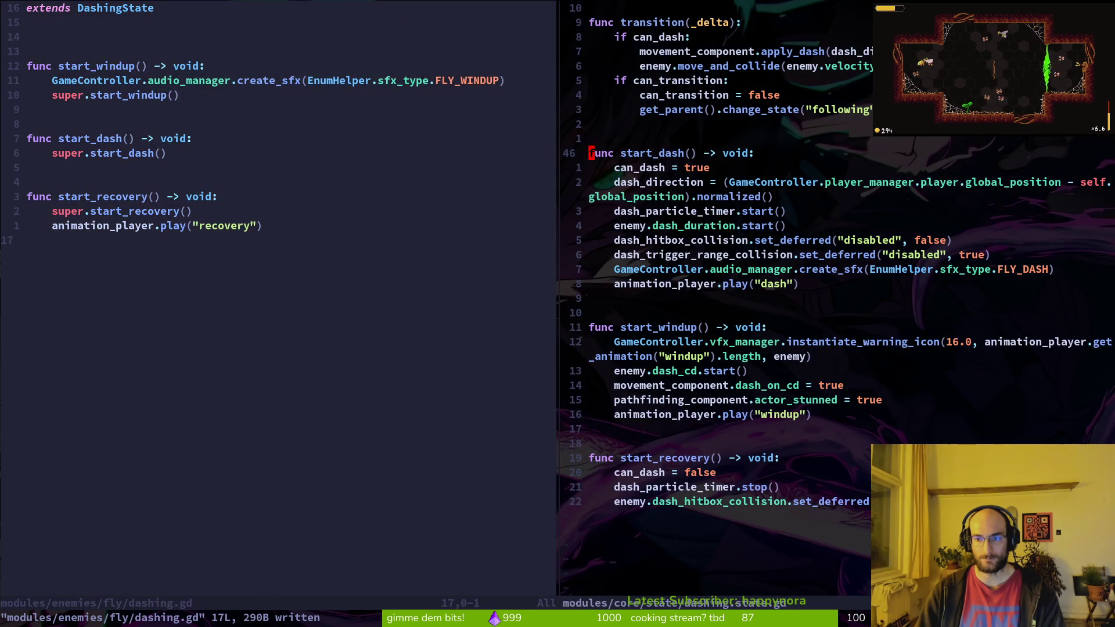
{"action": "type", "text": "jV"}
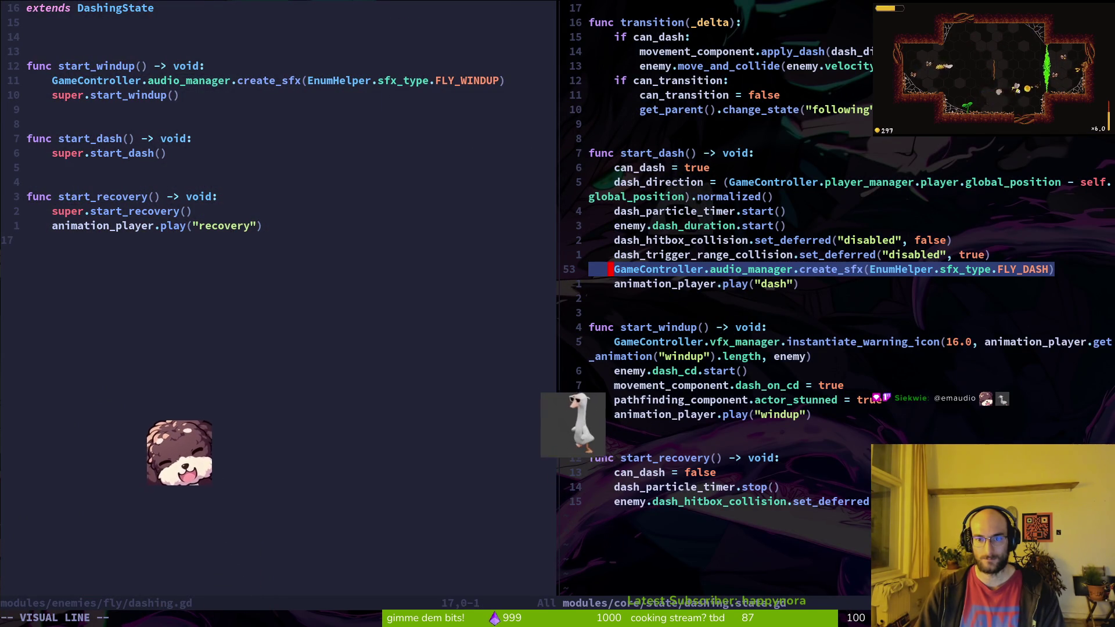
{"action": "type", "text": "d:w"}
{"action": "key", "text": "Return"}
{"action": "left_click", "coordinate": [29, 239]}
{"action": "type", "text": "6kp:w"}
{"action": "key", "text": "Return"}
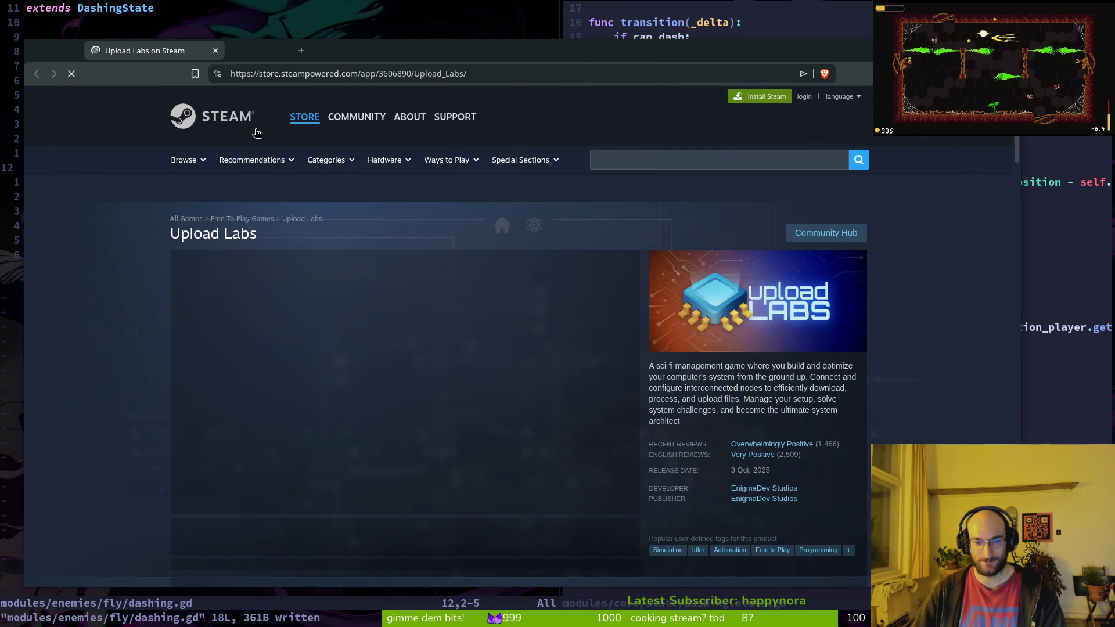
Step: Browse the Upload Labs store screenshots, scroll down the store page, then close the browser window
{"action": "left_click", "coordinate": [279, 542]}
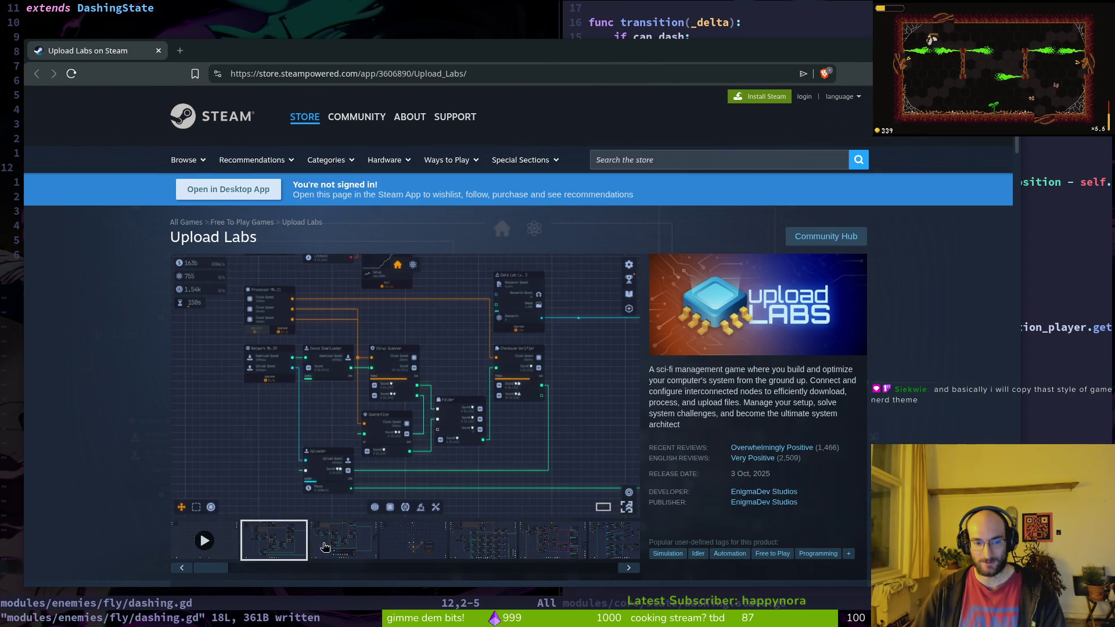
{"action": "left_click", "coordinate": [326, 546]}
{"action": "left_click", "coordinate": [416, 548]}
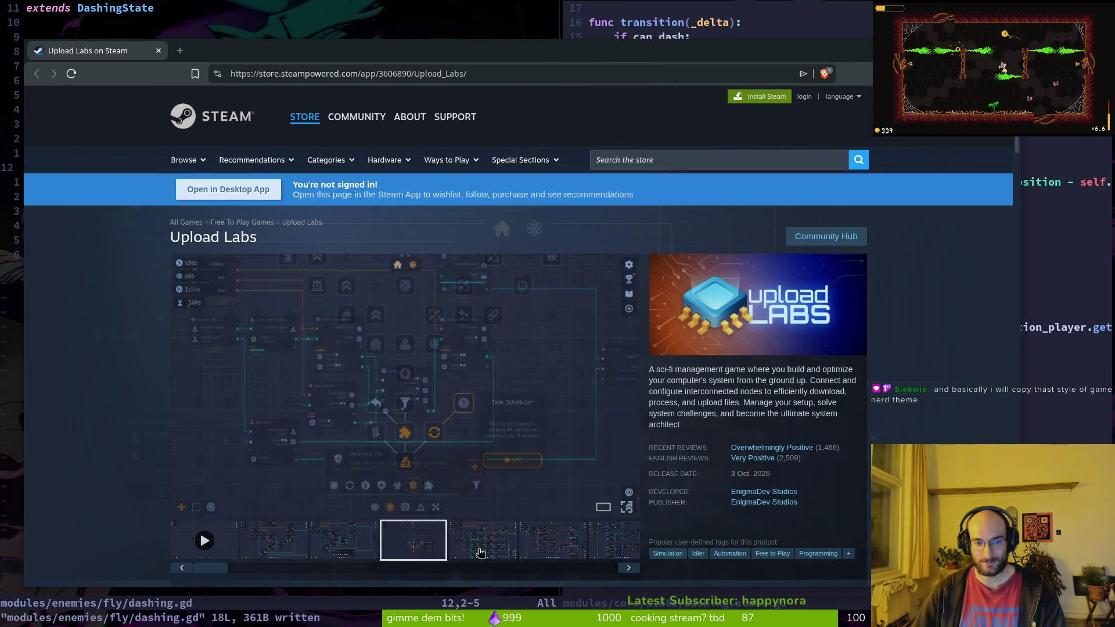
{"action": "left_click", "coordinate": [481, 550]}
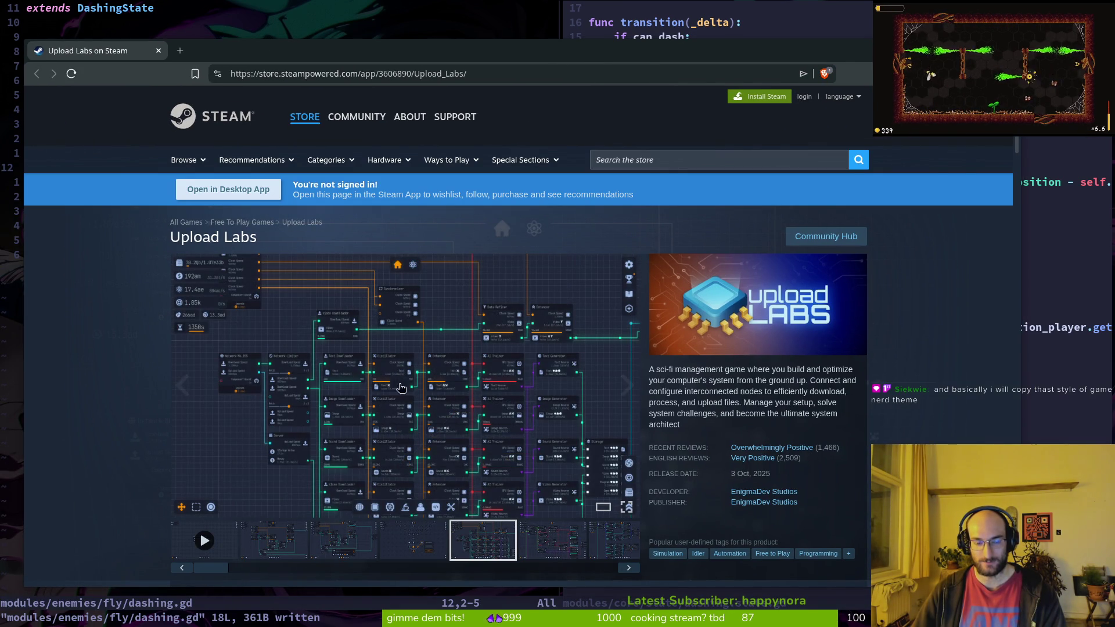
{"action": "scroll", "coordinate": [399, 422], "scroll_direction": "down", "scroll_amount": 2}
{"action": "left_click", "coordinate": [560, 400]}
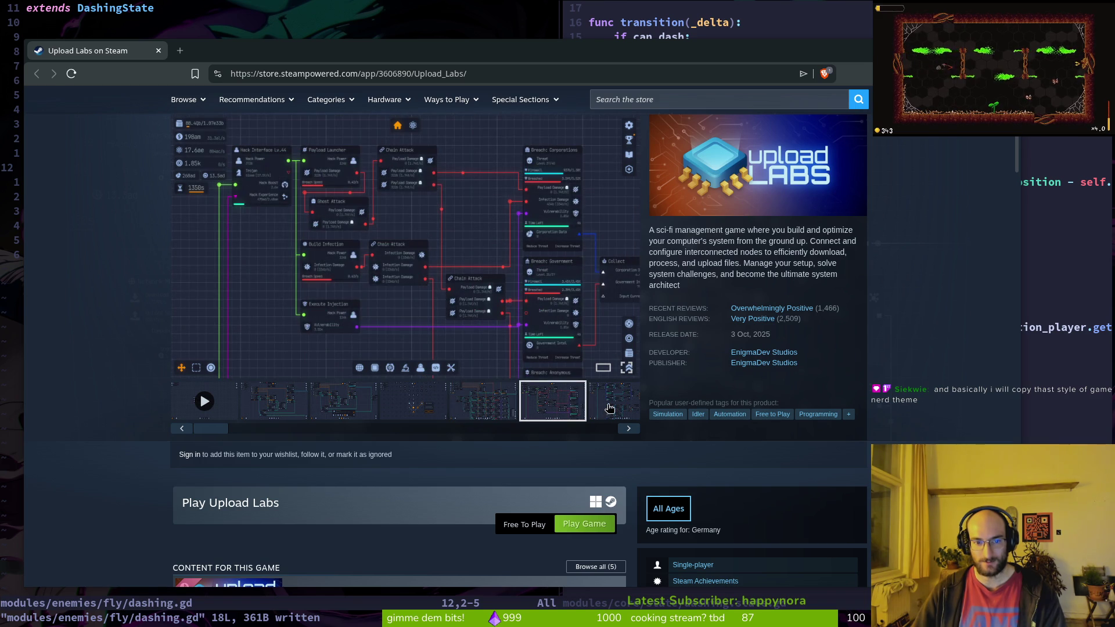
{"action": "left_click", "coordinate": [610, 408]}
{"action": "scroll", "coordinate": [614, 471], "scroll_direction": "down", "scroll_amount": 6}
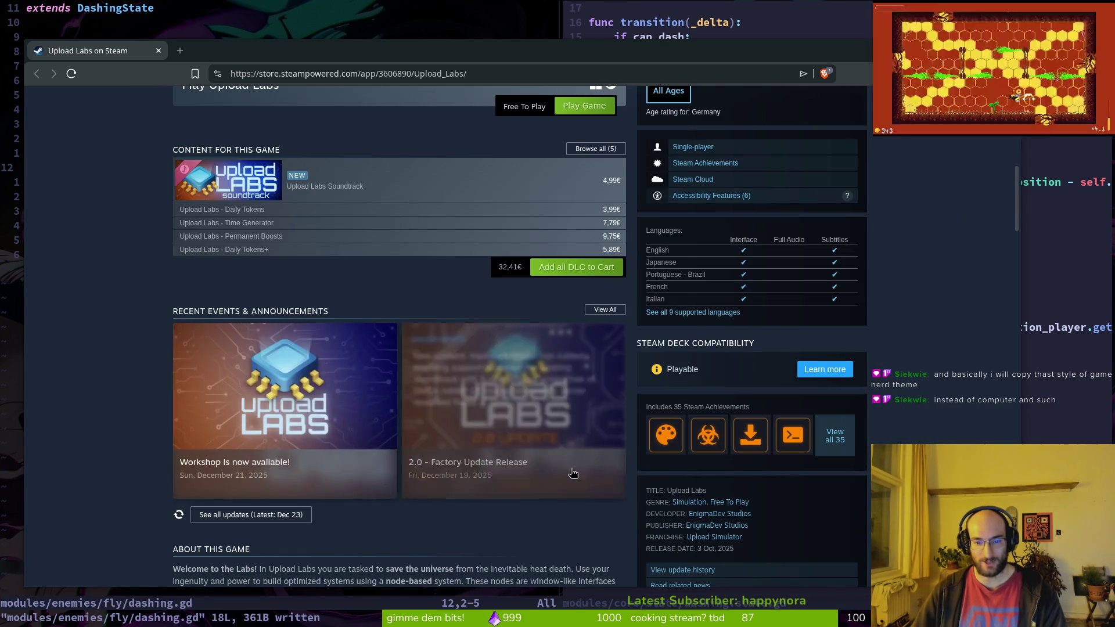
{"action": "scroll", "coordinate": [614, 471], "scroll_direction": "down", "scroll_amount": 5}
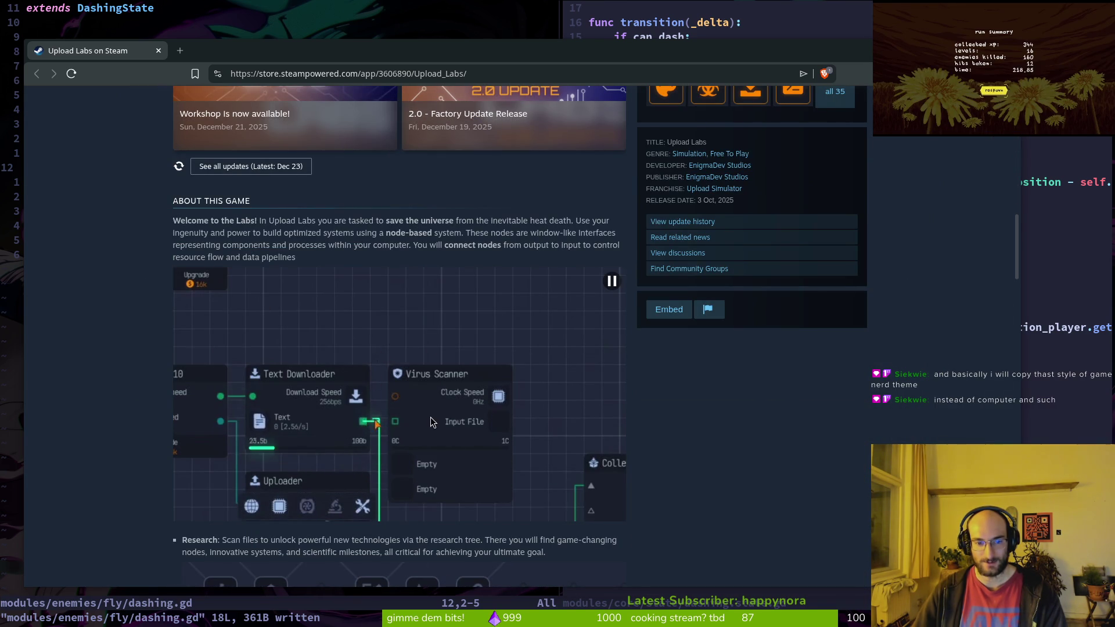
{"action": "scroll", "coordinate": [379, 428], "scroll_direction": "down", "scroll_amount": 4}
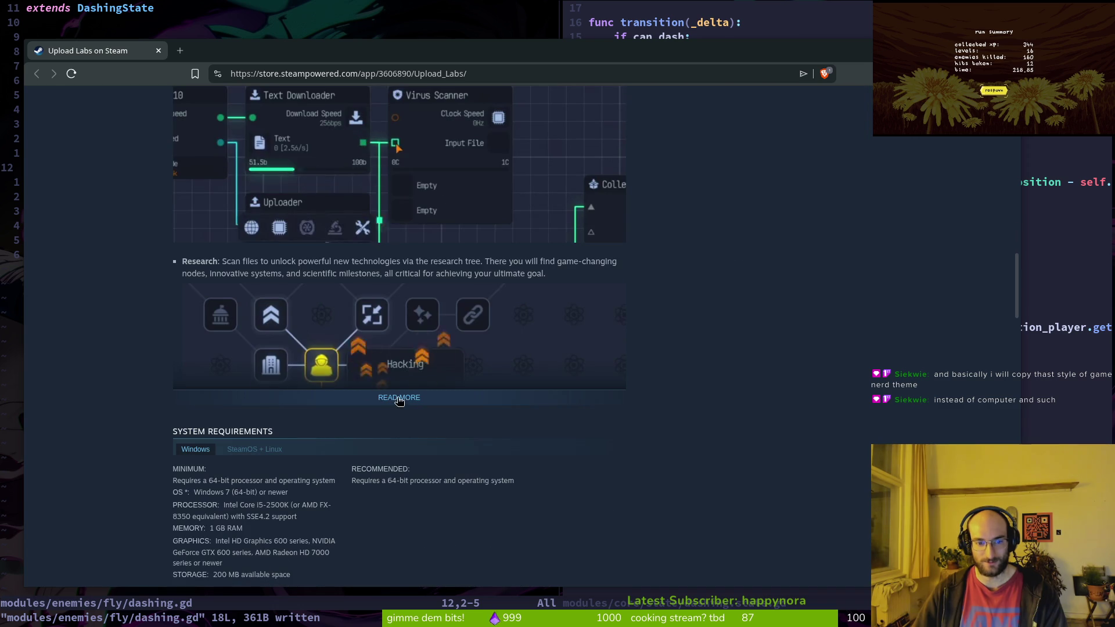
{"action": "scroll", "coordinate": [489, 364], "scroll_direction": "down", "scroll_amount": 3}
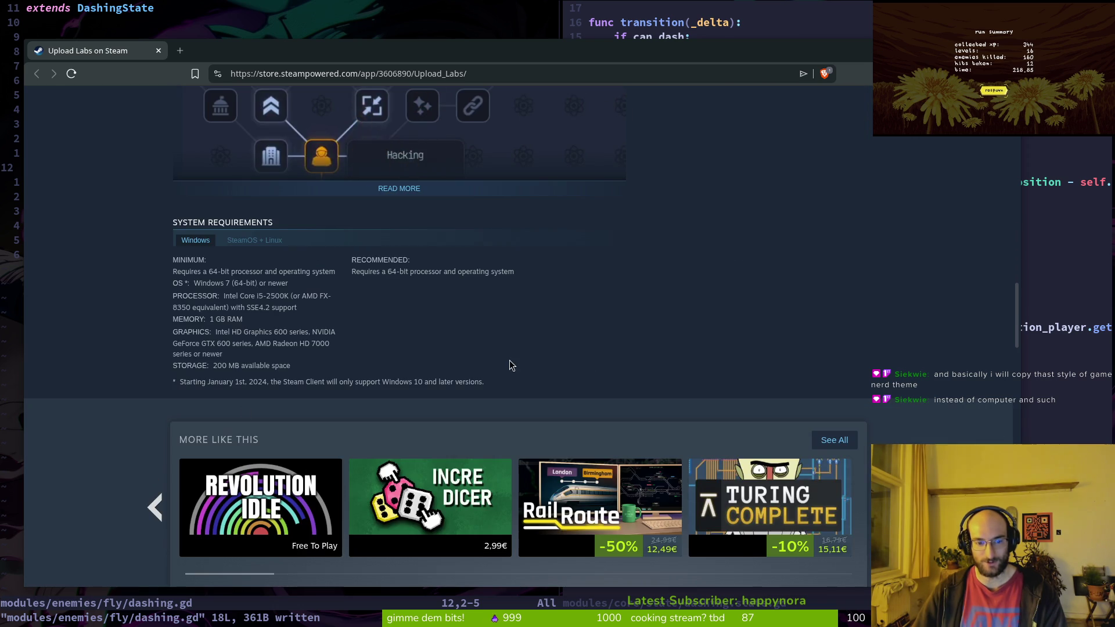
{"action": "key", "text": "ctrl+w"}
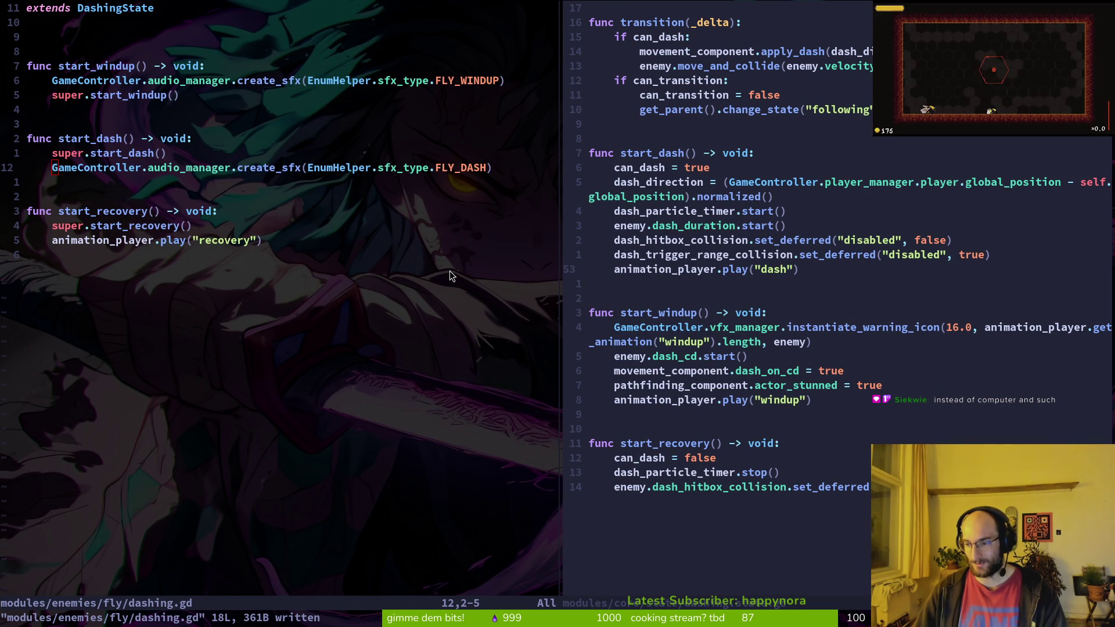
Step: Save dashing.state.gd with Ctrl+S and scroll up to its enter function
{"action": "left_click", "coordinate": [608, 294]}
{"action": "key", "text": "ctrl+s"}
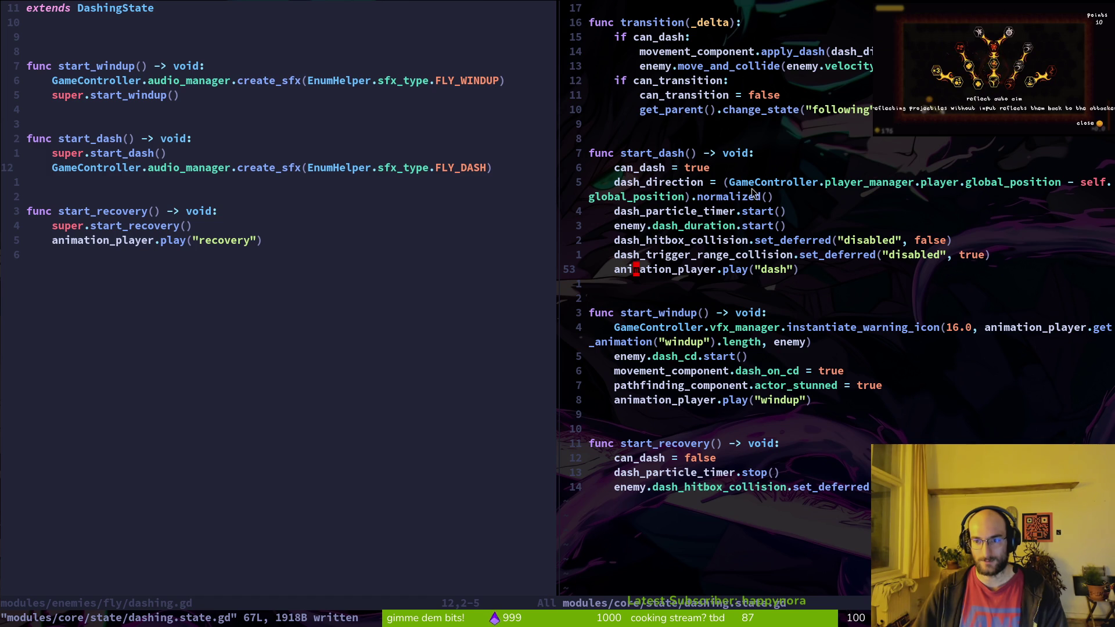
{"action": "scroll", "coordinate": [712, 205], "scroll_direction": "up", "scroll_amount": 3}
{"action": "scroll", "coordinate": [792, 143], "scroll_direction": "up", "scroll_amount": 6}
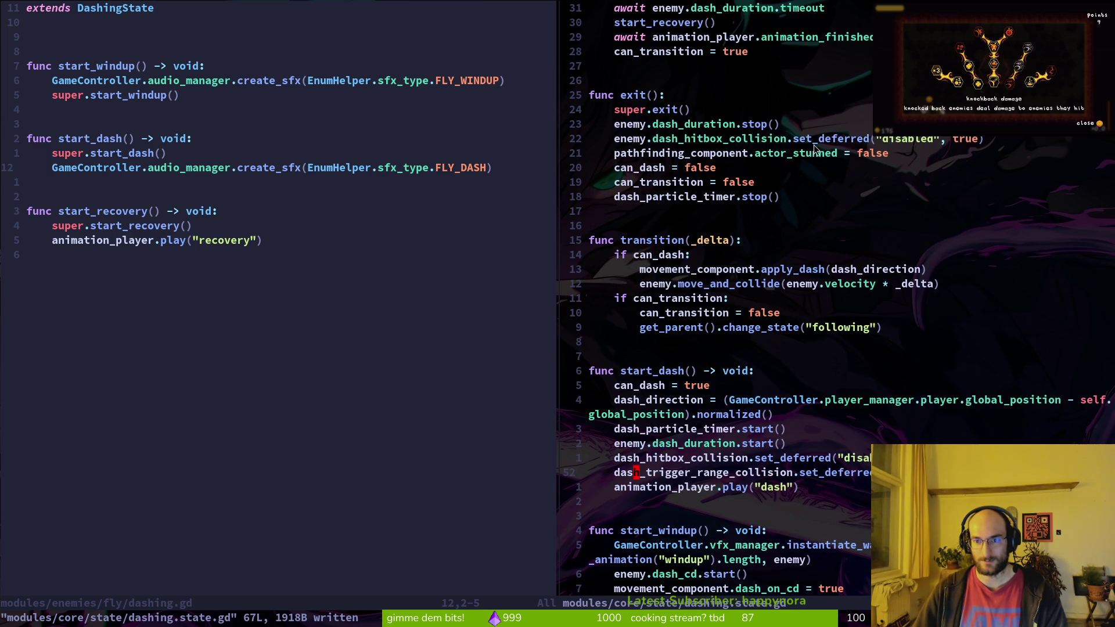
{"action": "left_click", "coordinate": [719, 153]}
Step: Refocus the fly's dashing script, then bring Godot forward on the fruitfly scene
{"action": "left_click", "coordinate": [365, 113]}
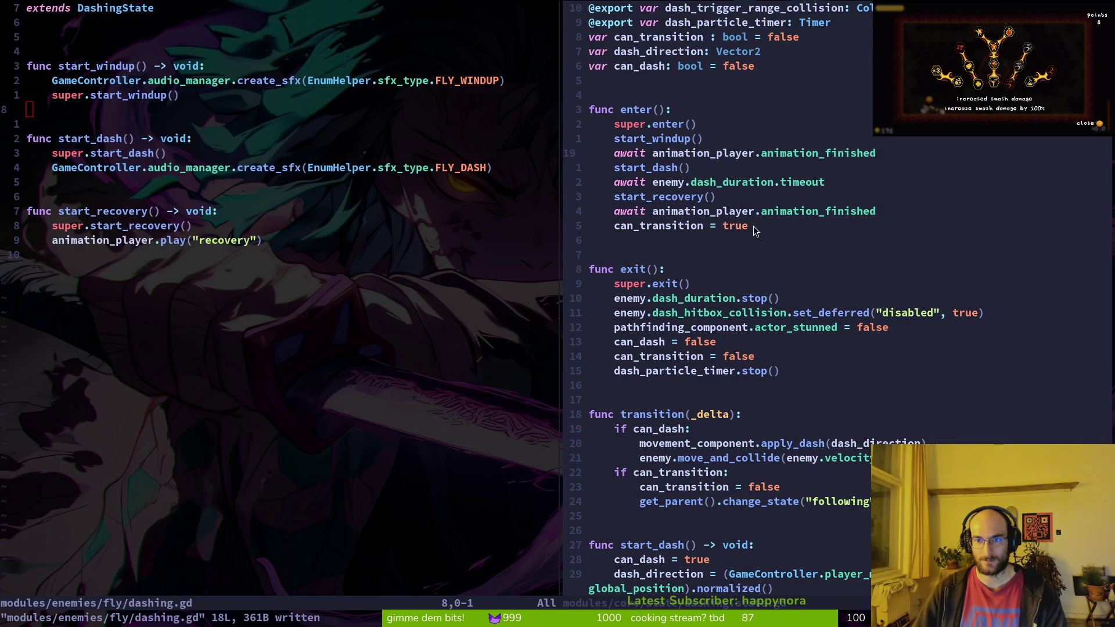
{"action": "left_click", "coordinate": [824, 67]}
{"action": "scroll", "coordinate": [824, 67], "scroll_direction": "up", "scroll_amount": 3}
{"action": "left_click", "coordinate": [50, 46]}
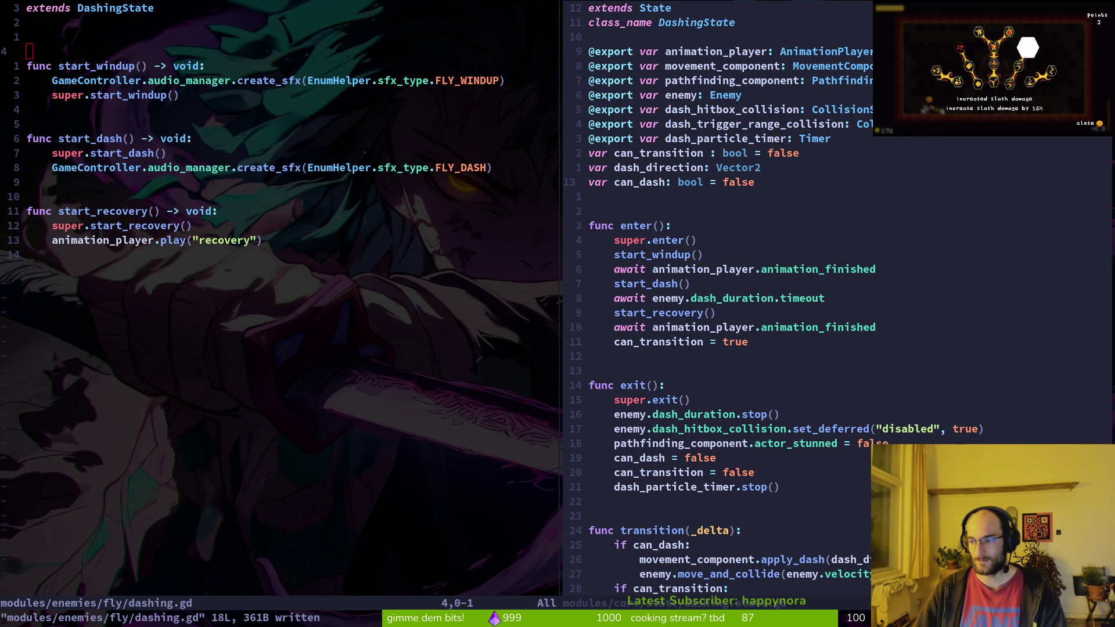
{"action": "key", "text": "alt+Tab"}
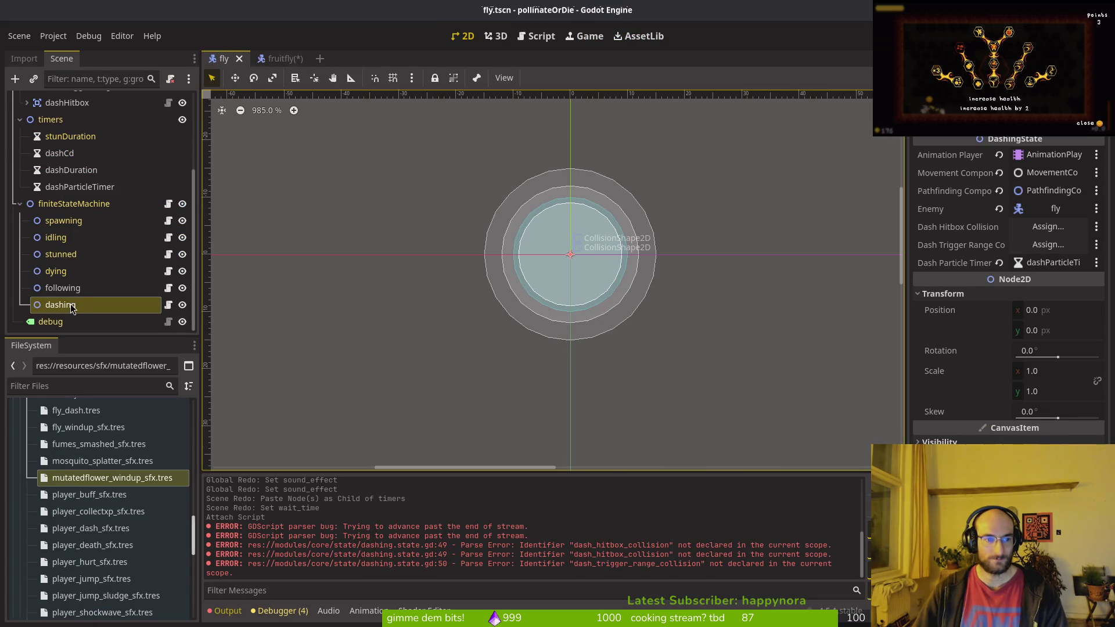
{"action": "key", "text": "ctrl+Tab"}
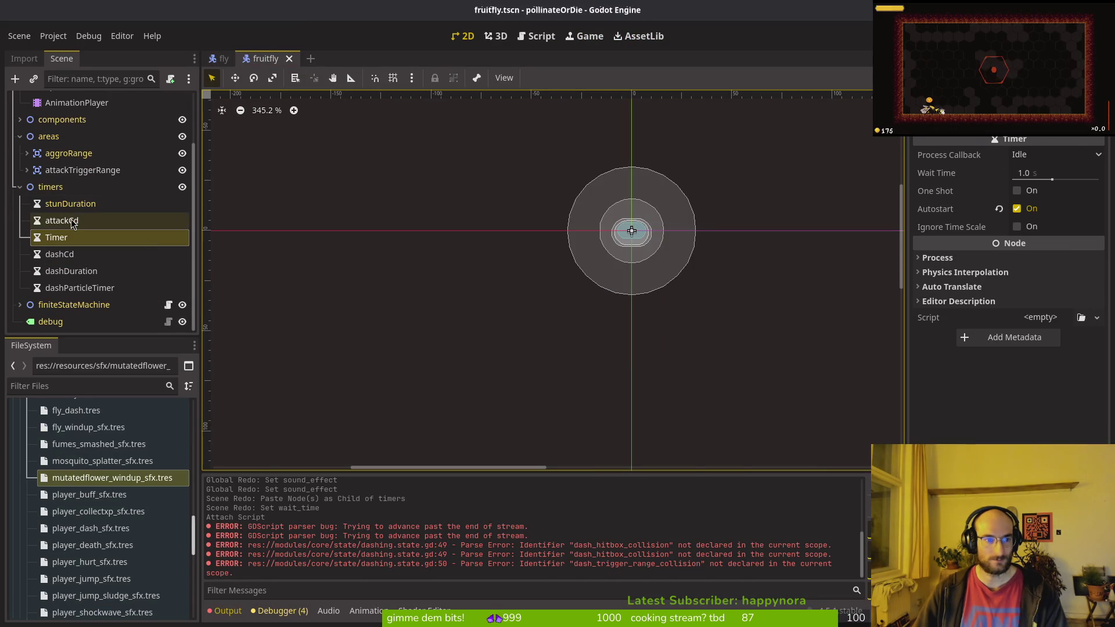
Step: Delete the attackCd and leftover Timer nodes from fruitfly and save the scene
{"action": "left_click", "coordinate": [73, 222]}
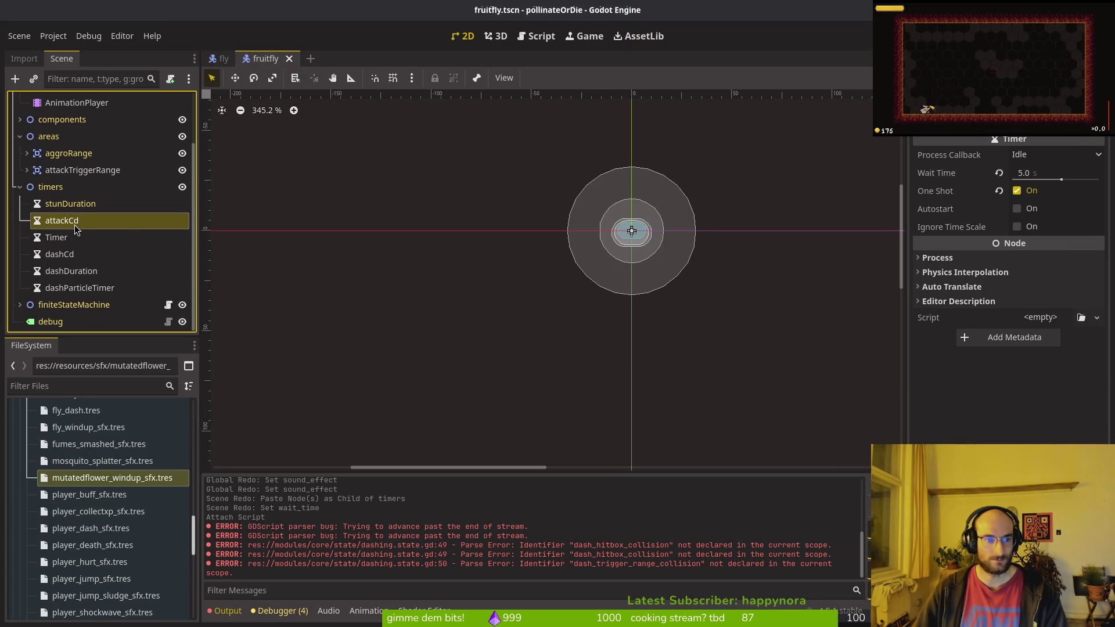
{"action": "key", "text": "Delete"}
{"action": "key", "text": "Return"}
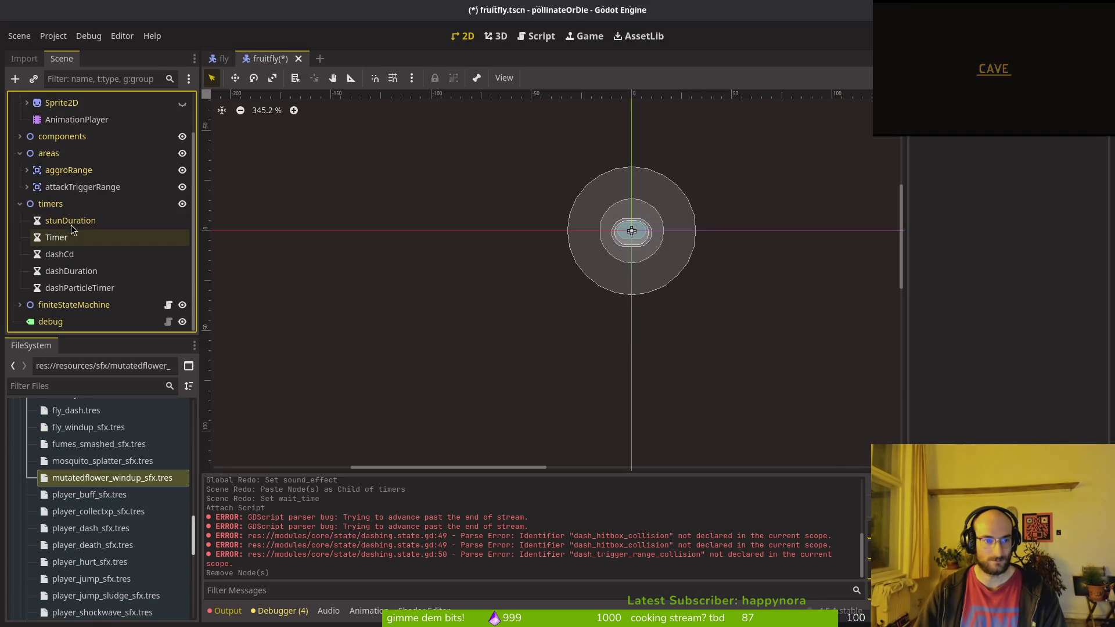
{"action": "left_click", "coordinate": [74, 243]}
{"action": "key", "text": "Delete"}
{"action": "key", "text": "Return"}
{"action": "key", "text": "ctrl+s"}
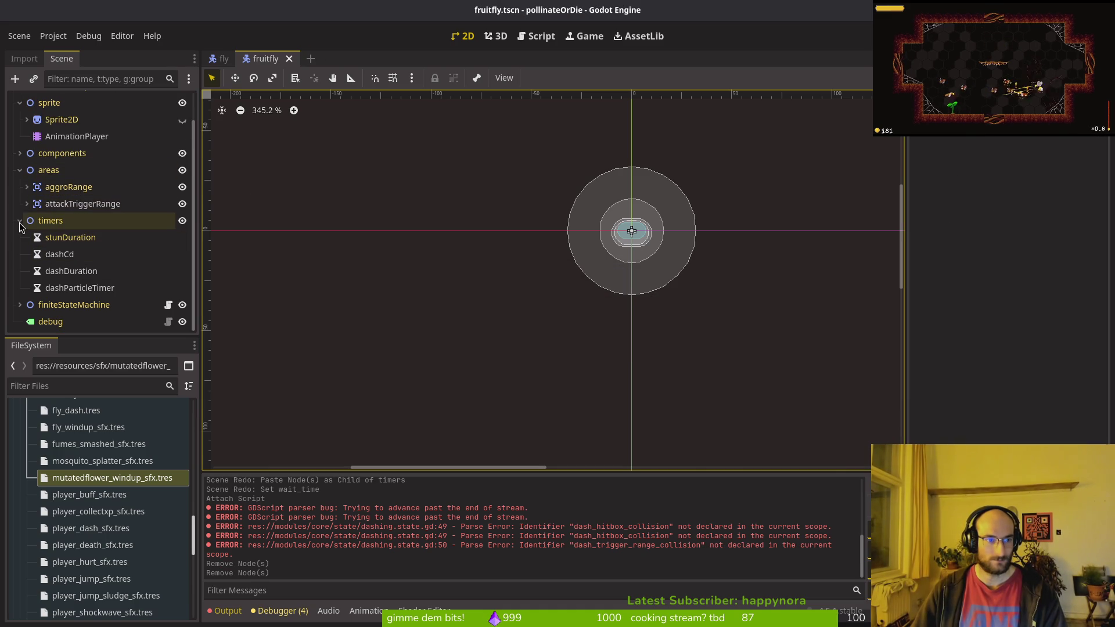
Step: Set dashDuration's Wait Time to 0.1 s, save, and open the fly scene
{"action": "left_click", "coordinate": [56, 238]}
{"action": "left_click", "coordinate": [69, 271]}
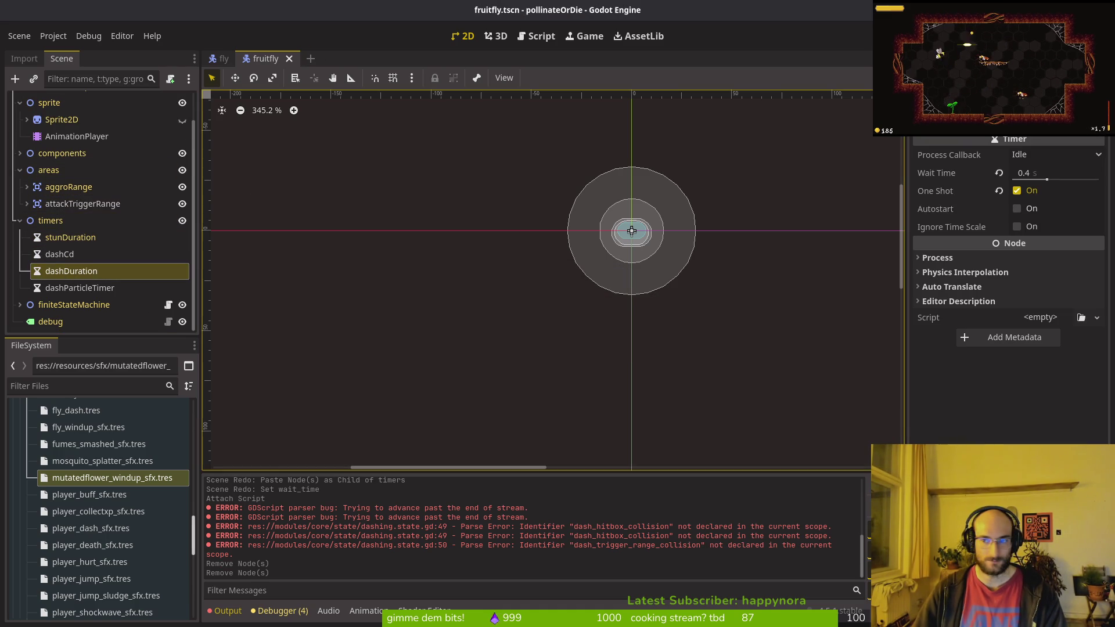
{"action": "left_click", "coordinate": [1037, 173]}
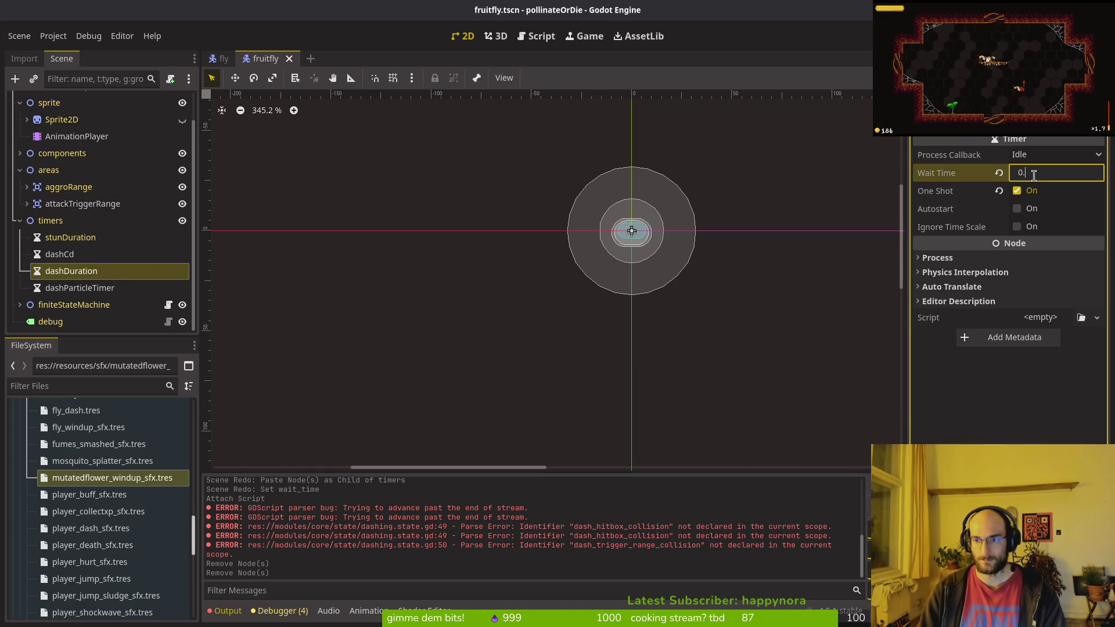
{"action": "type", "text": "1"}
{"action": "key", "text": "Return"}
{"action": "key", "text": "ctrl+s"}
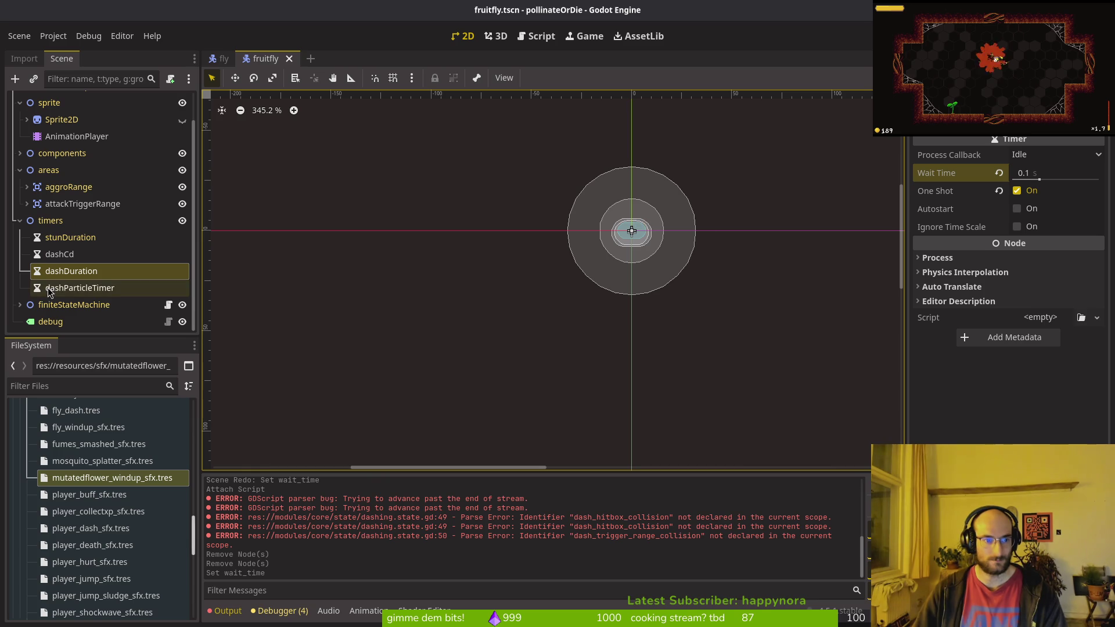
{"action": "left_click", "coordinate": [223, 58]}
{"action": "scroll", "coordinate": [87, 220], "scroll_direction": "up", "scroll_amount": 5}
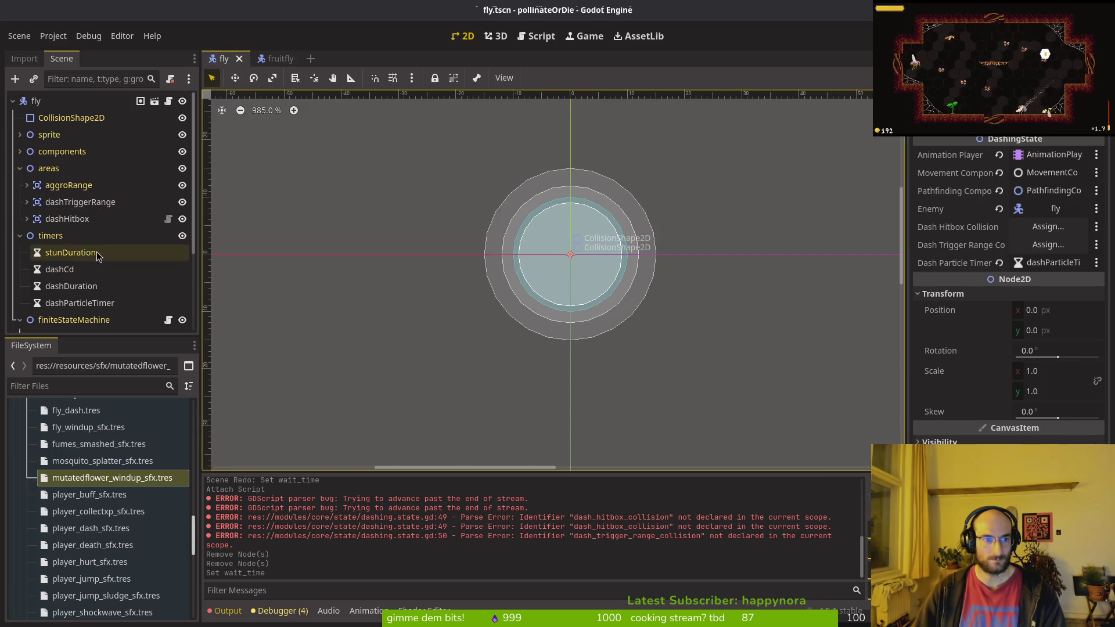
Step: Paste the fly's dashHitbox into the fruitfly scene under the areas node
{"action": "left_click", "coordinate": [64, 219]}
{"action": "left_click", "coordinate": [273, 58]}
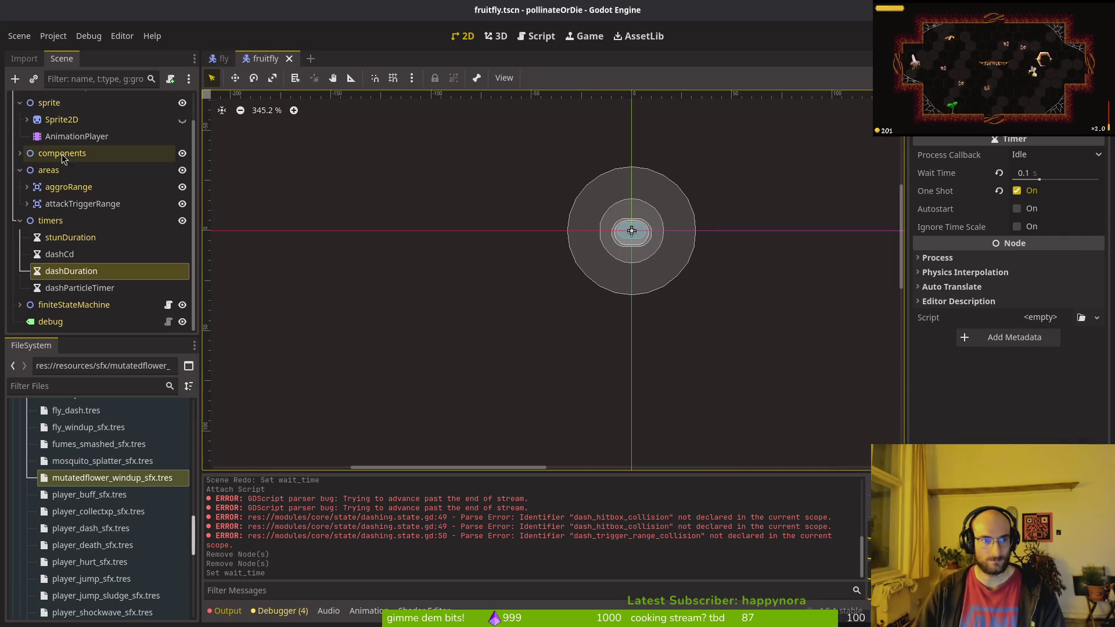
{"action": "left_click", "coordinate": [49, 174]}
{"action": "key", "text": "ctrl+v"}
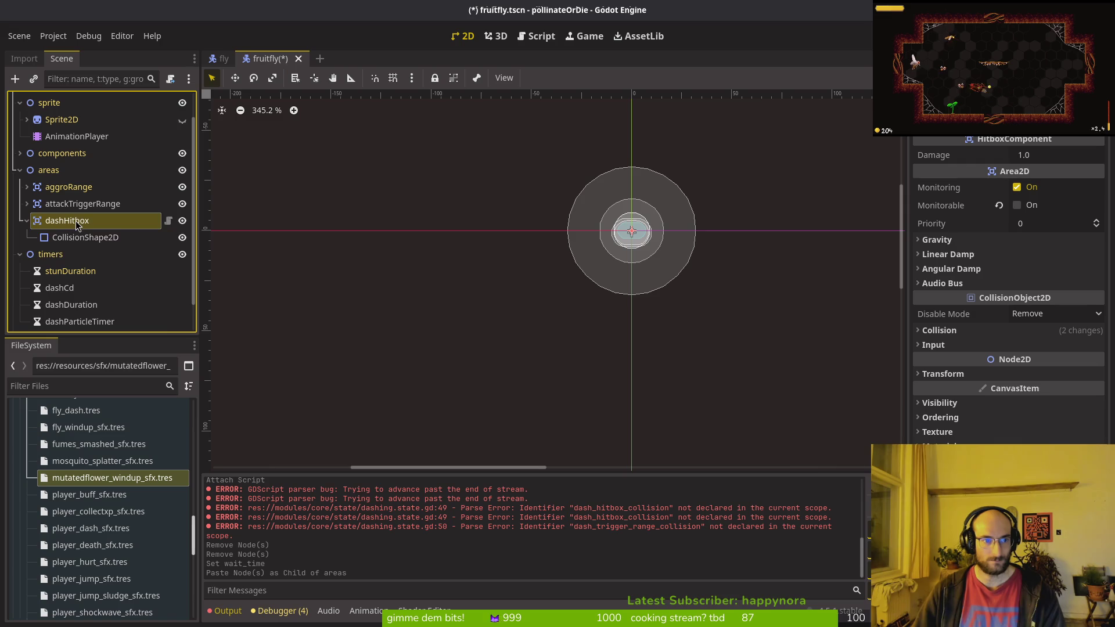
Step: Shrink the pasted dashHitbox's circle collision shape to a 6.0 px radius and save
{"action": "left_click", "coordinate": [27, 221]}
{"action": "left_click", "coordinate": [85, 237]}
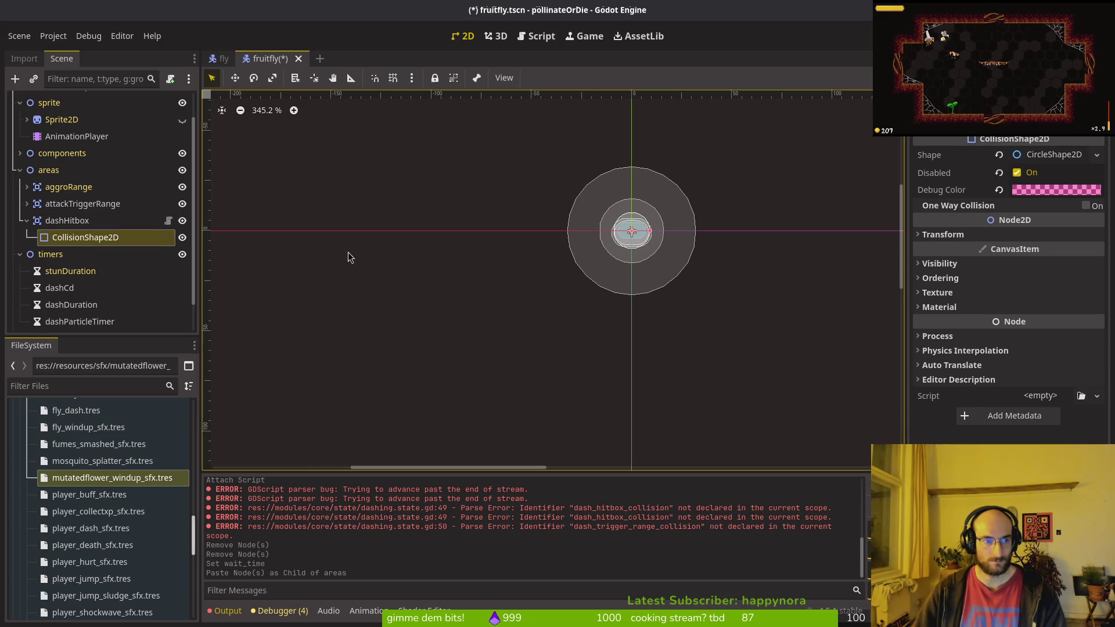
{"action": "left_click", "coordinate": [1048, 155]}
{"action": "scroll", "coordinate": [628, 224], "scroll_direction": "up", "scroll_amount": 10}
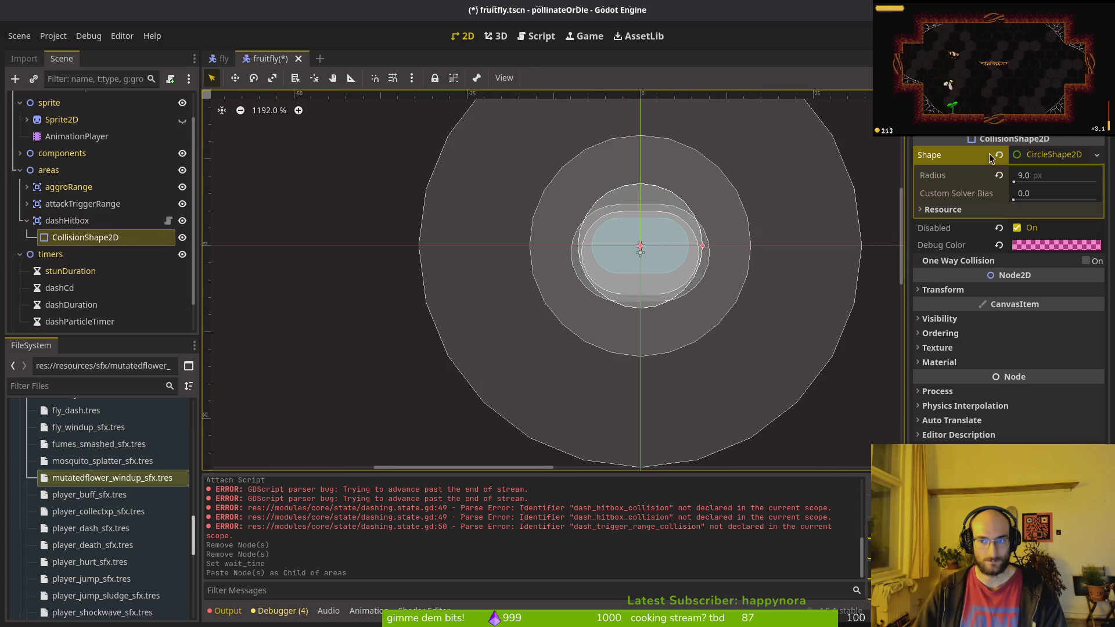
{"action": "double_click", "coordinate": [183, 221]}
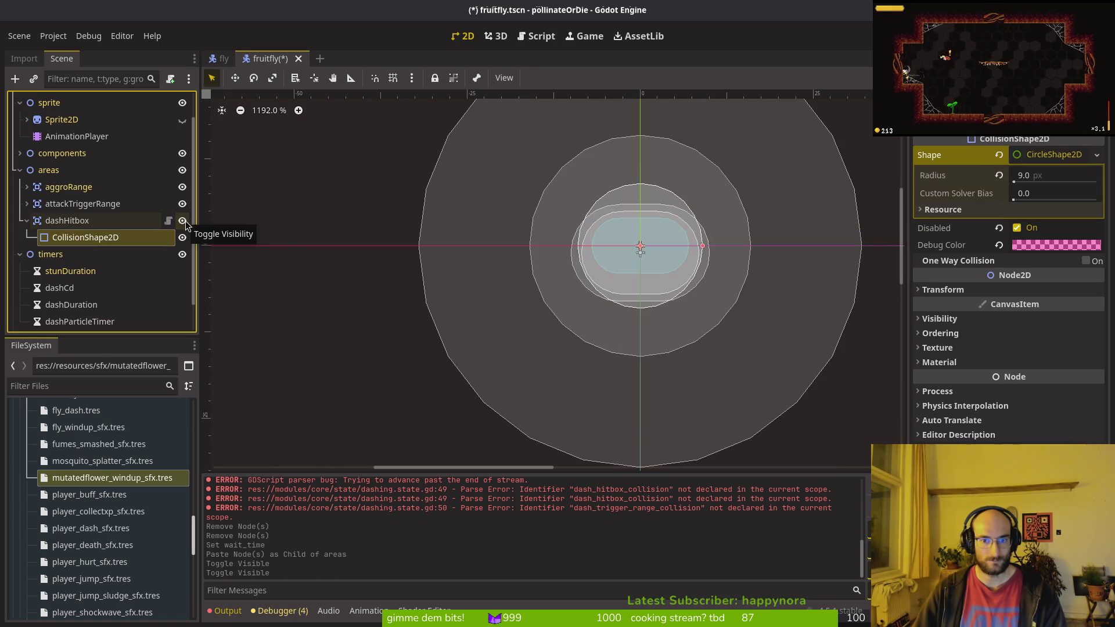
{"action": "left_click", "coordinate": [1037, 174]}
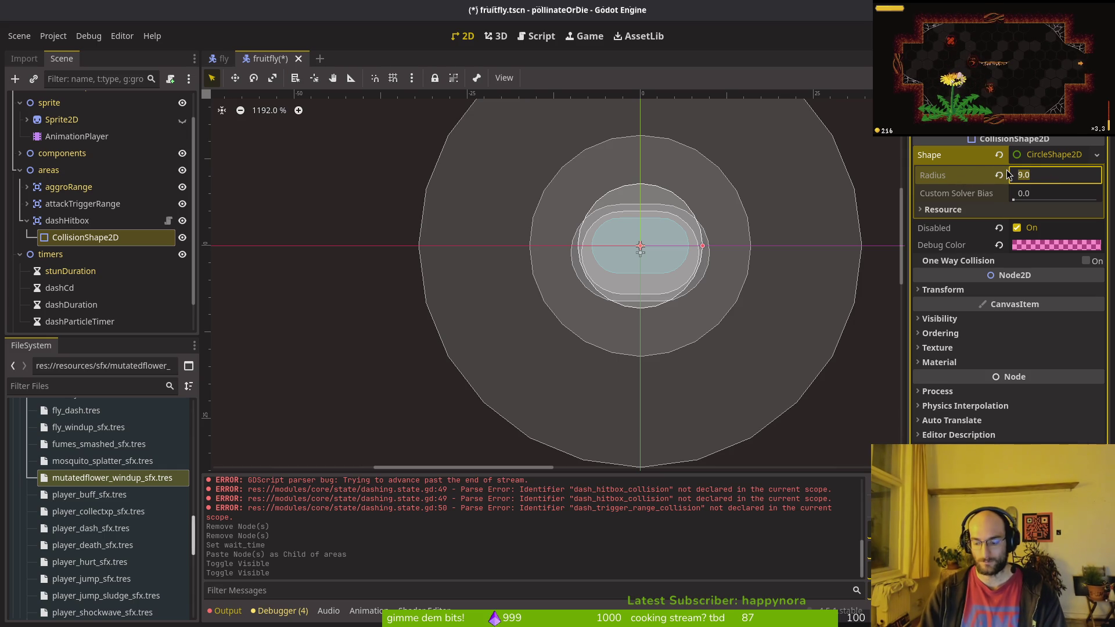
{"action": "type", "text": "6"}
{"action": "key", "text": "Return"}
{"action": "key", "text": "ctrl+s"}
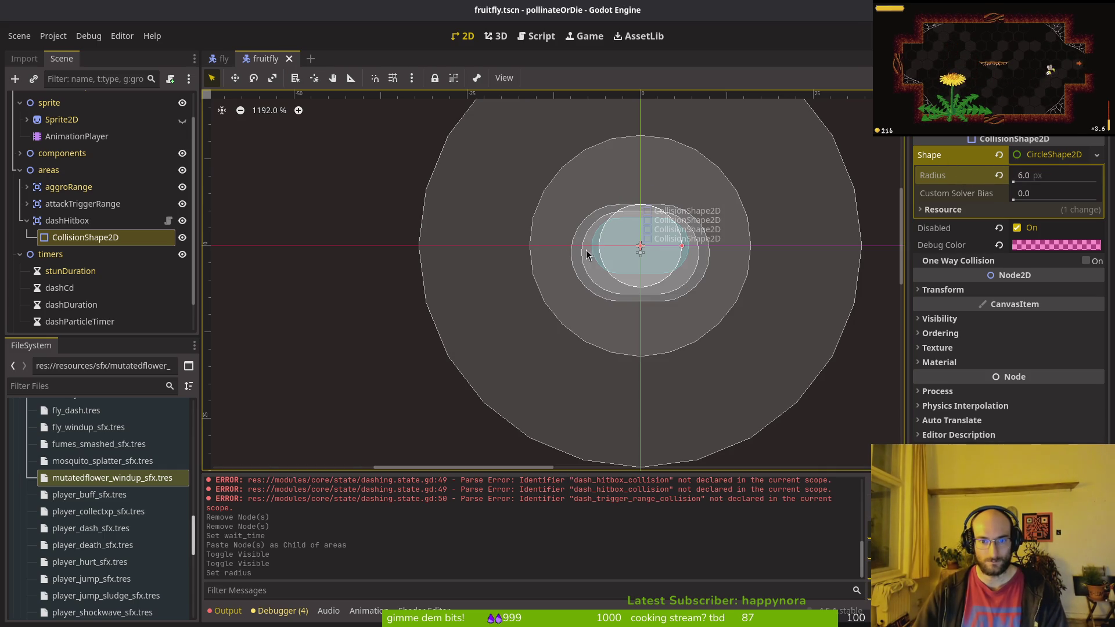
Step: Collapse dashHitbox, deselect it in the fly scene, and return to the fruitfly scene
{"action": "left_click", "coordinate": [28, 222]}
{"action": "left_click", "coordinate": [224, 58]}
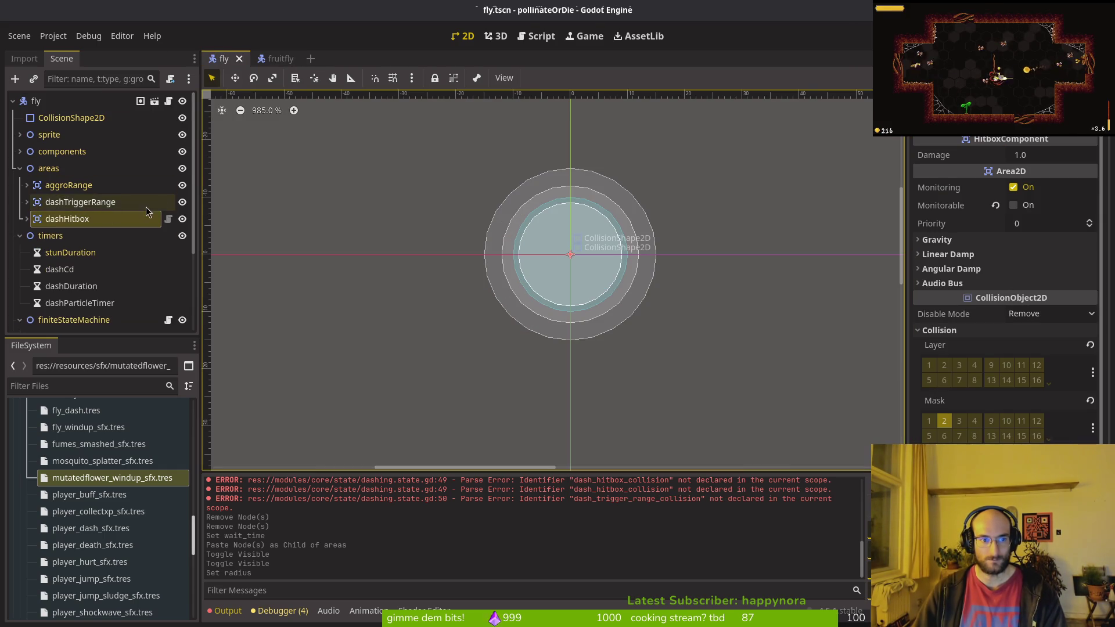
{"action": "left_click", "coordinate": [261, 116]}
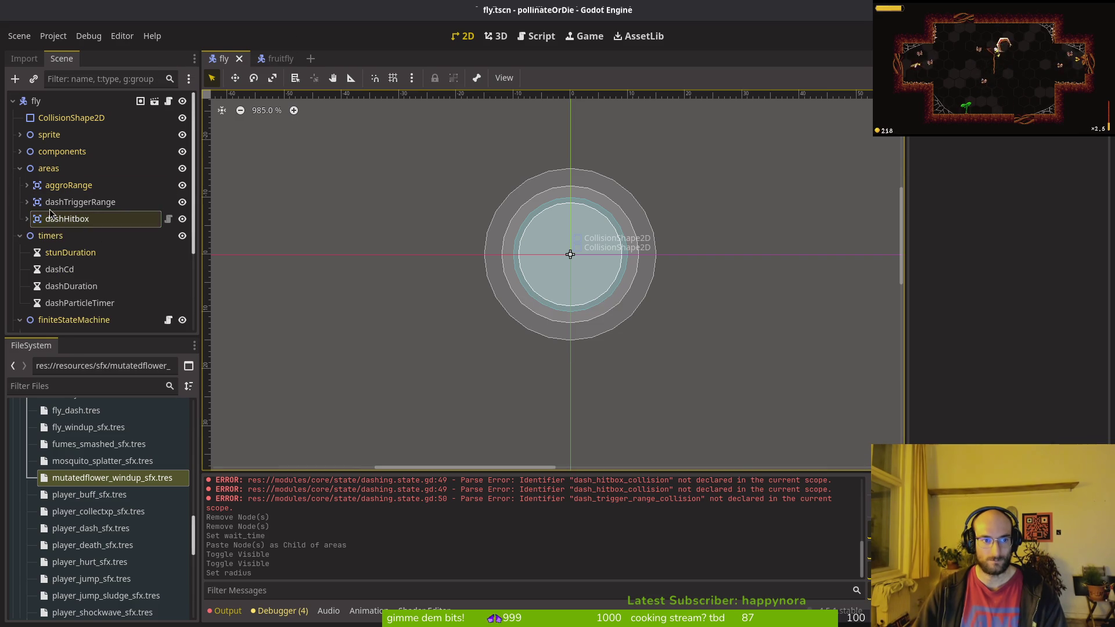
{"action": "left_click", "coordinate": [277, 58]}
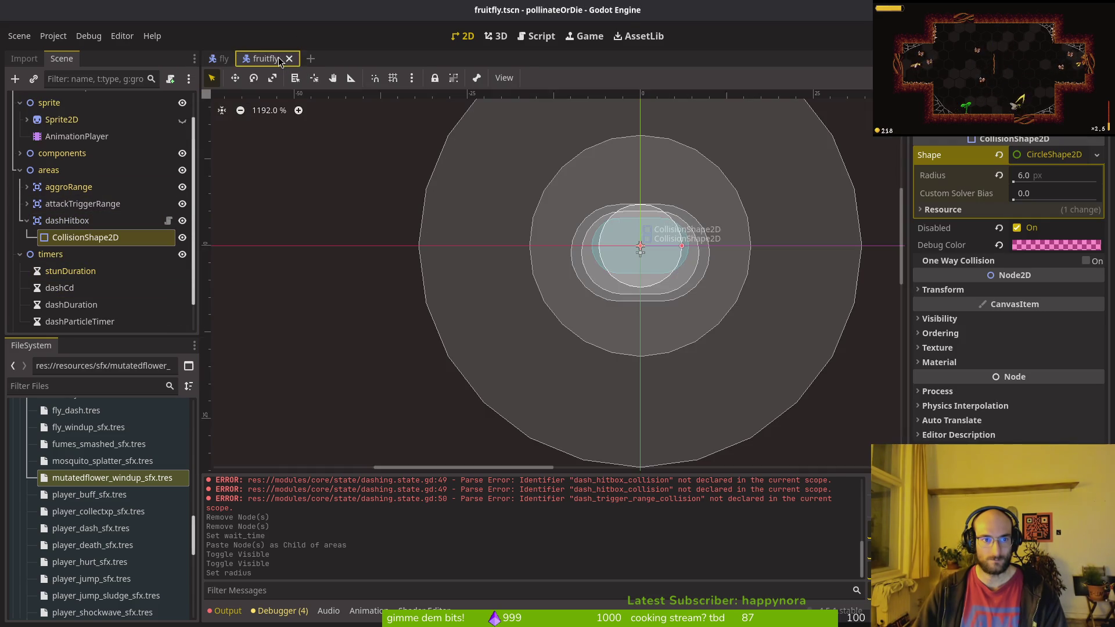
Step: Rename the attackTriggerRange area to dashTriggerRange
{"action": "left_click", "coordinate": [27, 221]}
{"action": "left_click", "coordinate": [82, 204]}
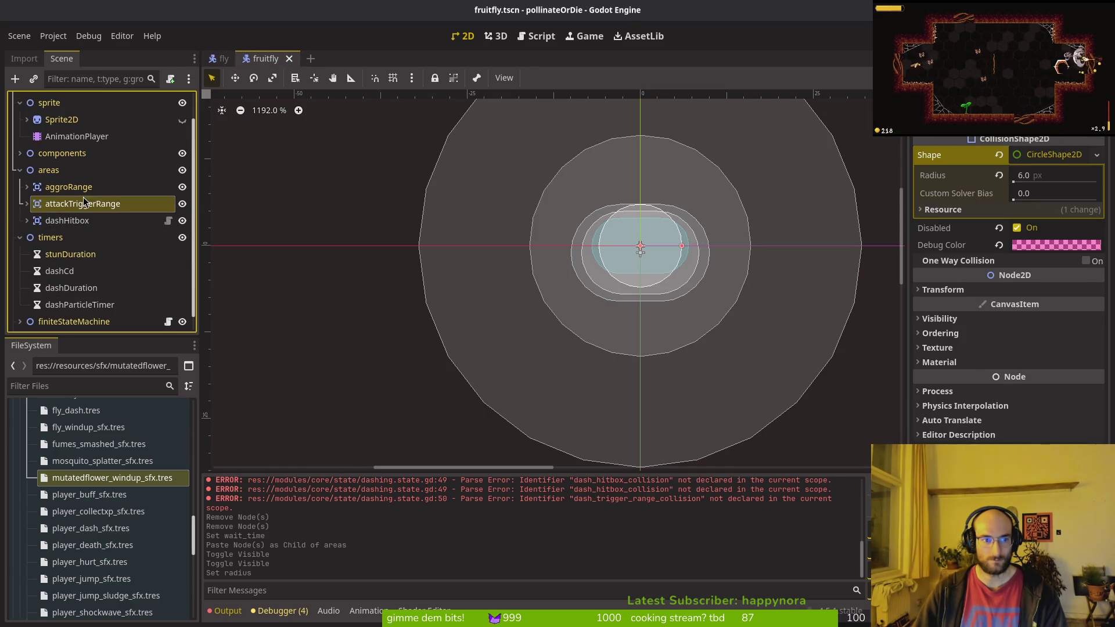
{"action": "double_click", "coordinate": [116, 203]}
{"action": "type", "text": "dashTri"}
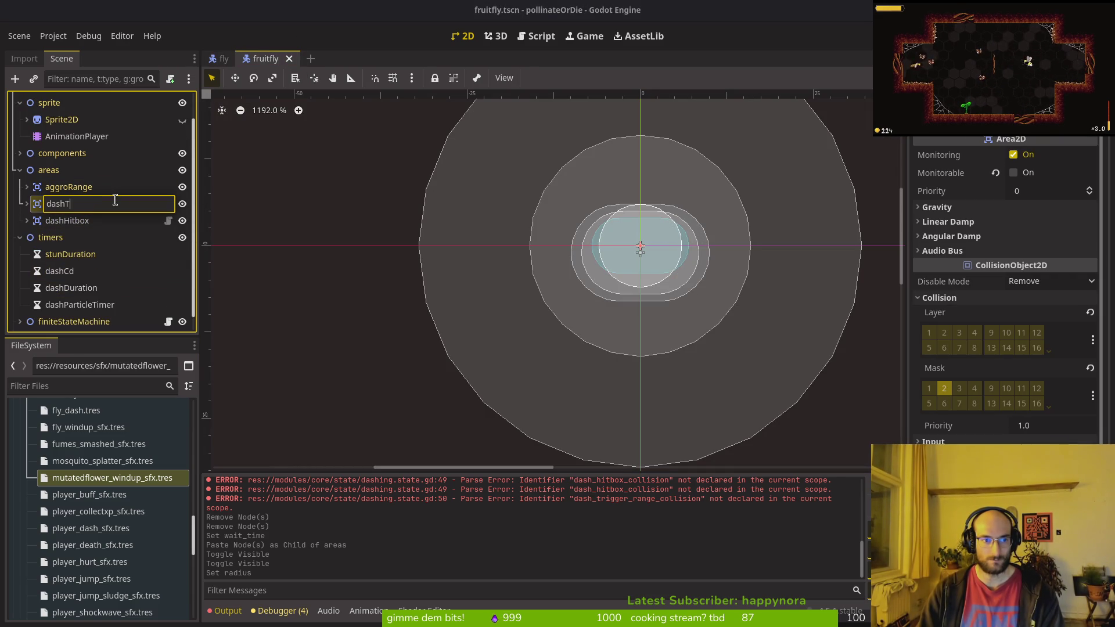
{"action": "type", "text": "ggerRan"}
{"action": "key", "text": "Return"}
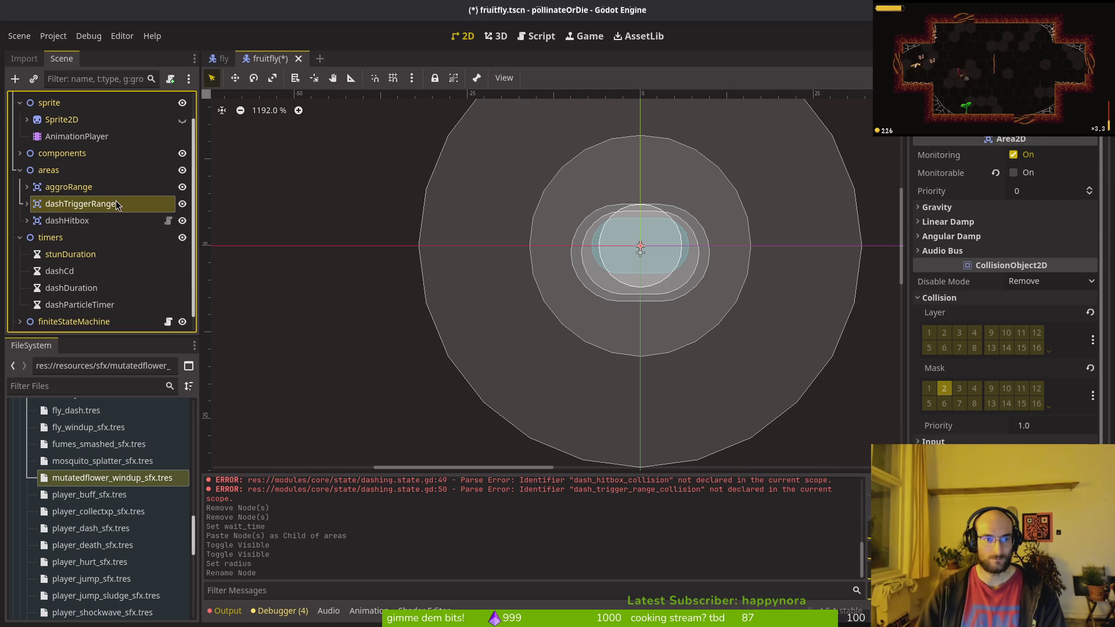
Step: Set dashTriggerRange's collision circle radius to 32 px and save the fruitfly scene
{"action": "left_click", "coordinate": [182, 205]}
{"action": "left_click", "coordinate": [182, 206]}
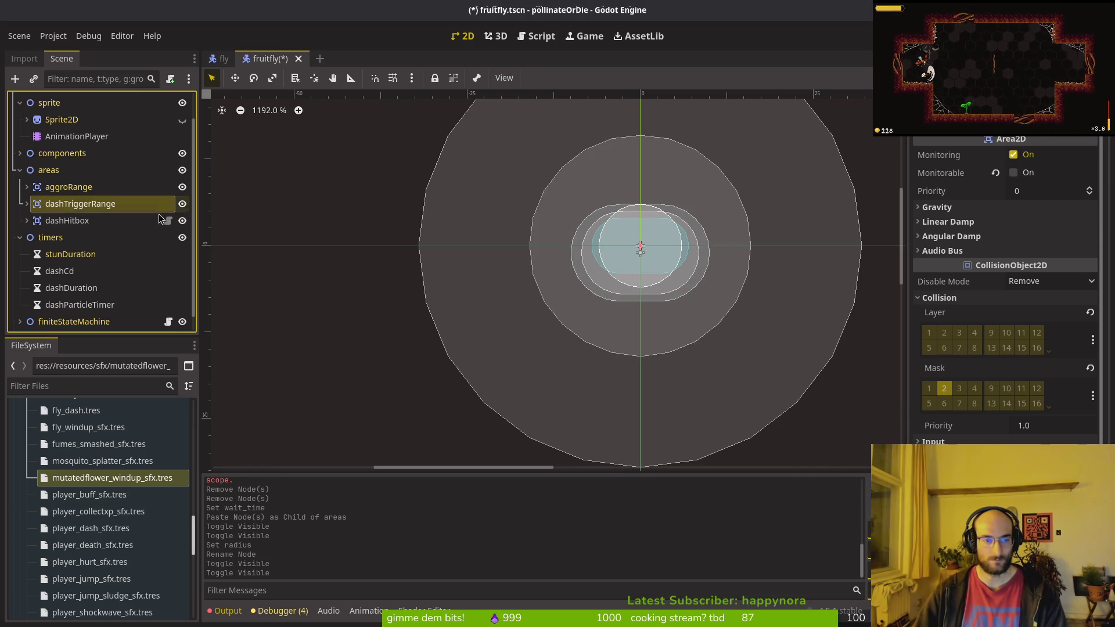
{"action": "left_click", "coordinate": [27, 204]}
{"action": "left_click", "coordinate": [65, 222]}
{"action": "left_click", "coordinate": [1057, 183]}
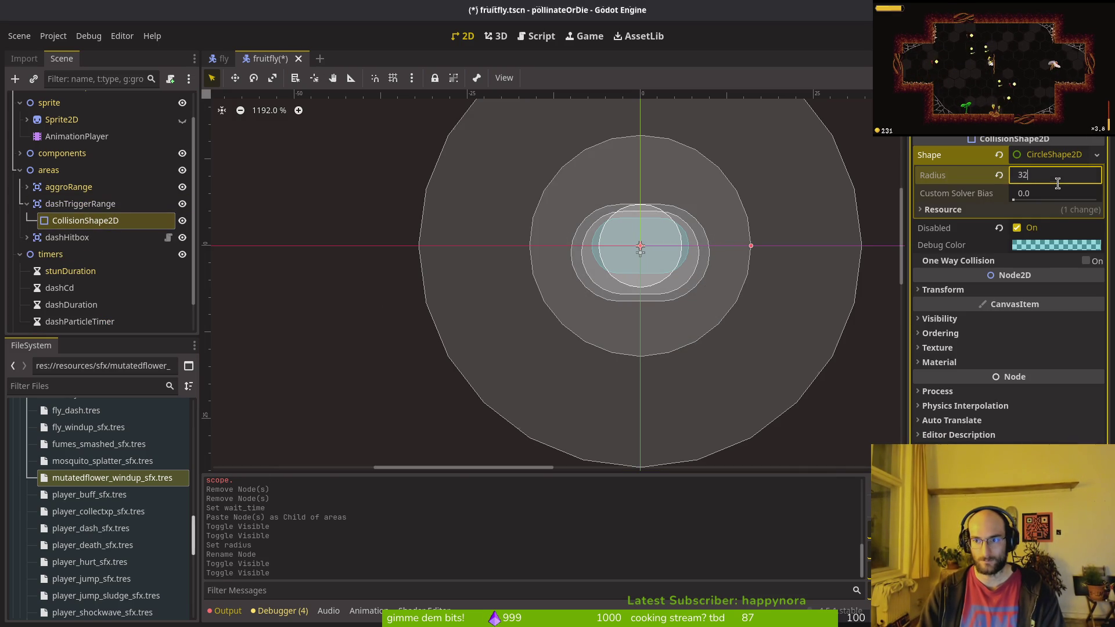
{"action": "key", "text": "Return"}
{"action": "key", "text": "ctrl+s"}
{"action": "scroll", "coordinate": [718, 291], "scroll_direction": "down", "scroll_amount": 3}
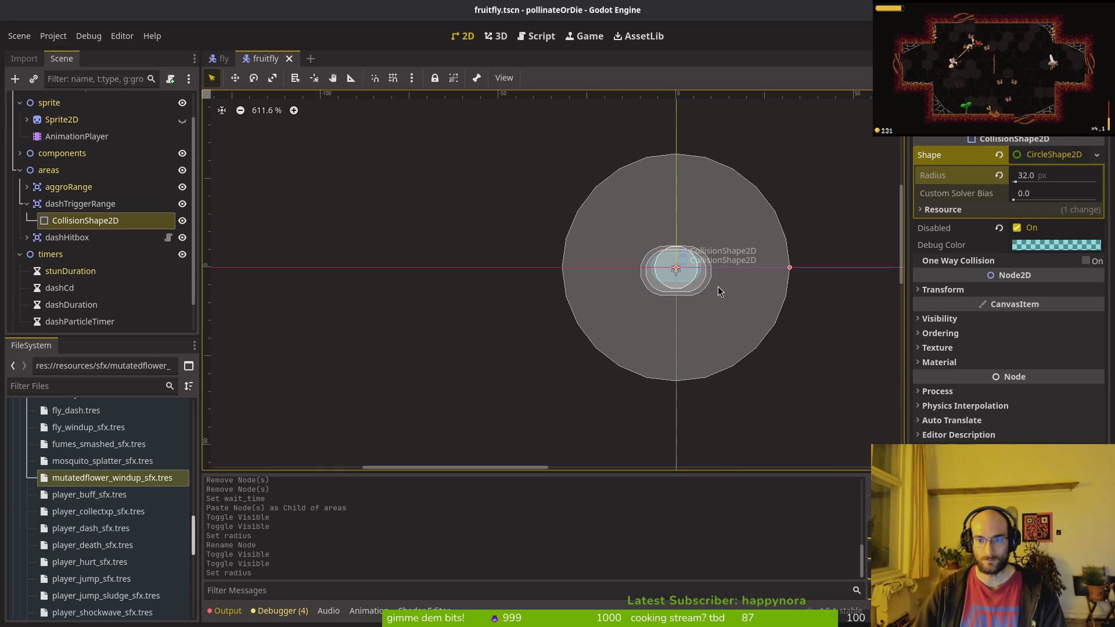
{"action": "left_click", "coordinate": [1055, 175]}
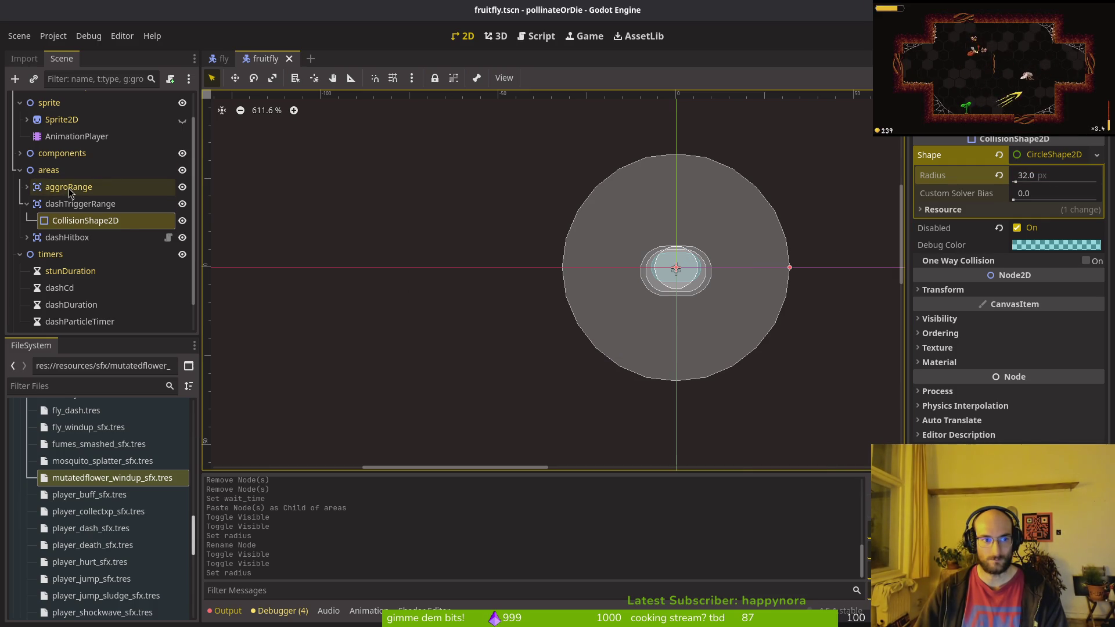
Step: Review the nodes stacked at the fruitfly's centre and the dash script, then select dashCd
{"action": "left_click", "coordinate": [27, 205]}
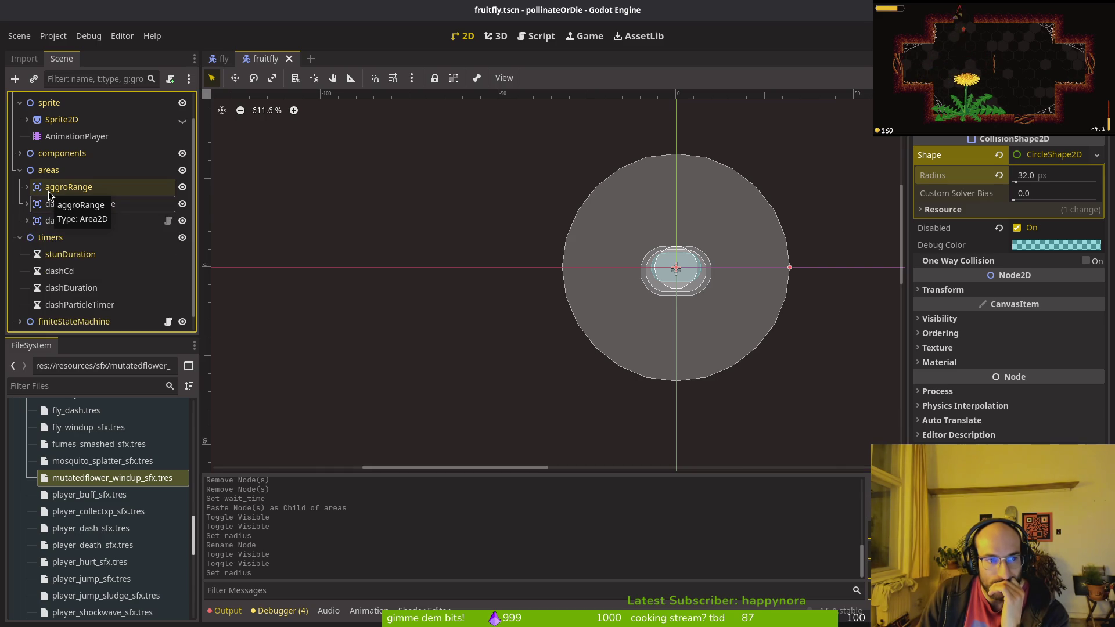
{"action": "right_click", "coordinate": [670, 269], "text": "alt"}
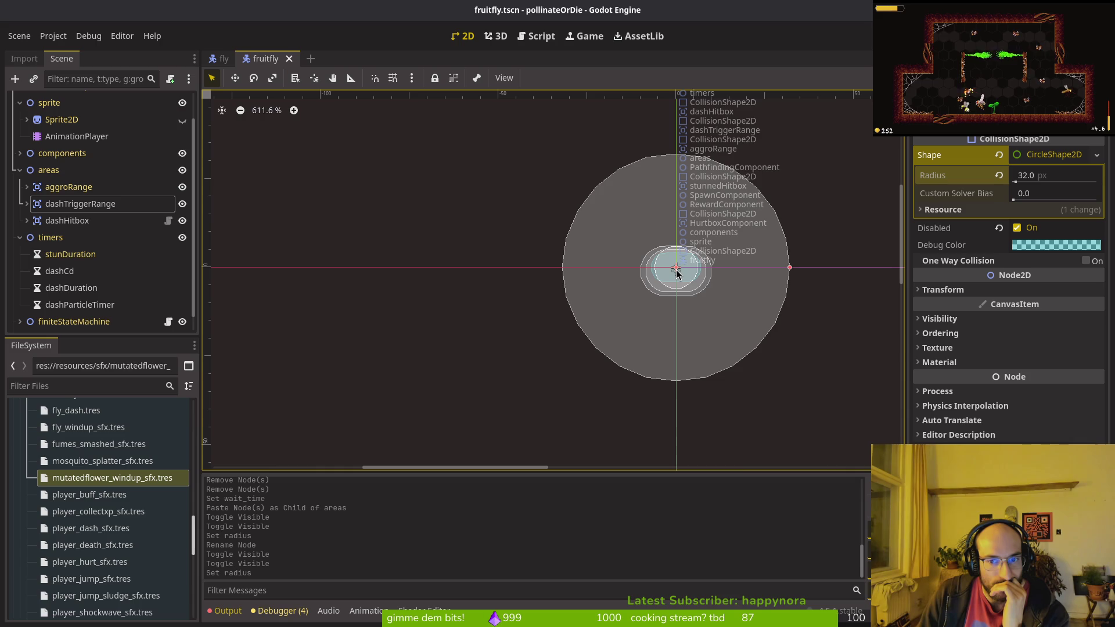
{"action": "left_click", "coordinate": [676, 273]}
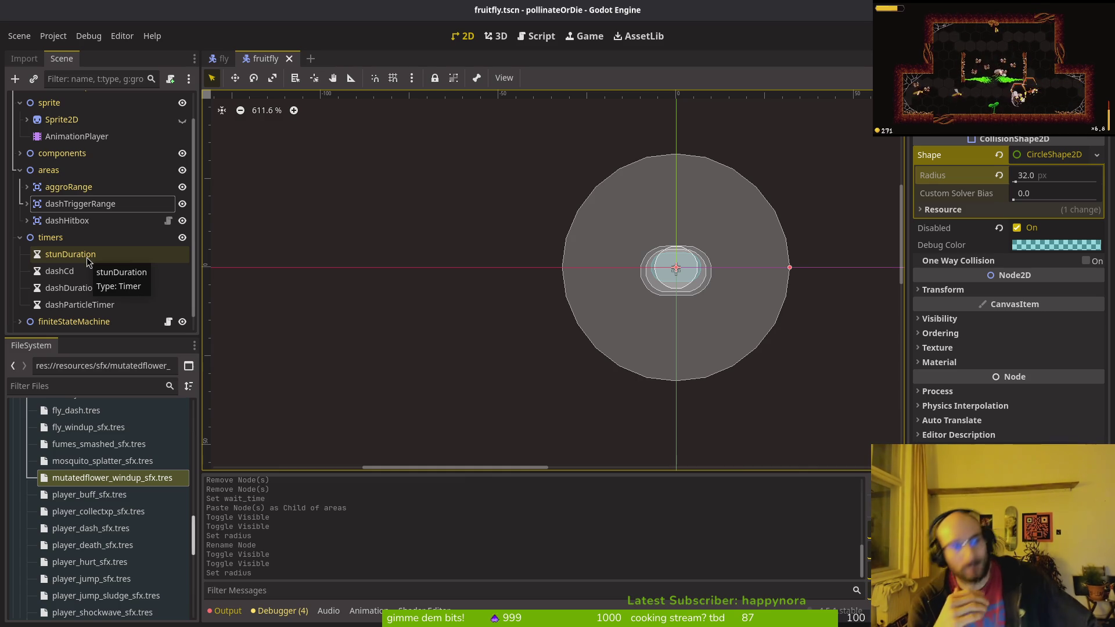
{"action": "key", "text": "alt+Tab"}
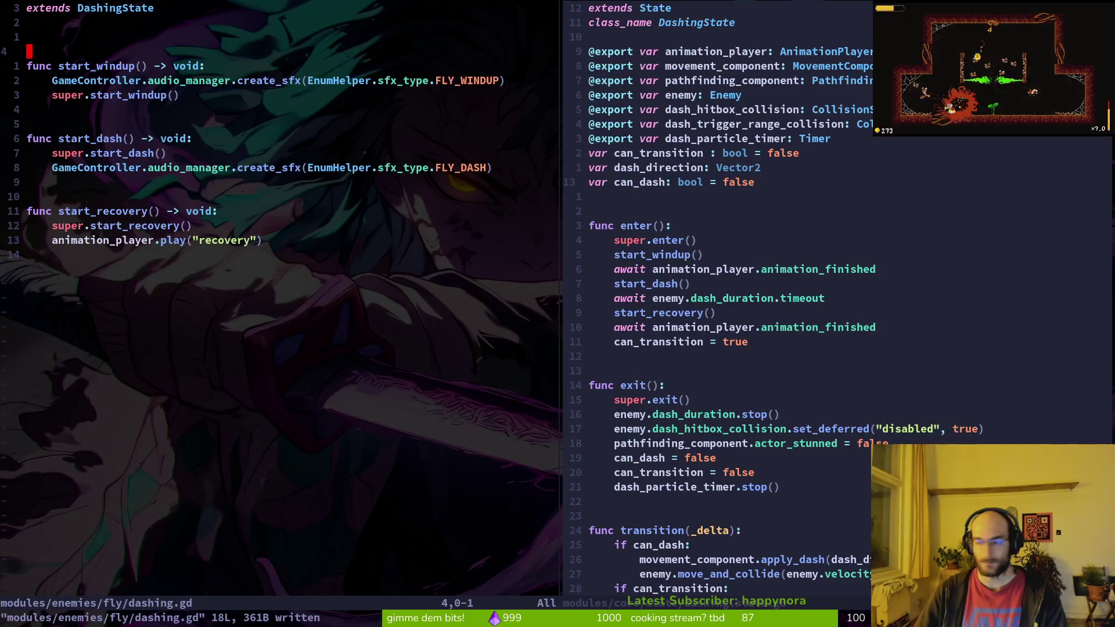
{"action": "scroll", "coordinate": [701, 401], "scroll_direction": "down", "scroll_amount": 4}
{"action": "scroll", "coordinate": [739, 412], "scroll_direction": "down", "scroll_amount": 4}
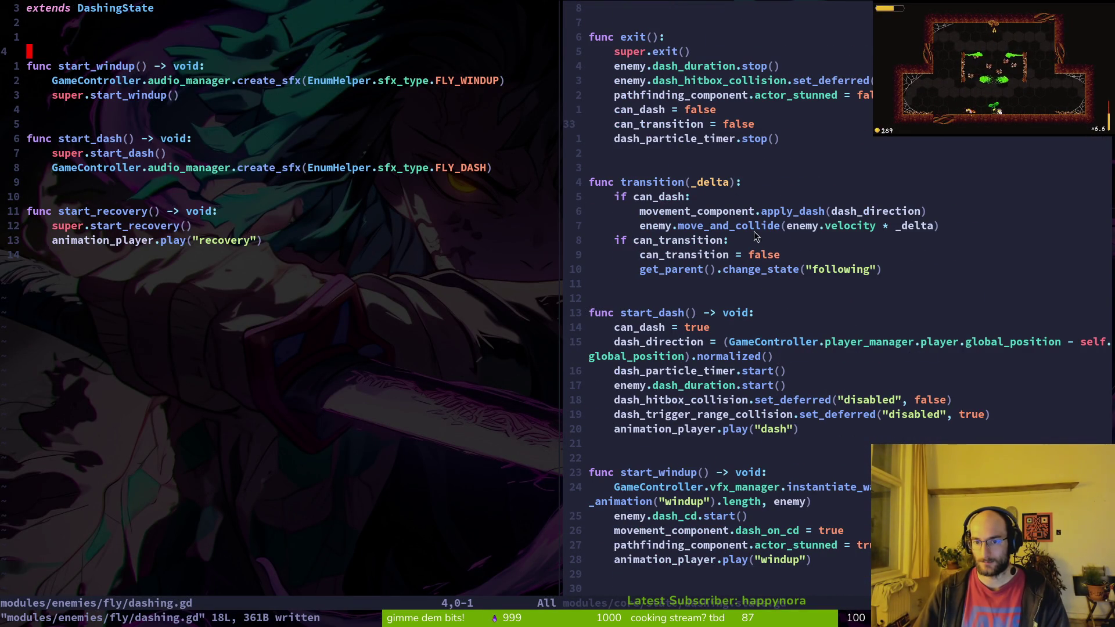
{"action": "scroll", "coordinate": [809, 277], "scroll_direction": "up", "scroll_amount": 5}
{"action": "key", "text": "alt+Tab"}
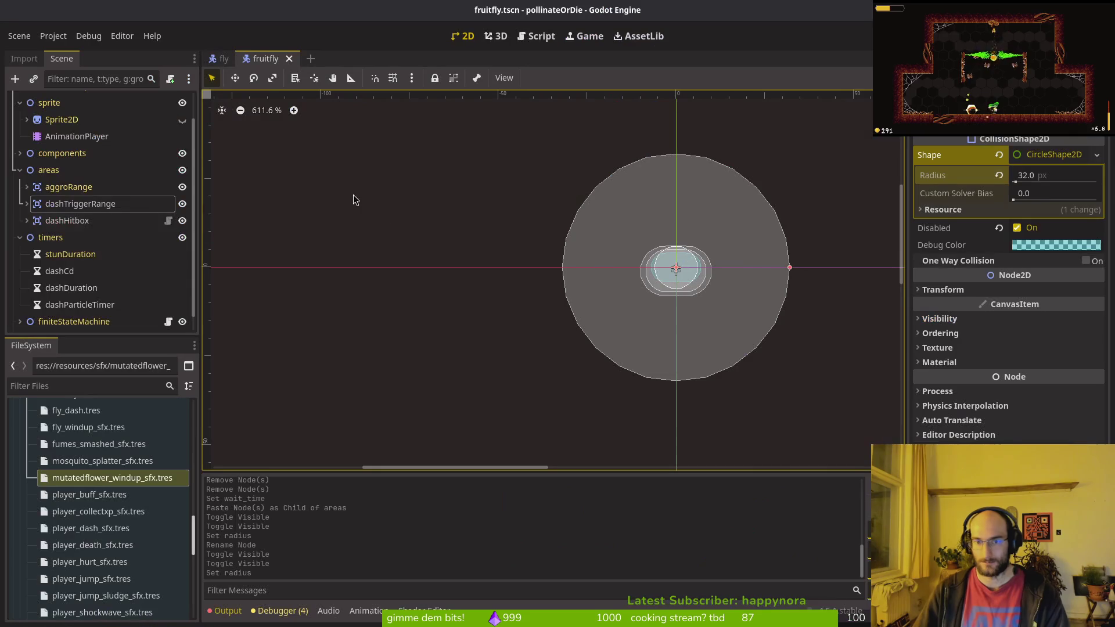
{"action": "left_click", "coordinate": [60, 270]}
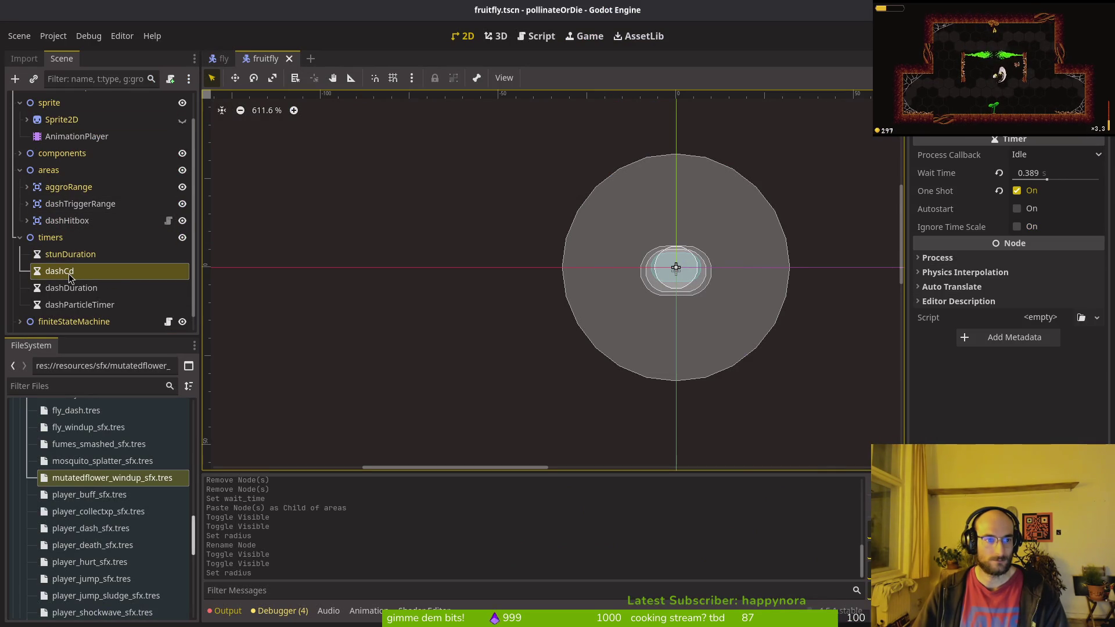
Step: Give the dashCd timer a 5.0 s wait time with One Shot off, and save
{"action": "left_click", "coordinate": [1060, 174]}
{"action": "type", "text": "5"}
{"action": "key", "text": "Return"}
{"action": "key", "text": "ctrl+s"}
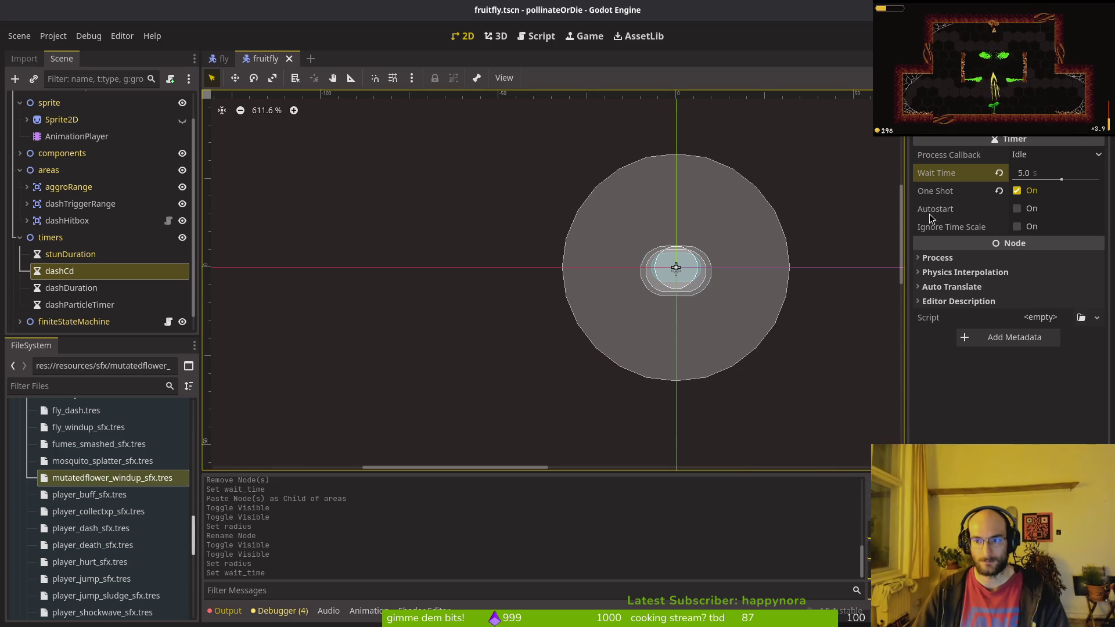
{"action": "left_click", "coordinate": [935, 191]}
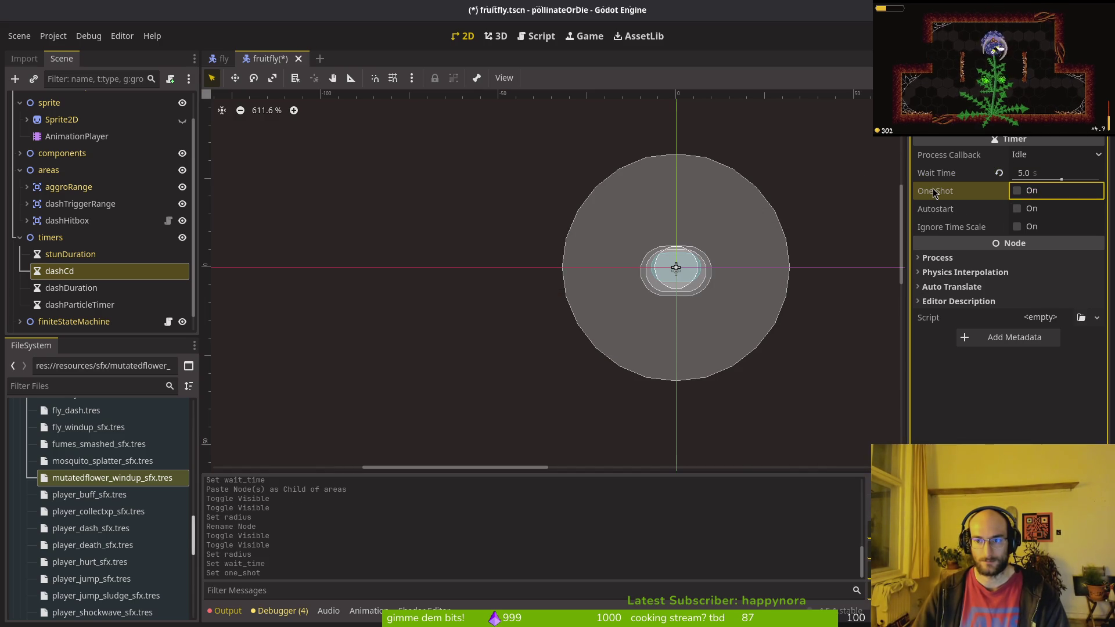
{"action": "key", "text": "ctrl+s"}
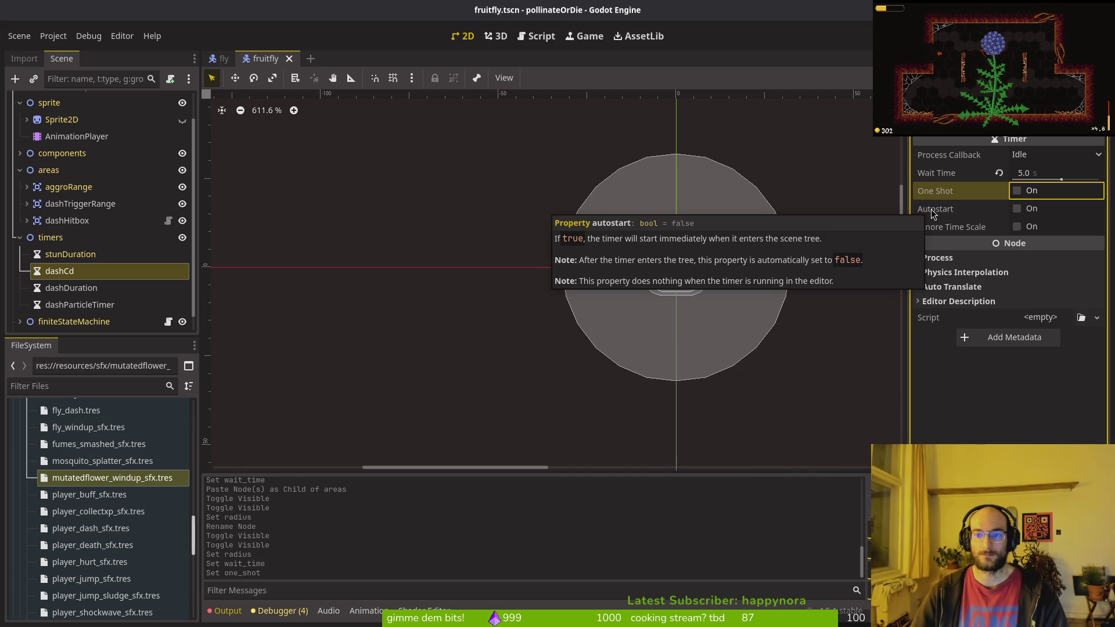
{"action": "key", "text": "ctrl+s"}
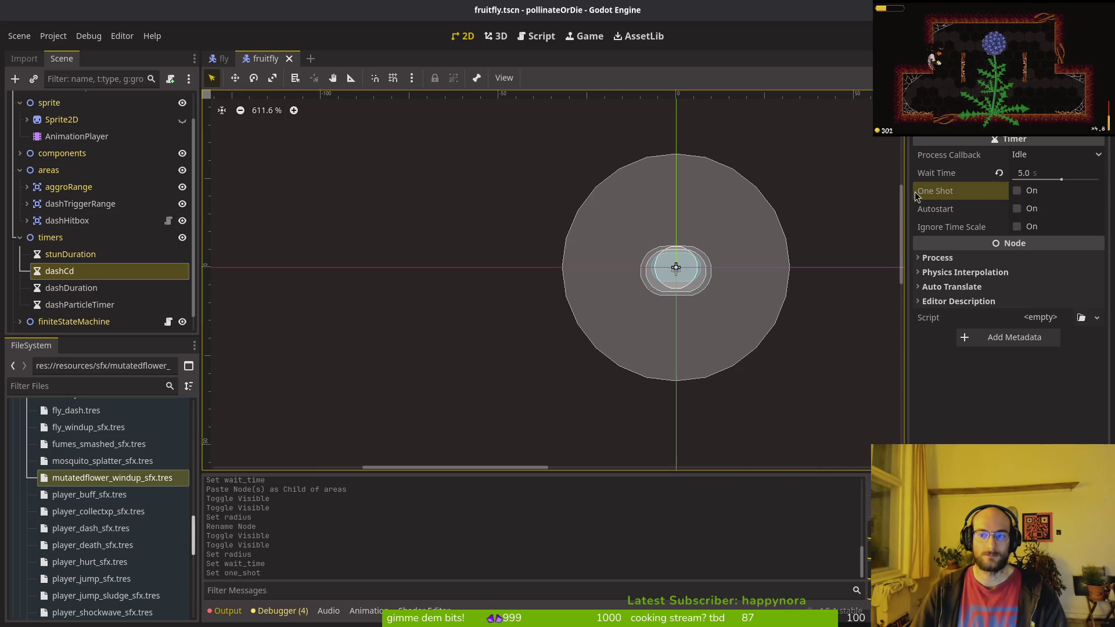
Step: Set aggroRange's collision circle radius to 64 px
{"action": "left_click", "coordinate": [65, 191]}
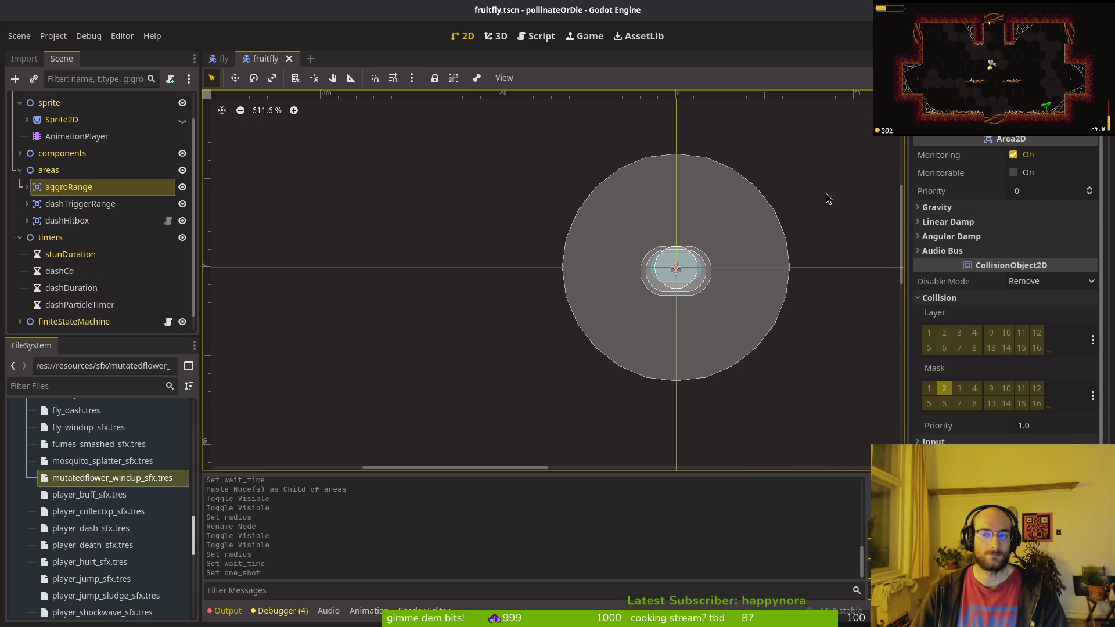
{"action": "left_click", "coordinate": [26, 186]}
{"action": "left_click", "coordinate": [86, 203]}
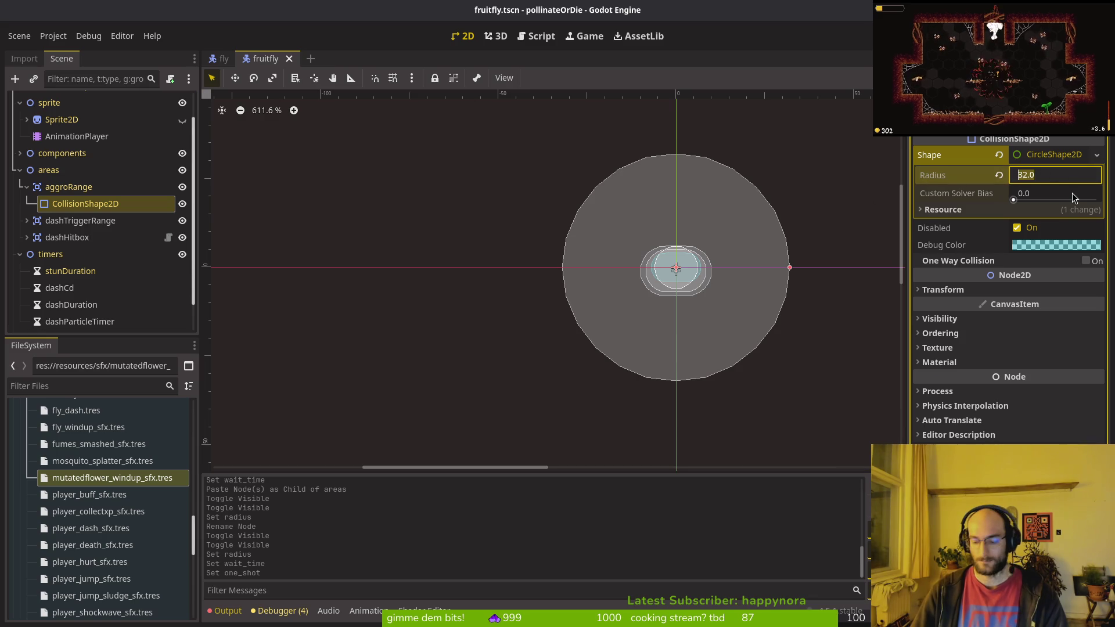
{"action": "type", "text": "65"}
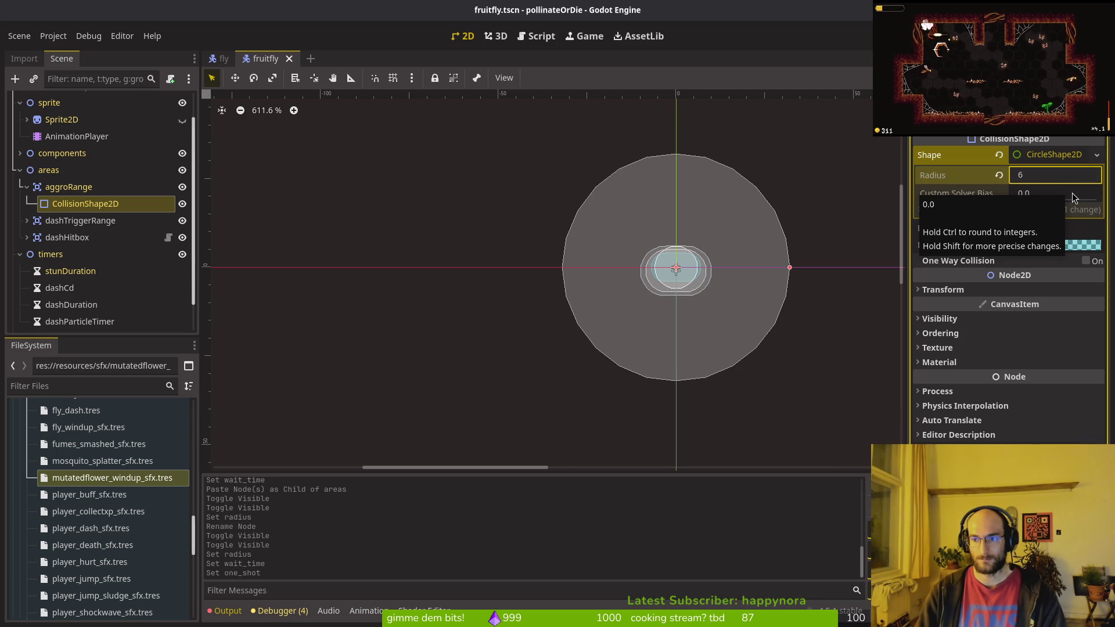
{"action": "key", "text": "BackSpace"}
{"action": "type", "text": "4"}
{"action": "key", "text": "Return"}
{"action": "scroll", "coordinate": [777, 329], "scroll_direction": "down", "scroll_amount": 3}
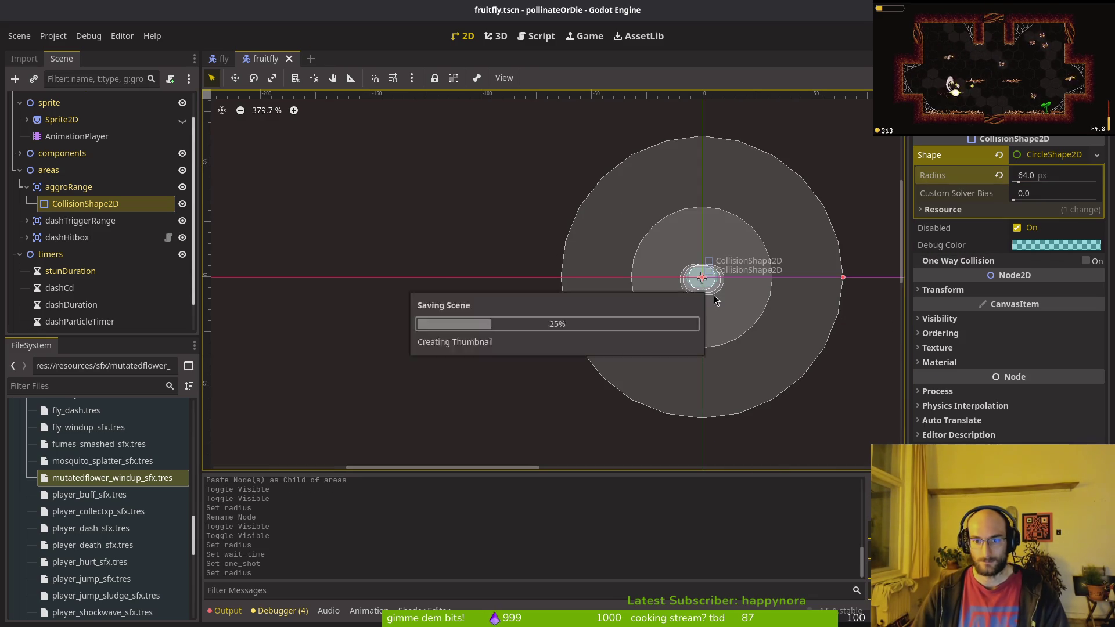
{"action": "key", "text": "alt+Tab"}
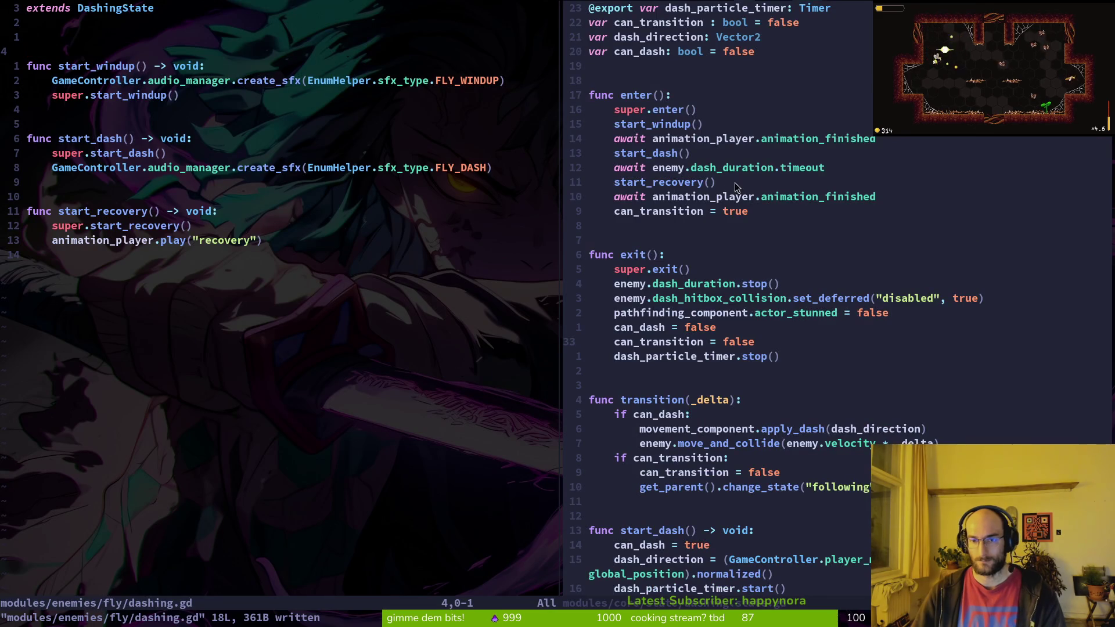
Step: Open fruitfly.gd in the left pane via the file finder
{"action": "scroll", "coordinate": [725, 189], "scroll_direction": "up", "scroll_amount": 3}
{"action": "left_click", "coordinate": [160, 153]}
{"action": "key", "text": "space"}
{"action": "key", "text": "f"}
{"action": "key", "text": "f"}
{"action": "type", "text": "frui"}
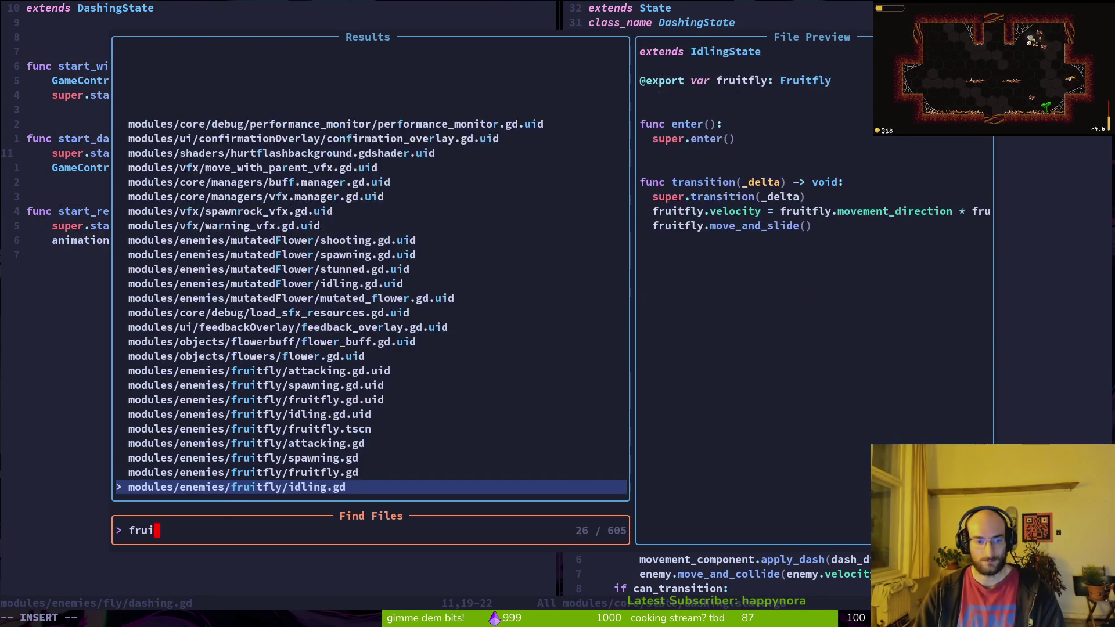
{"action": "type", "text": "fl"}
{"action": "key", "text": "Up"}
{"action": "key", "text": "Return"}
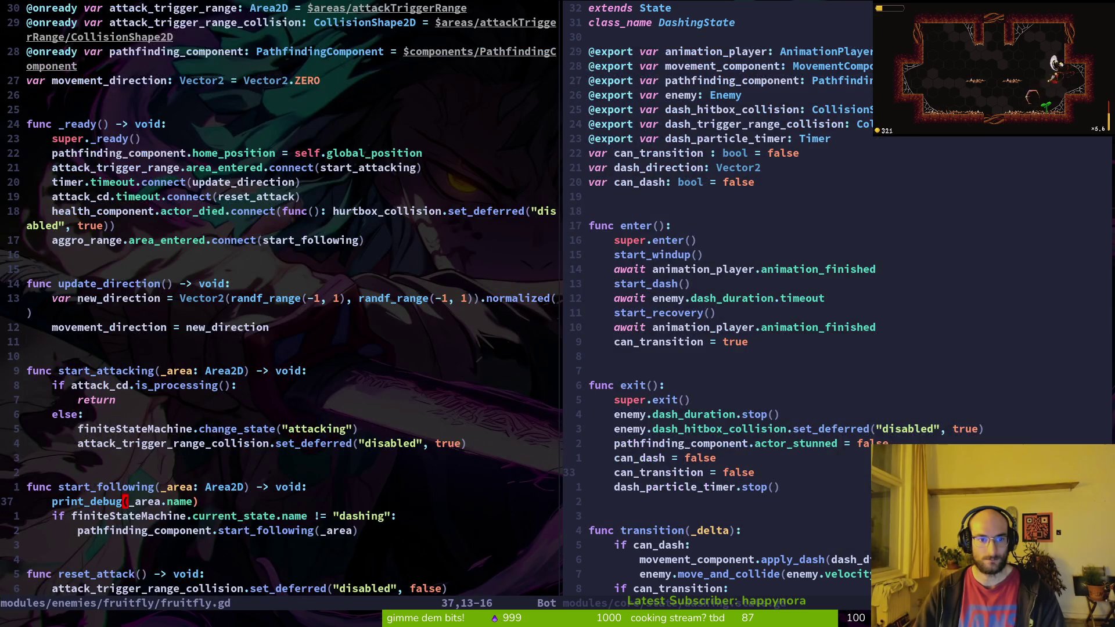
Step: Look up the babySpider following.gd and shared following.state.gd files in the finder
{"action": "key", "text": "space"}
{"action": "key", "text": "f"}
{"action": "key", "text": "f"}
{"action": "type", "text": "follow"}
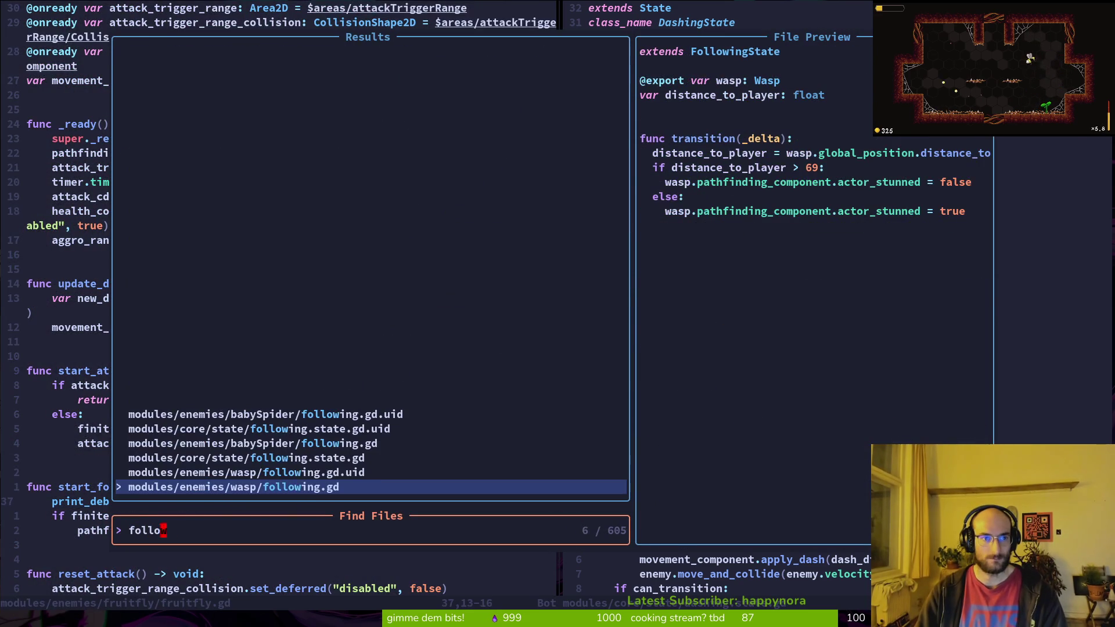
{"action": "key", "text": "Escape"}
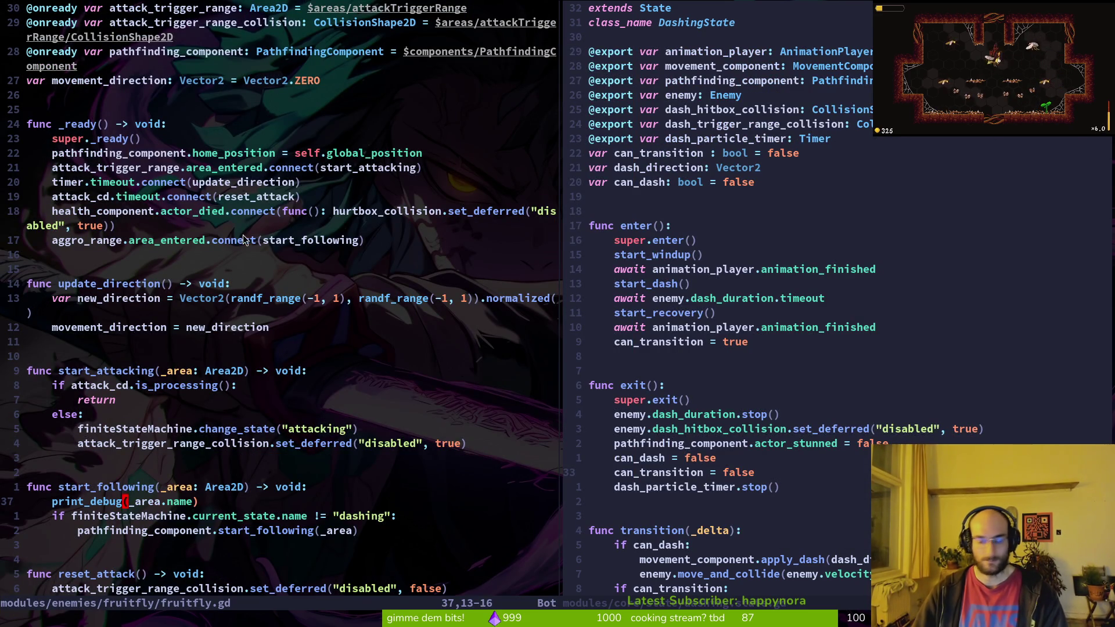
{"action": "key", "text": "space"}
{"action": "key", "text": "f"}
{"action": "key", "text": "f"}
{"action": "type", "text": "followin"}
{"action": "key", "text": "Up"}
{"action": "key", "text": "Up"}
{"action": "key", "text": "Up"}
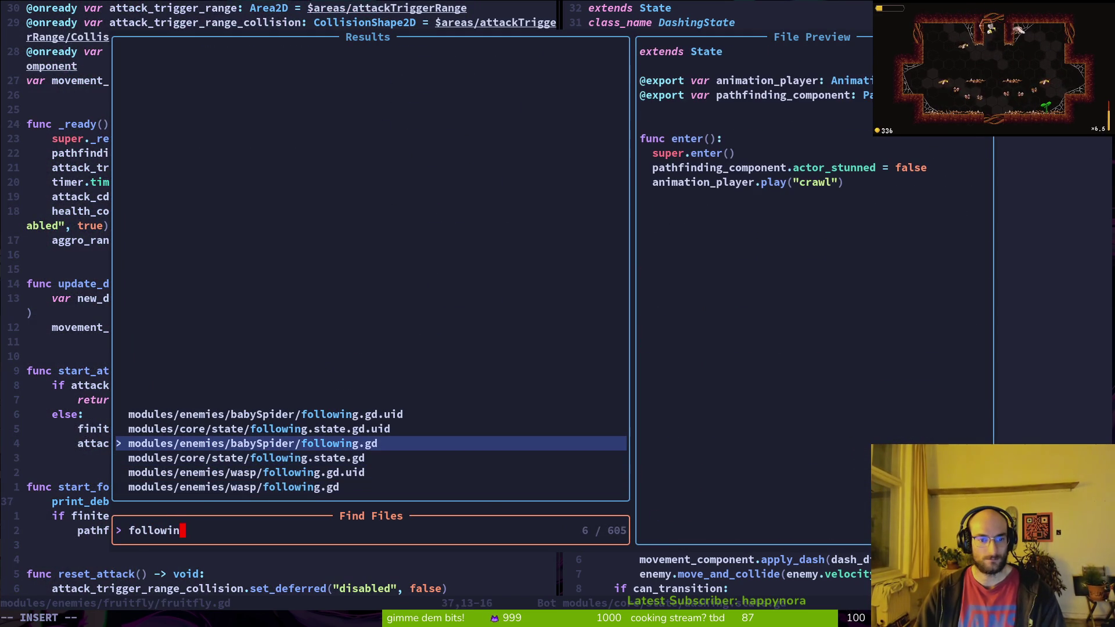
{"action": "key", "text": "Down"}
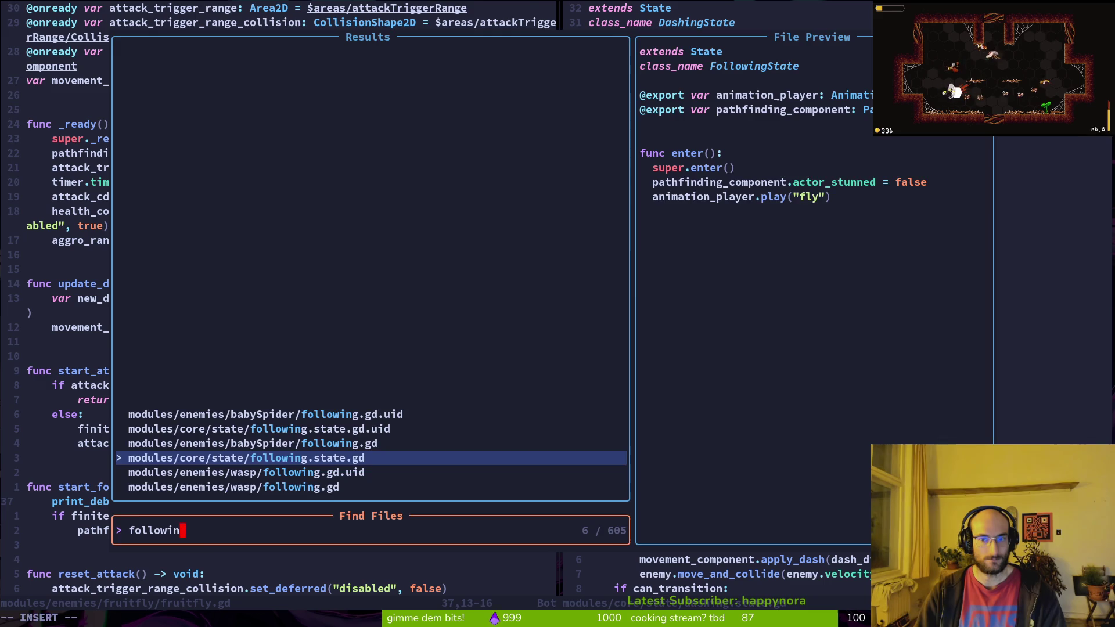
{"action": "key", "text": "Escape"}
{"action": "key", "text": "Escape"}
{"action": "scroll", "coordinate": [288, 284], "scroll_direction": "down", "scroll_amount": 5}
{"action": "scroll", "coordinate": [156, 234], "scroll_direction": "up", "scroll_amount": 4}
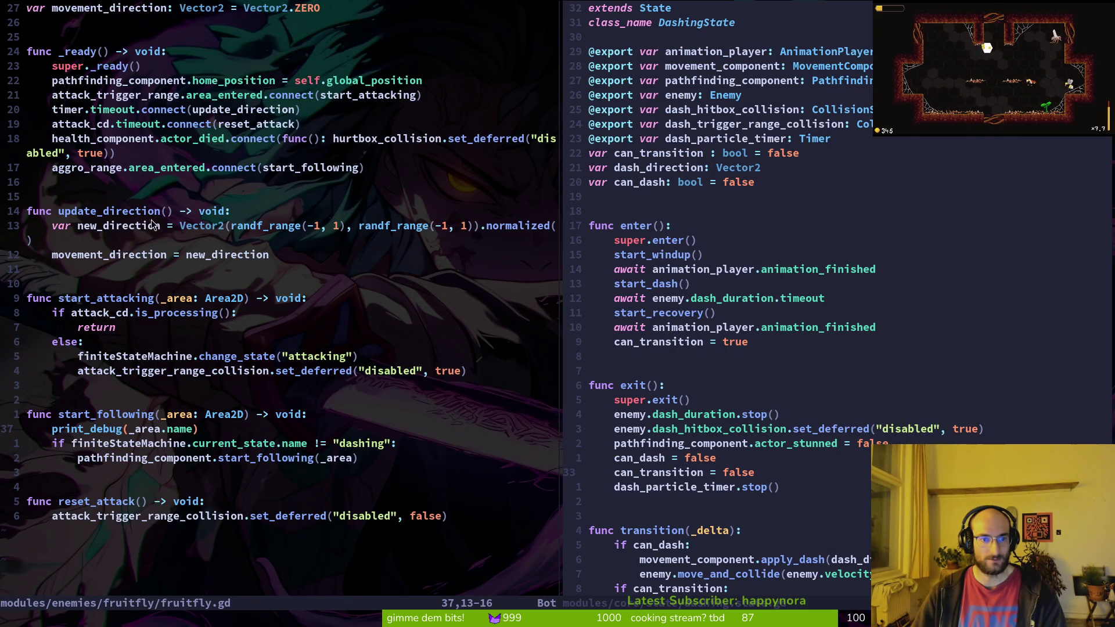
Step: Jump to the update_direction connection and begin editing the timer's $timers node path
{"action": "left_click", "coordinate": [98, 213]}
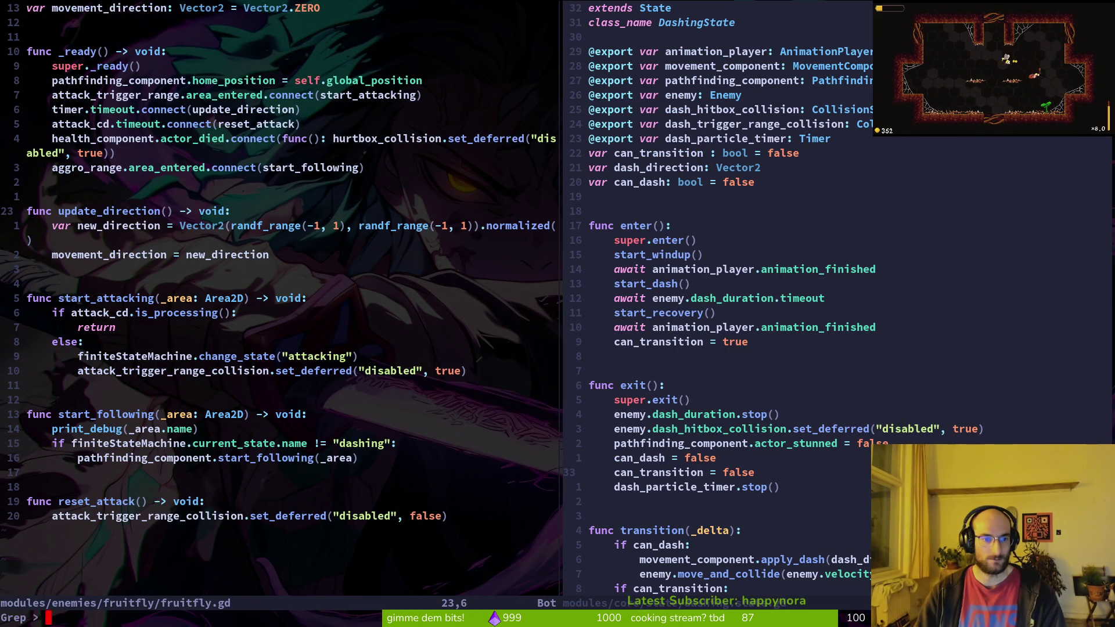
{"action": "key", "text": "space"}
{"action": "key", "text": "f"}
{"action": "key", "text": "w"}
{"action": "key", "text": "Up"}
{"action": "key", "text": "Down"}
{"action": "key", "text": "Return"}
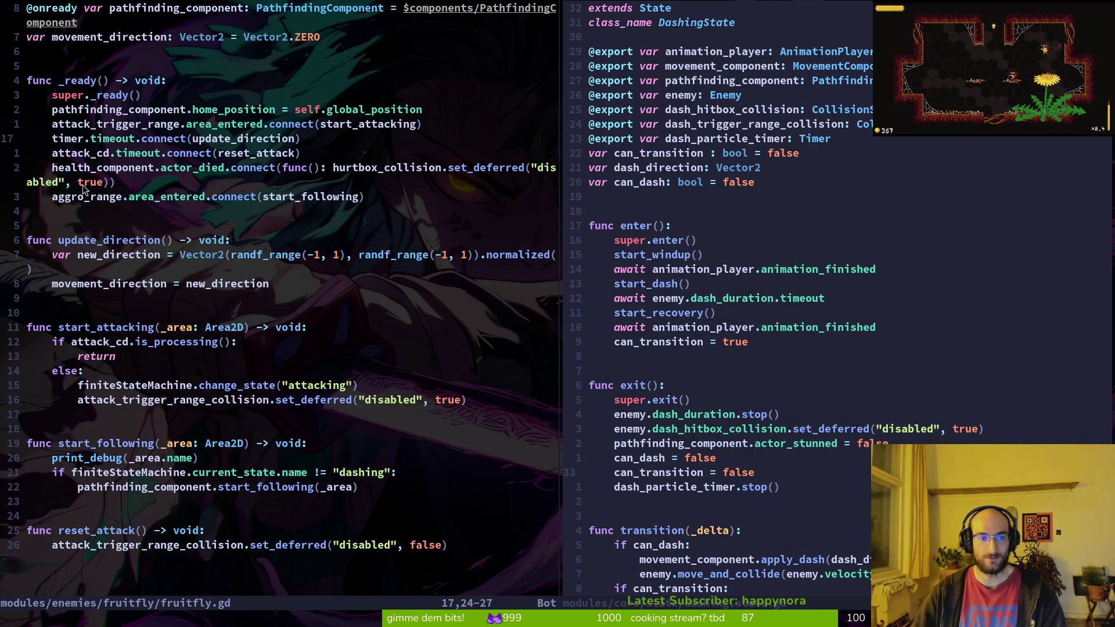
{"action": "scroll", "coordinate": [152, 134], "scroll_direction": "up", "scroll_amount": 3}
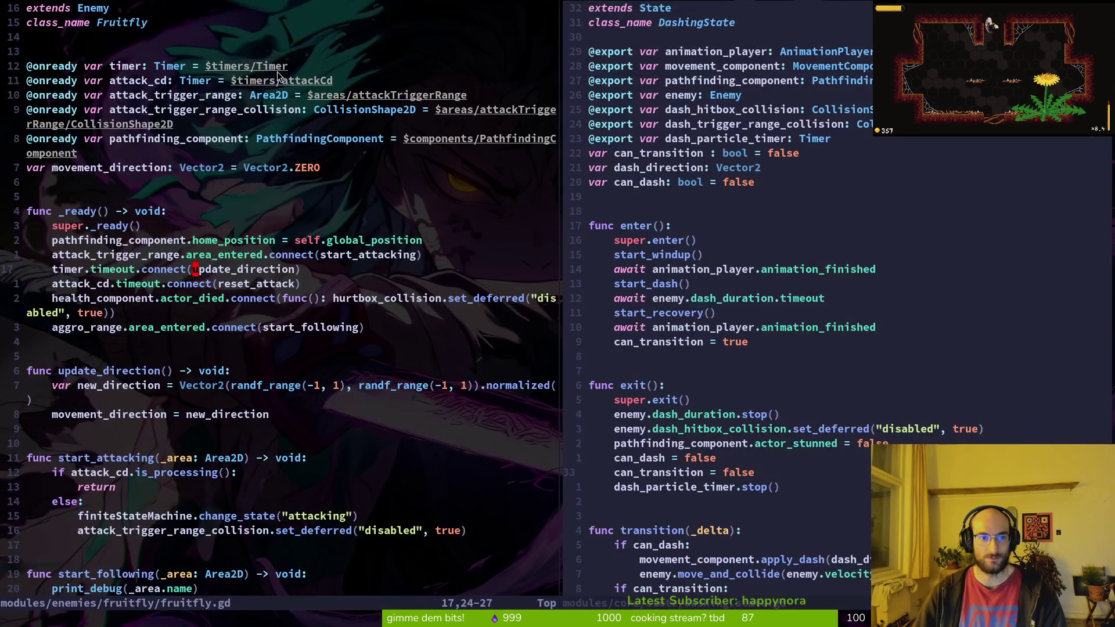
{"action": "left_click", "coordinate": [260, 64]}
Step: Rename the timer variable to direction_change_timer and save fruitfly.gd
{"action": "type", "text": "cwchage"}
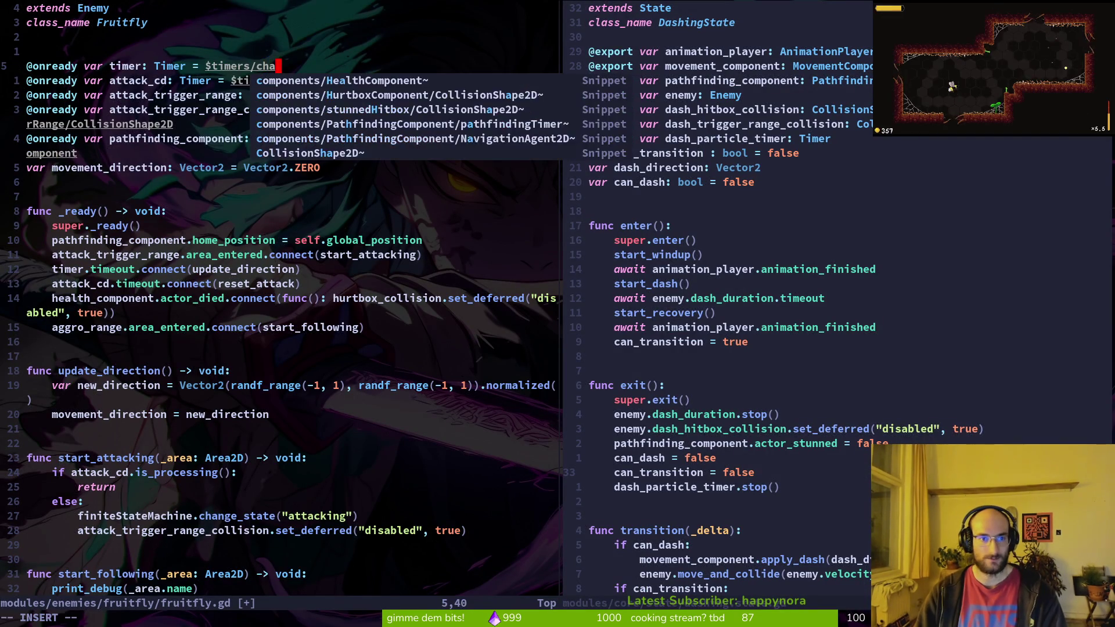
{"action": "key", "text": "BackSpace"}
{"action": "key", "text": "BackSpace"}
{"action": "type", "text": "nge_dire"}
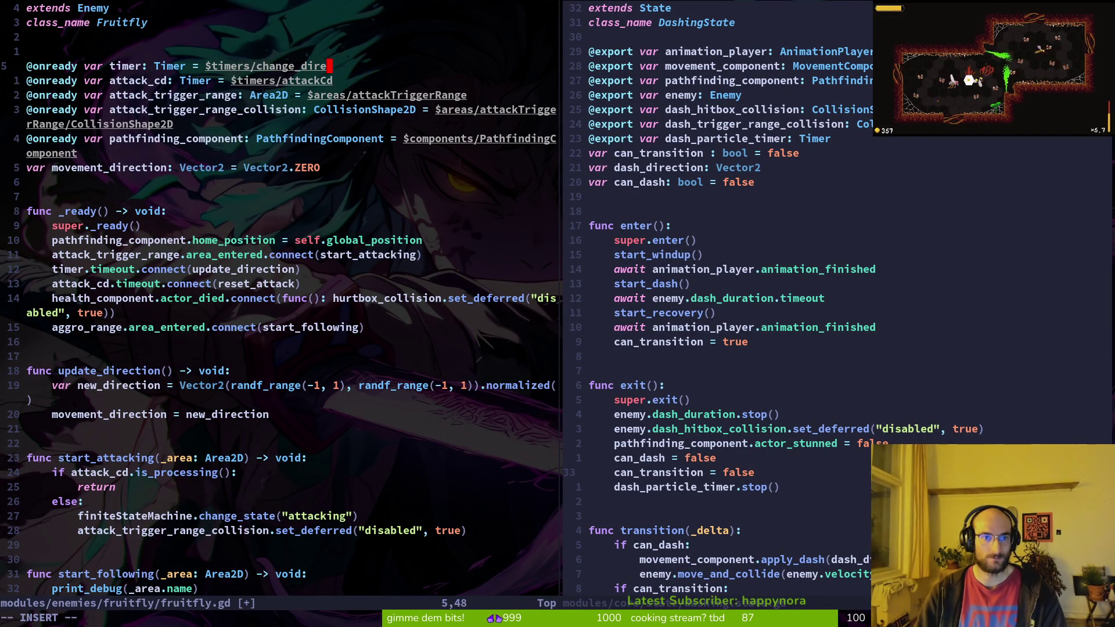
{"action": "key", "text": "BackSpace"}
{"action": "key", "text": "BackSpace"}
{"action": "key", "text": "BackSpace"}
{"action": "type", "text": "D"}
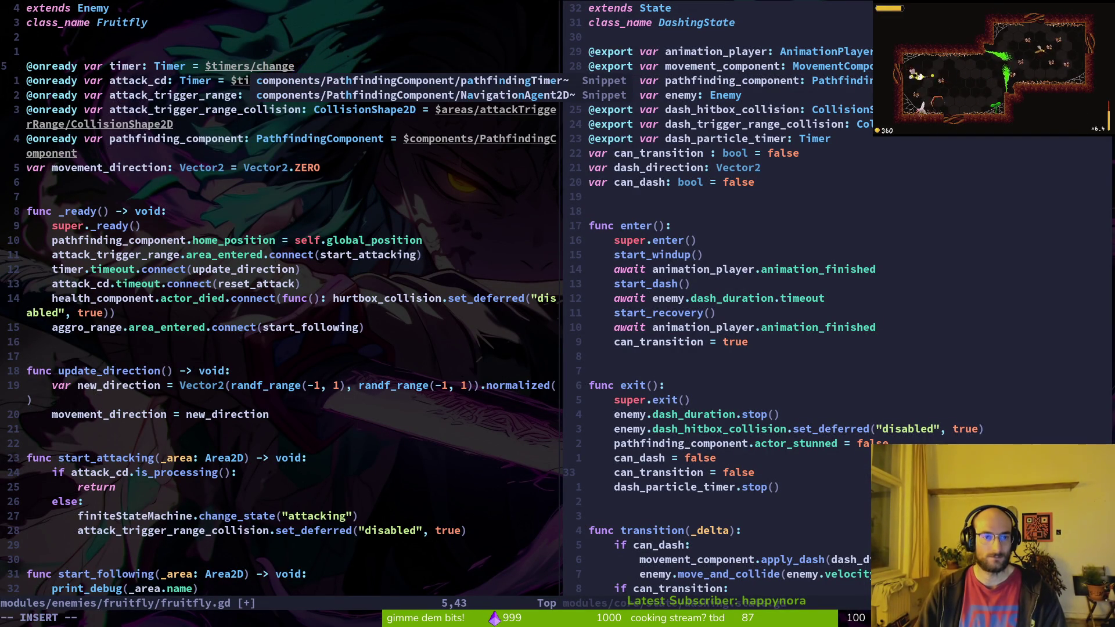
{"action": "type", "text": "irectionTimer"}
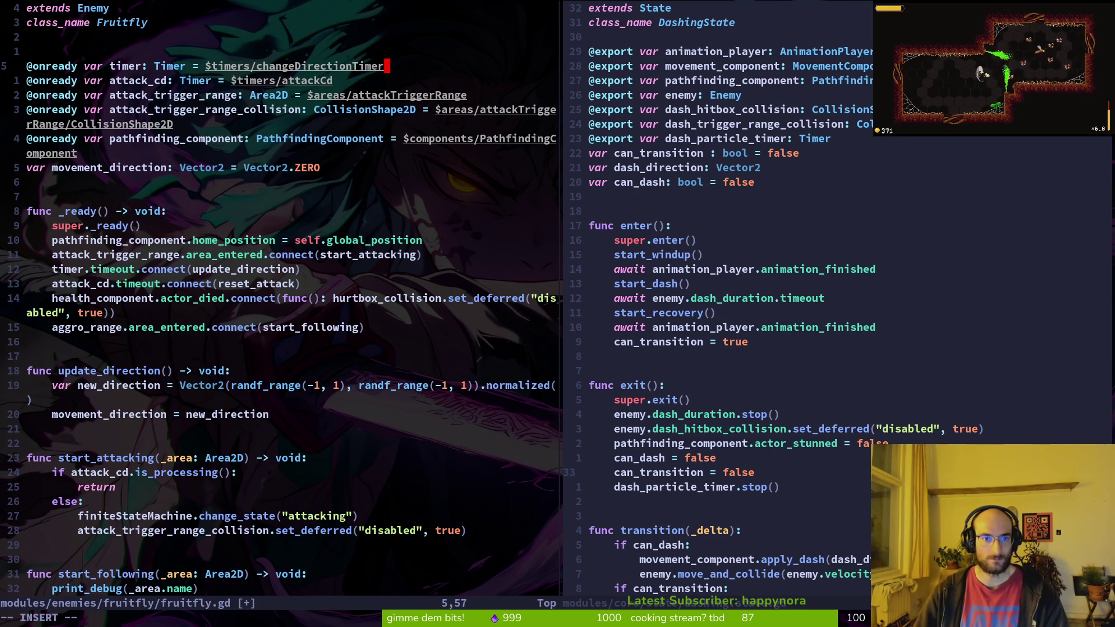
{"action": "key", "text": "Delete"}
{"action": "key", "text": "Delete"}
{"action": "key", "text": "Delete"}
{"action": "key", "text": "BackSpace"}
{"action": "key", "text": "BackSpace"}
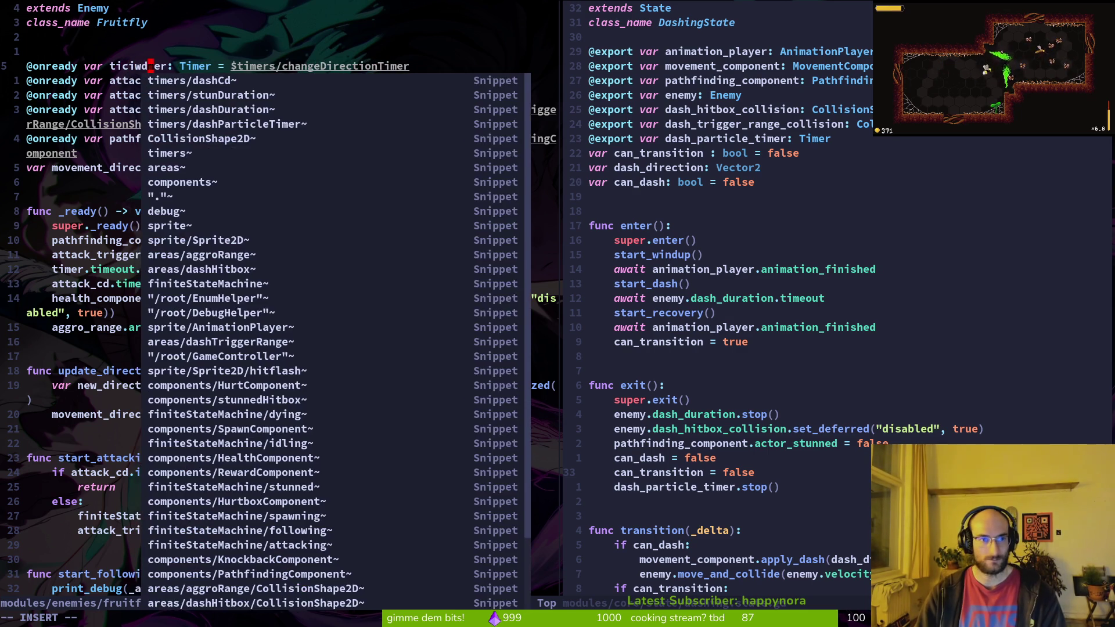
{"action": "type", "text": "direction_chan"}
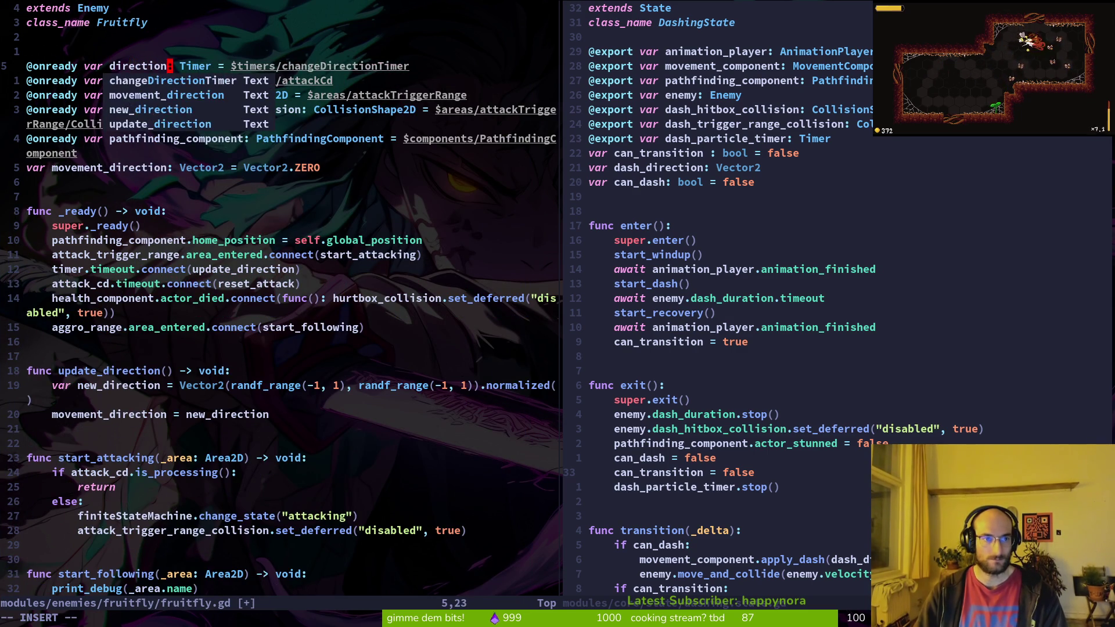
{"action": "type", "text": "ge_timer"}
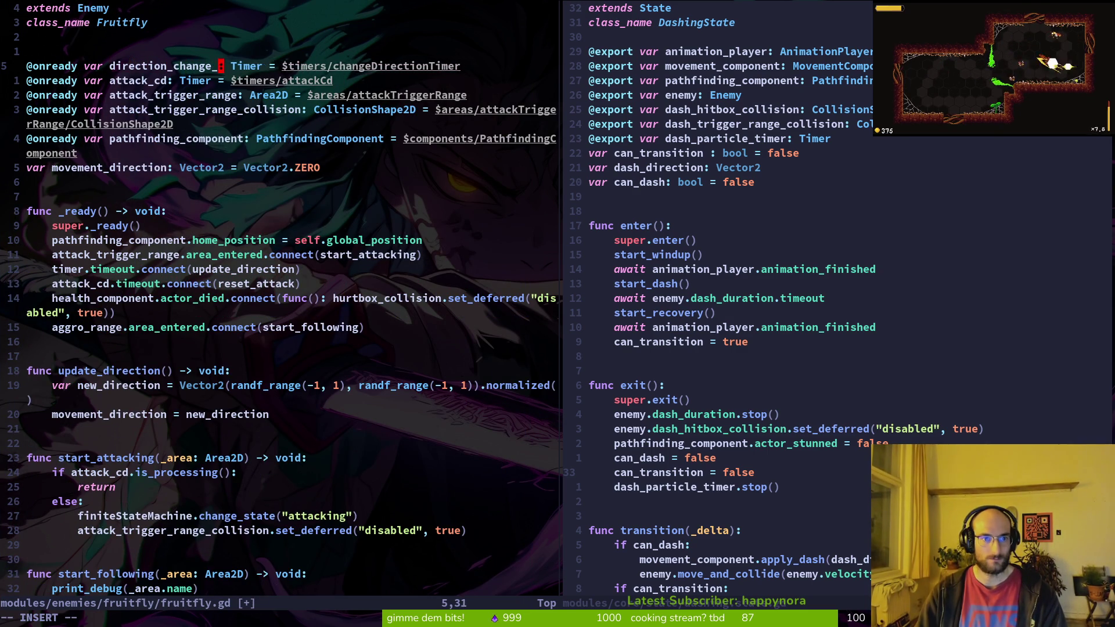
{"action": "key", "text": "Escape"}
{"action": "type", "text": ":w"}
{"action": "key", "text": "Return"}
Step: Update the flagged connect line to use direction_change_timer and save
{"action": "key", "text": "bracketright"}
{"action": "key", "text": "d"}
{"action": "type", "text": "cwdirection_change_timer"}
{"action": "key", "text": "Escape"}
{"action": "type", "text": ":w"}
{"action": "key", "text": "Return"}
Step: Change the timer's node path to $timers/directionChangeTimer and save the script
{"action": "key", "text": "ctrl+o"}
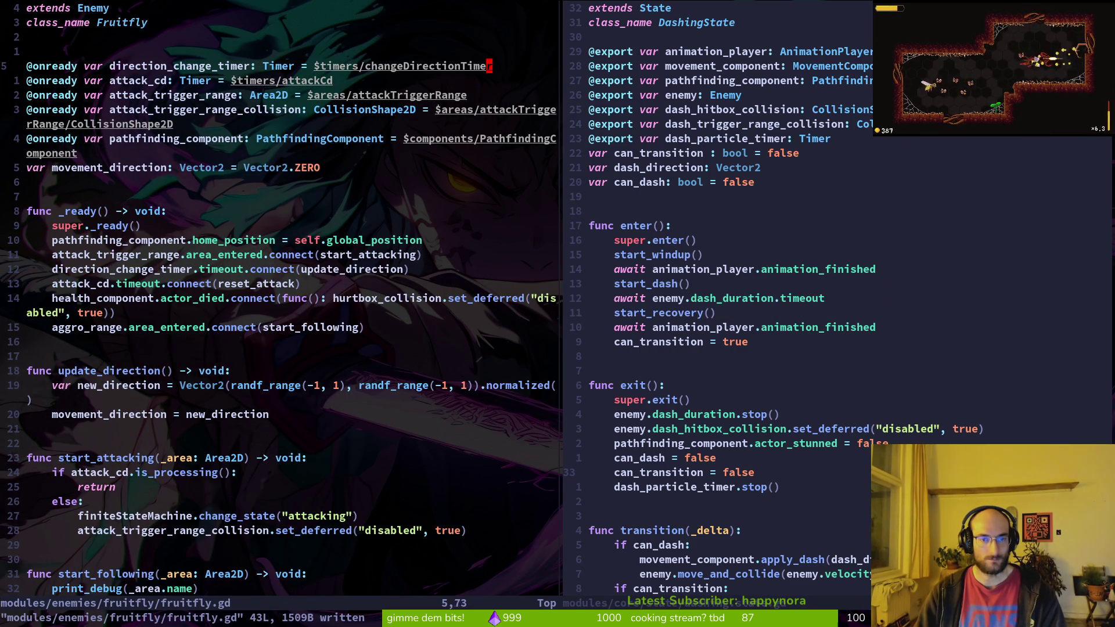
{"action": "key", "text": "f"}
{"action": "key", "text": "slash"}
{"action": "type", "text": "lCdirection_"}
{"action": "key", "text": "BackSpace"}
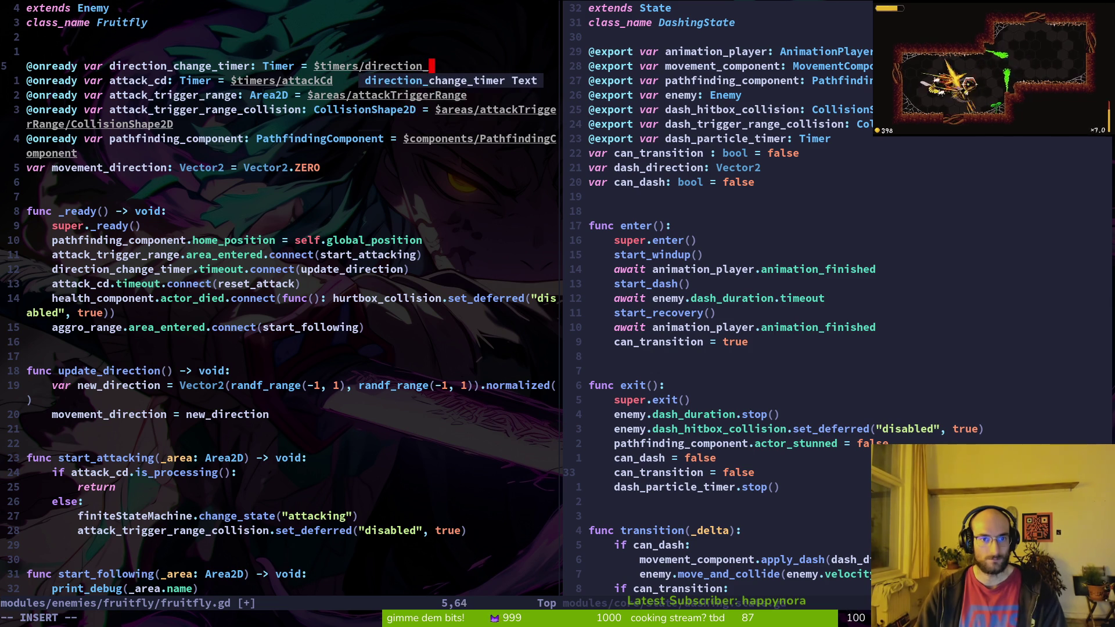
{"action": "type", "text": "Change"}
{"action": "key", "text": "Tab"}
{"action": "key", "text": "Escape"}
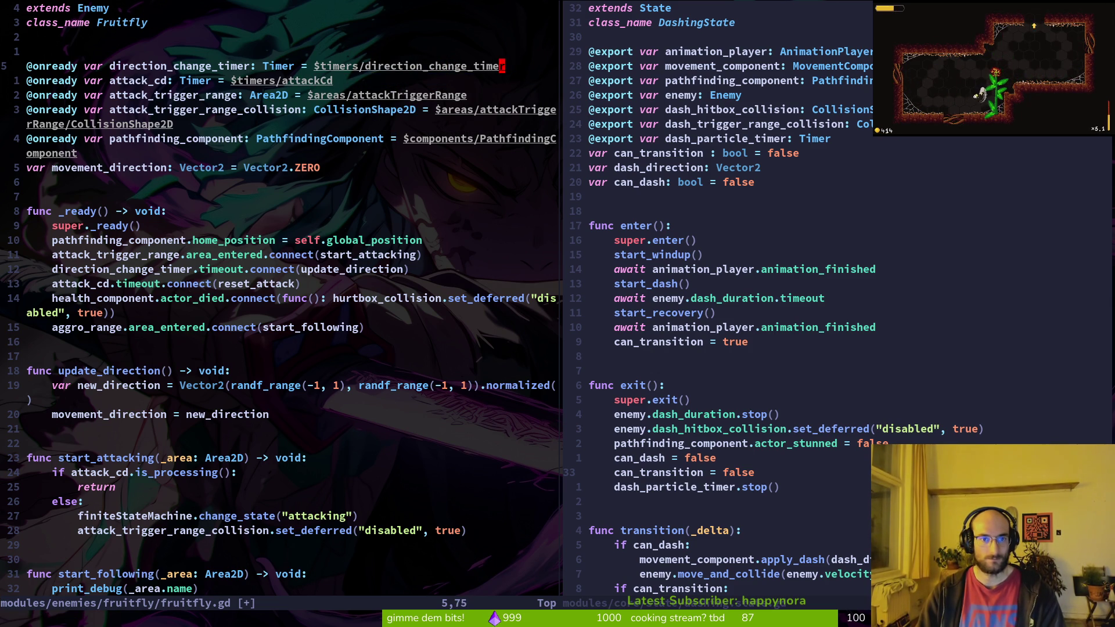
{"action": "type", "text": "ciwdirection"}
{"action": "type", "text": "ChangeTime"}
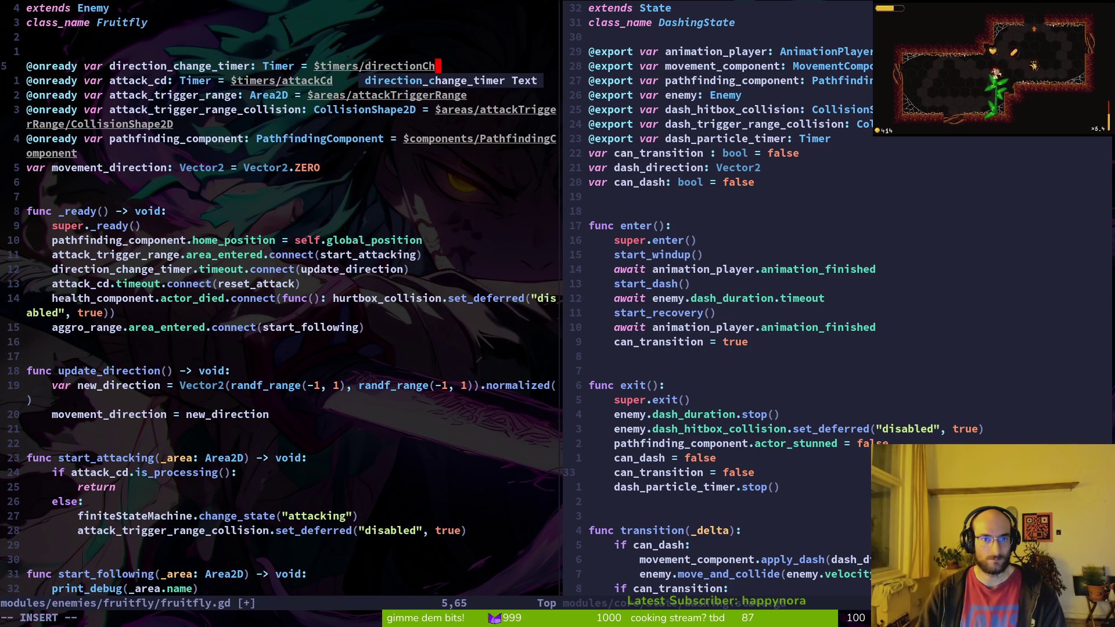
{"action": "key", "text": "Escape"}
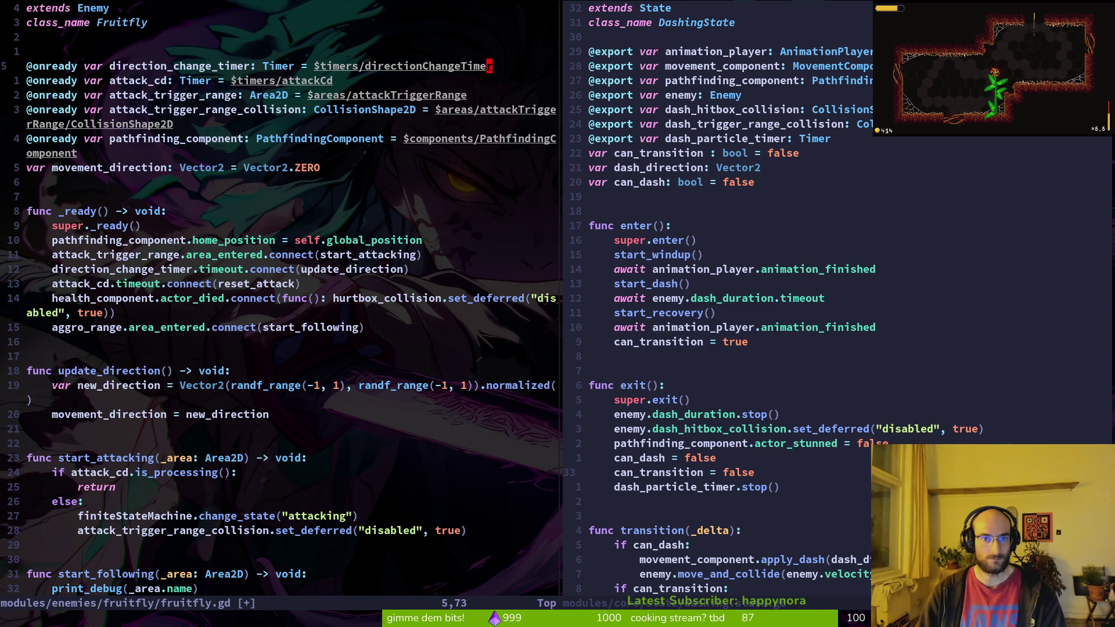
{"action": "type", "text": ":w"}
{"action": "key", "text": "Return"}
{"action": "key", "text": "alt+Tab"}
Step: Add an autostarting Timer named directionChangeTimer under timers, placed after stunDuration
{"action": "left_click", "coordinate": [133, 254]}
{"action": "key", "text": "ctrl+a"}
{"action": "type", "text": "timer"}
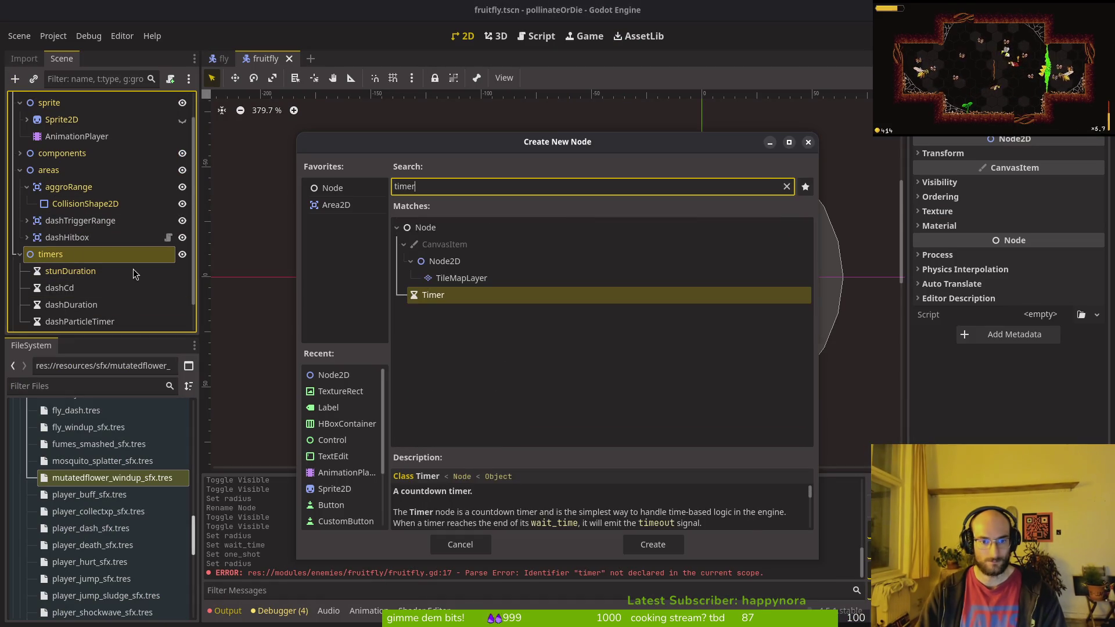
{"action": "key", "text": "Return"}
{"action": "key", "text": "F2"}
{"action": "type", "text": "directionChangeTimer"}
{"action": "key", "text": "Return"}
{"action": "key", "text": "ctrl+s"}
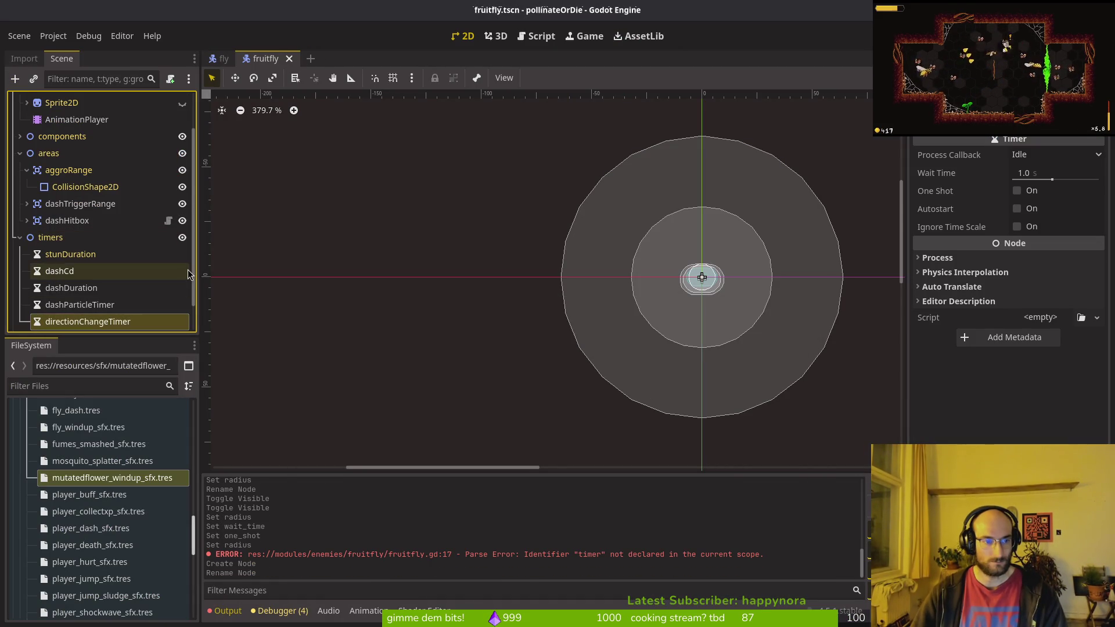
{"action": "left_click", "coordinate": [1017, 208]}
{"action": "left_click_drag", "start_coordinate": [58, 322], "coordinate": [77, 267]}
Step: Review the dashCd, dashDuration and dashParticleTimer settings, confirming dashCd's 5.0 s wait
{"action": "left_click", "coordinate": [71, 288]}
{"action": "left_click", "coordinate": [72, 305]}
{"action": "scroll", "coordinate": [87, 290], "scroll_direction": "down", "scroll_amount": 1}
{"action": "left_click", "coordinate": [108, 287]}
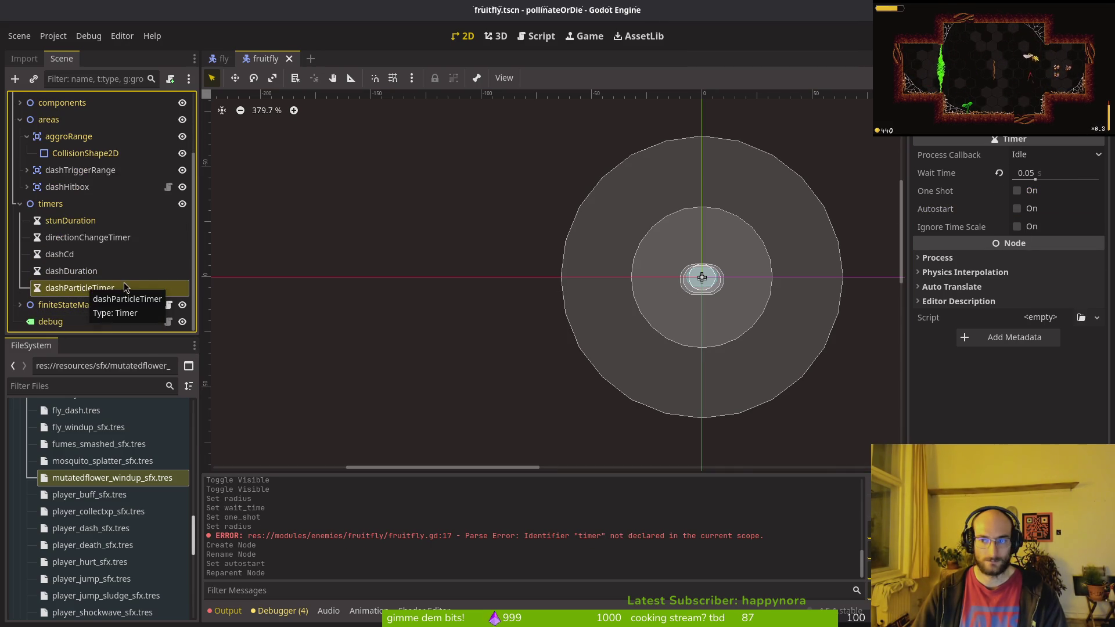
{"action": "left_click", "coordinate": [79, 272]}
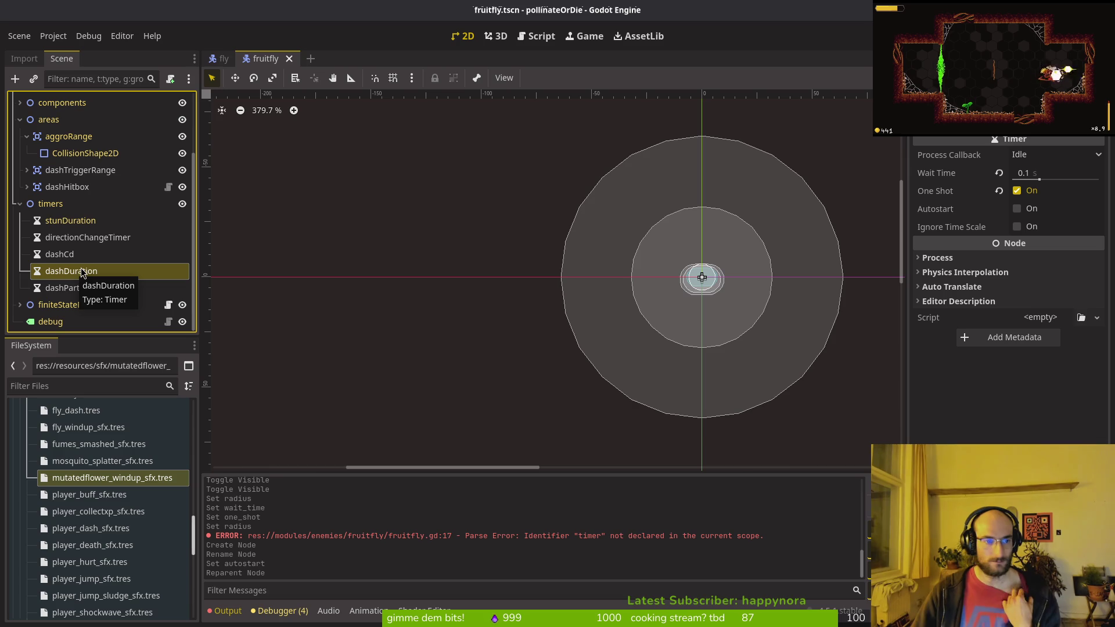
{"action": "left_click", "coordinate": [61, 259]}
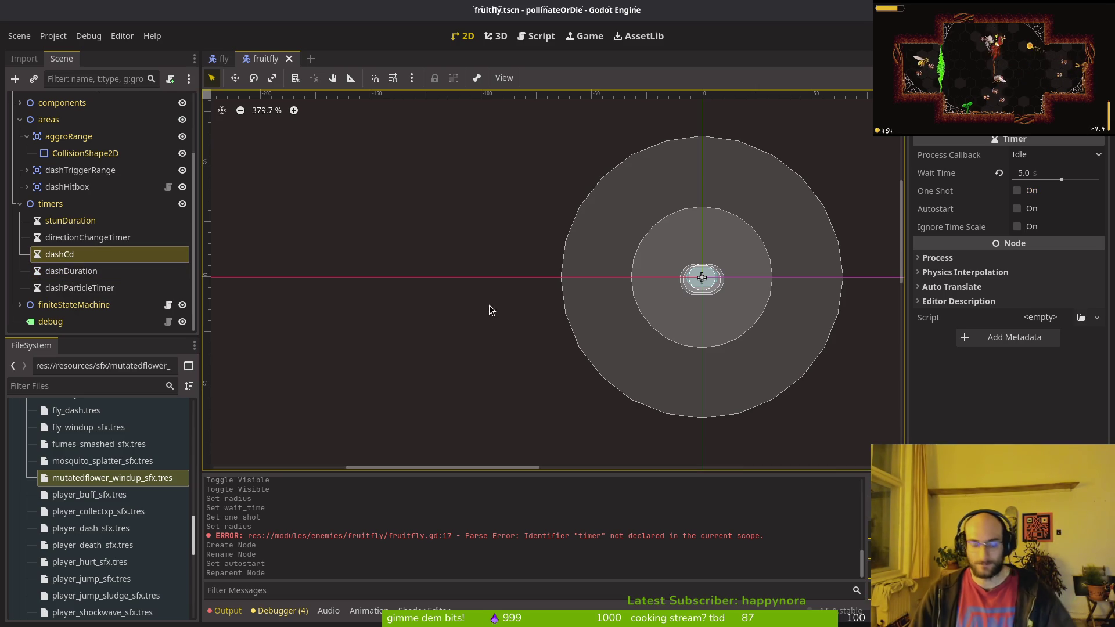
{"action": "key", "text": "alt+Tab"}
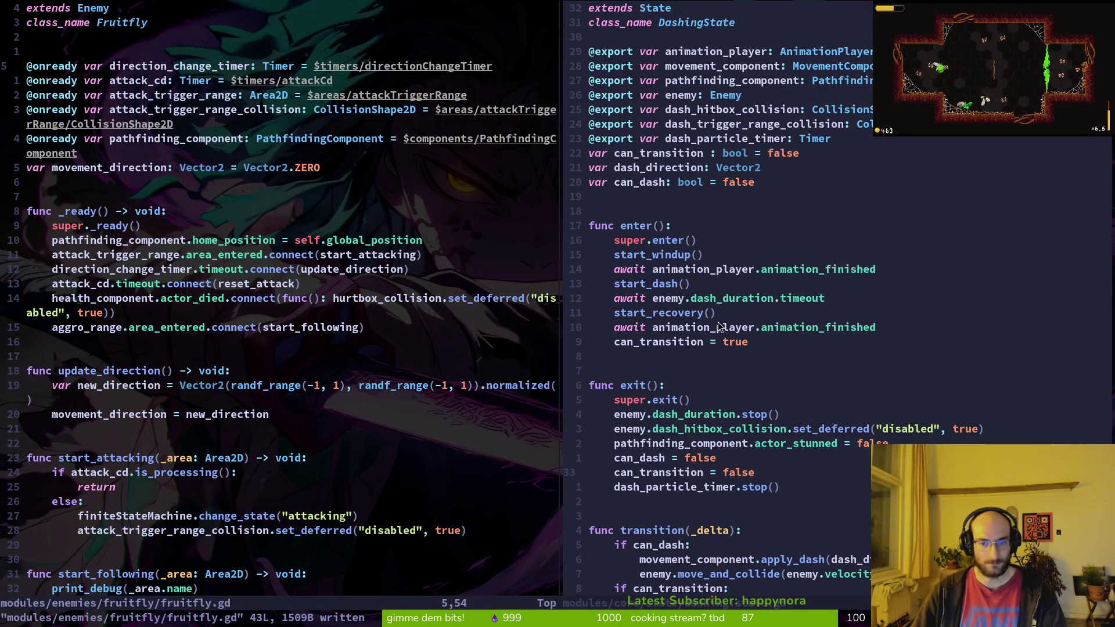
Step: Save the dashing.state.gd script with :w
{"action": "left_click", "coordinate": [720, 329]}
{"action": "type", "text": ":w"}
{"action": "key", "text": "Return"}
{"action": "key", "text": "k"}
{"action": "key", "text": "k"}
{"action": "key", "text": "k"}
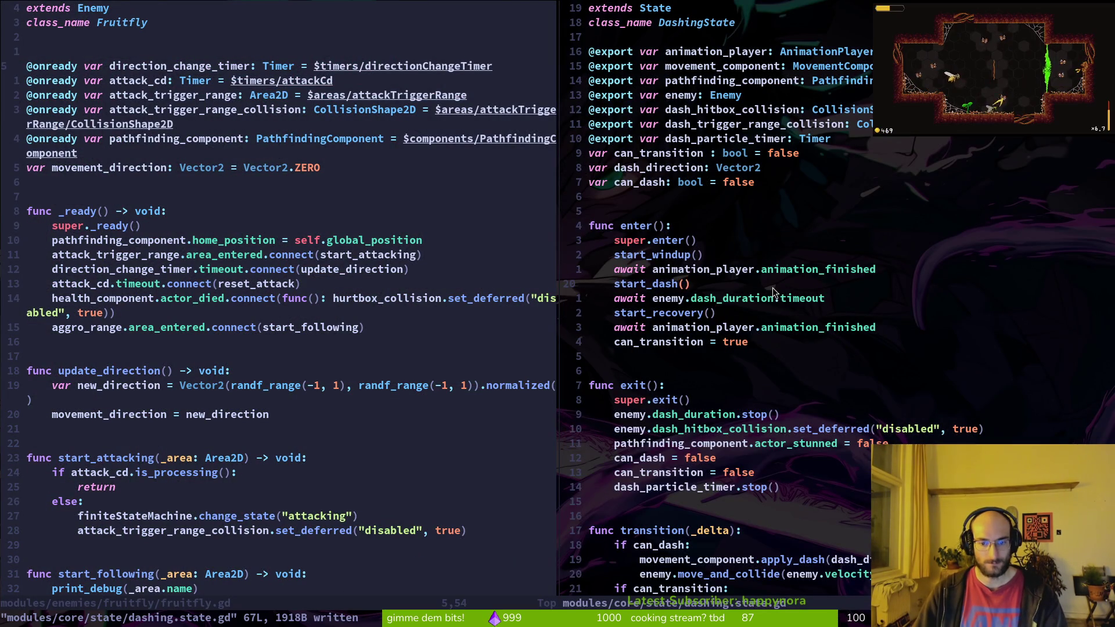
Step: Find fruitfly.gd with the file finder and open it in the right pane
{"action": "key", "text": "ctrl+p"}
{"action": "key", "text": "Escape"}
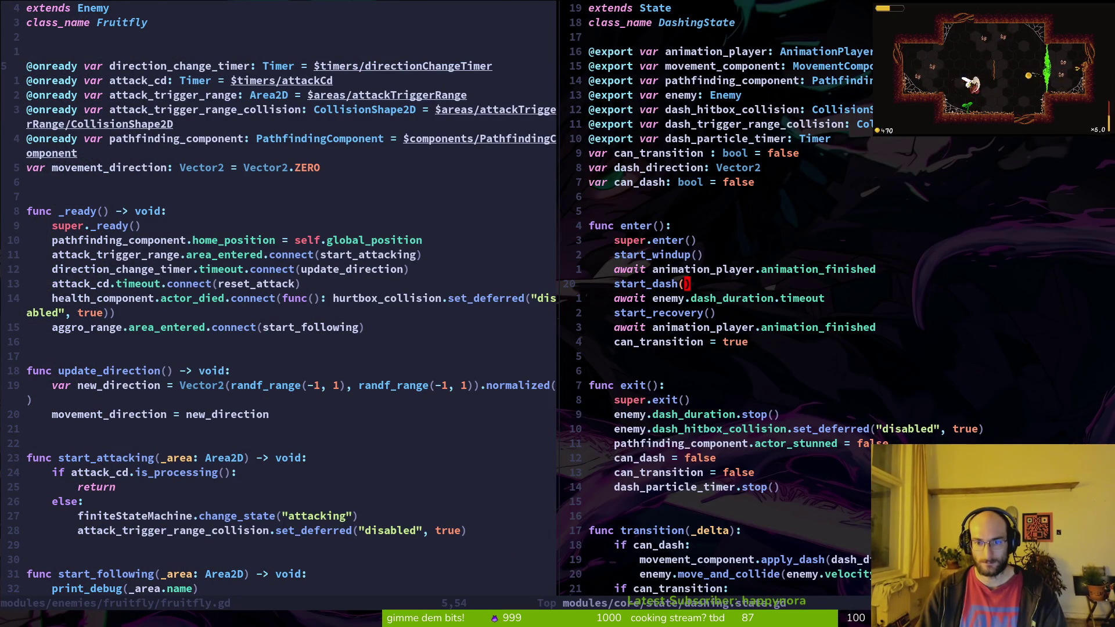
{"action": "key", "text": "ctrl+p"}
{"action": "key", "text": "Escape"}
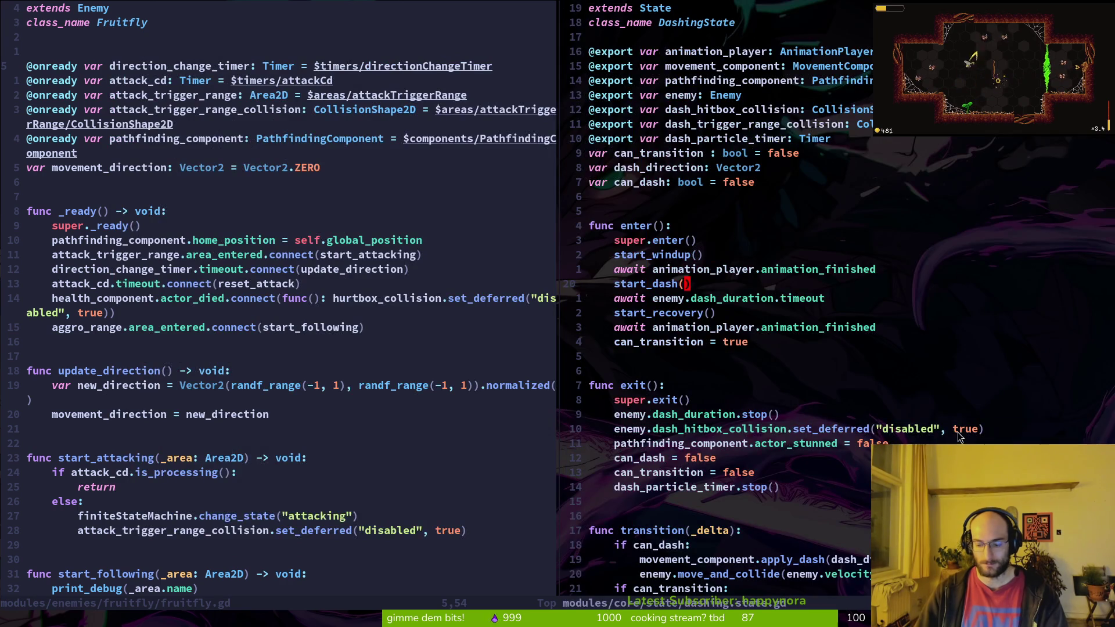
{"action": "key", "text": "ctrl+p"}
{"action": "type", "text": "fruifl"}
{"action": "key", "text": "Escape"}
{"action": "key", "text": "ctrl+p"}
{"action": "type", "text": "fruifl"}
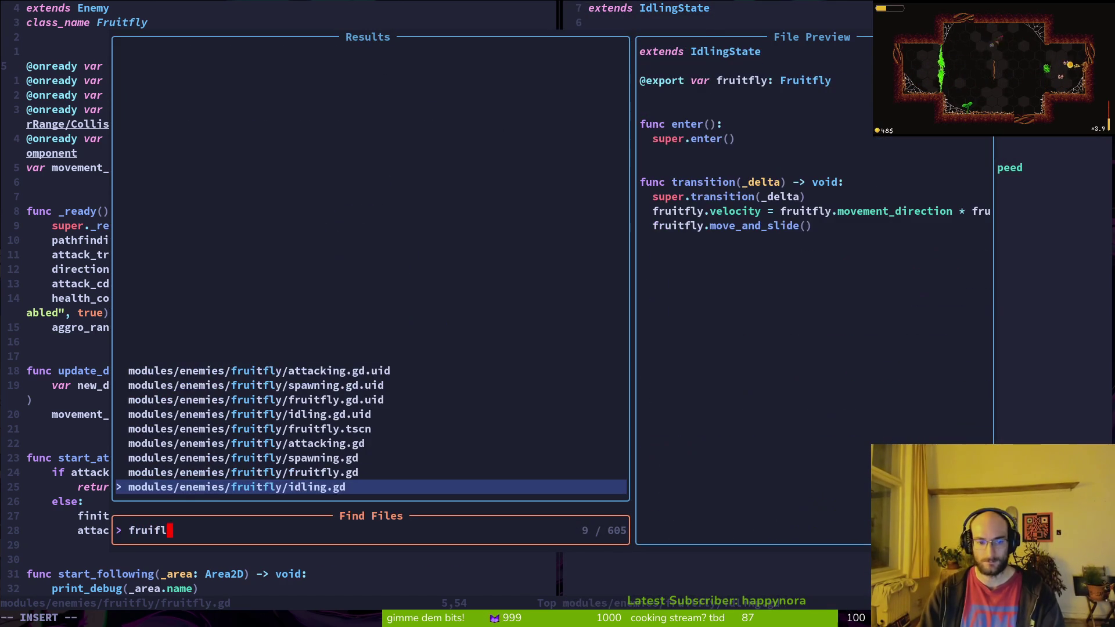
{"action": "key", "text": "Up"}
{"action": "key", "text": "Return"}
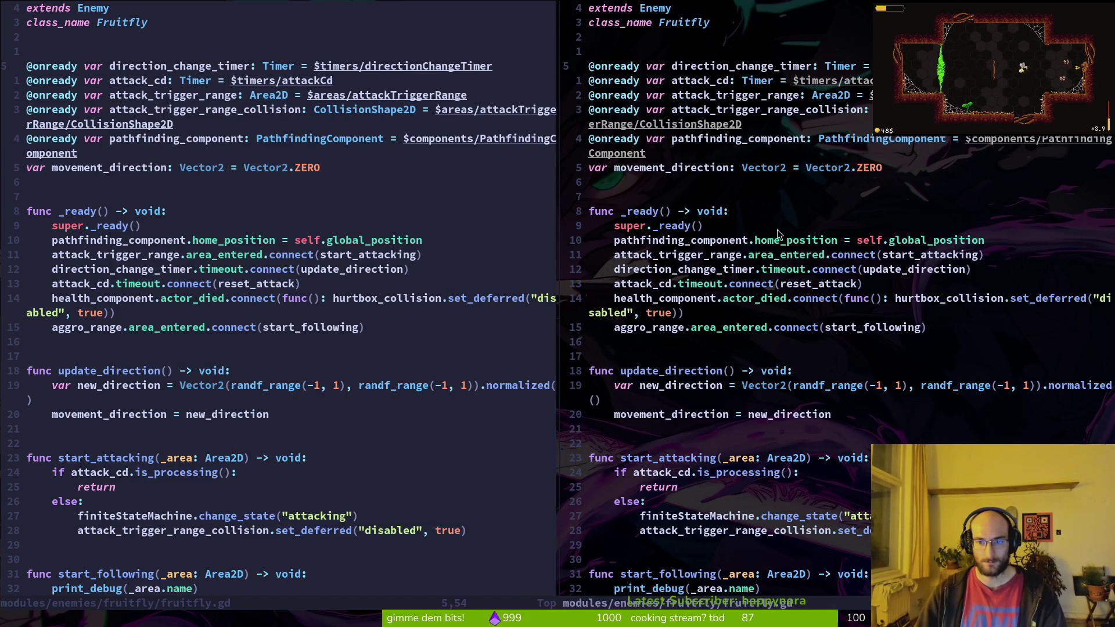
Step: Close the duplicate fruitfly.gd split so only one fruitfly.gd window remains
{"action": "left_click", "coordinate": [699, 255]}
{"action": "left_click", "coordinate": [138, 225]}
{"action": "type", "text": ":w"}
{"action": "key", "text": "Return"}
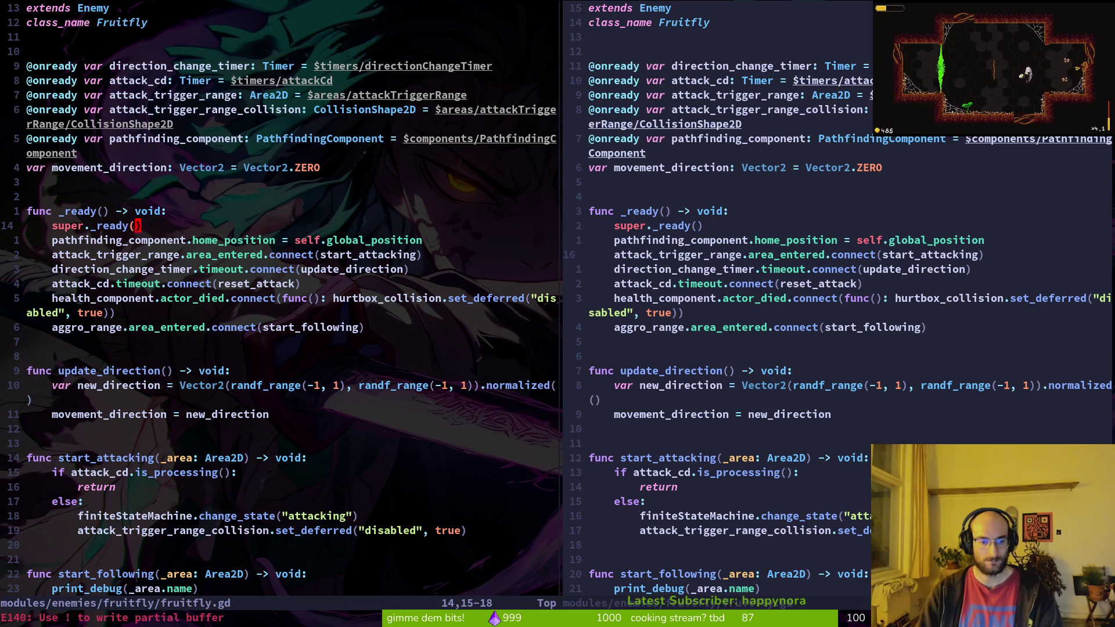
{"action": "type", "text": ":q"}
{"action": "key", "text": "Return"}
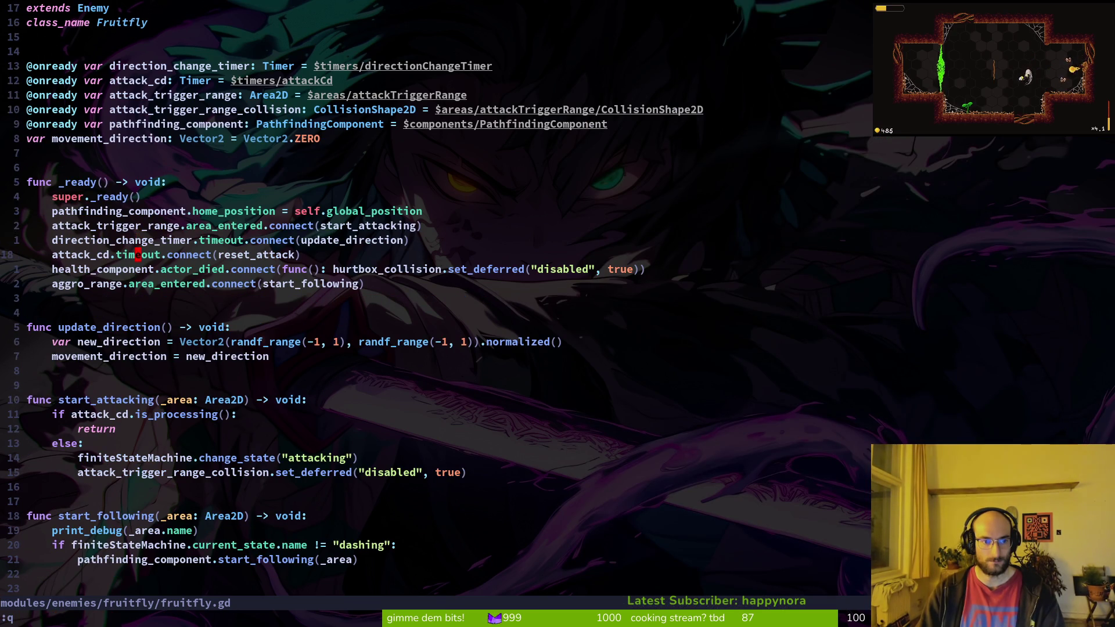
Step: Rename attack_cd to dash_frequency_timer in the timeout connection and declaration, and save
{"action": "key", "text": "j"}
{"action": "key", "text": "j"}
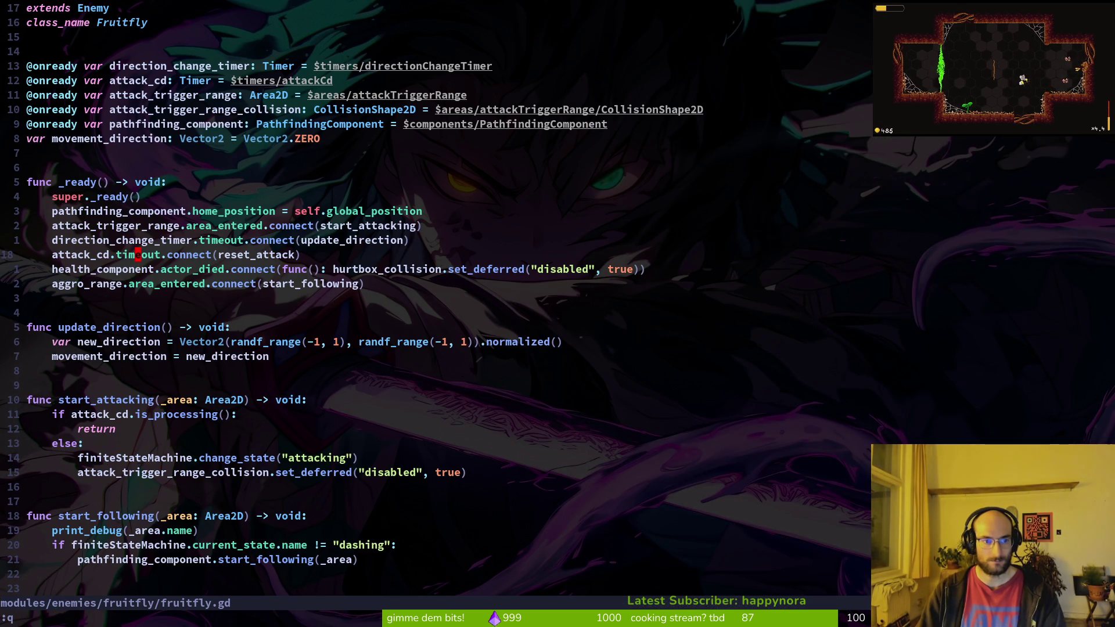
{"action": "type", "text": "cwdash_frequ"}
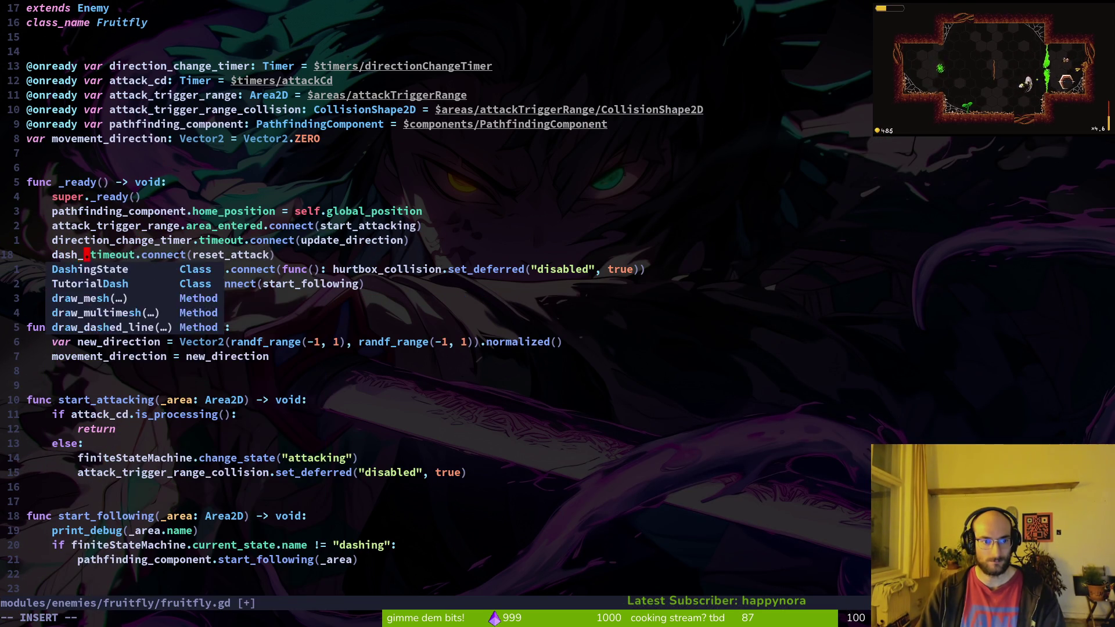
{"action": "type", "text": "ency_tim"}
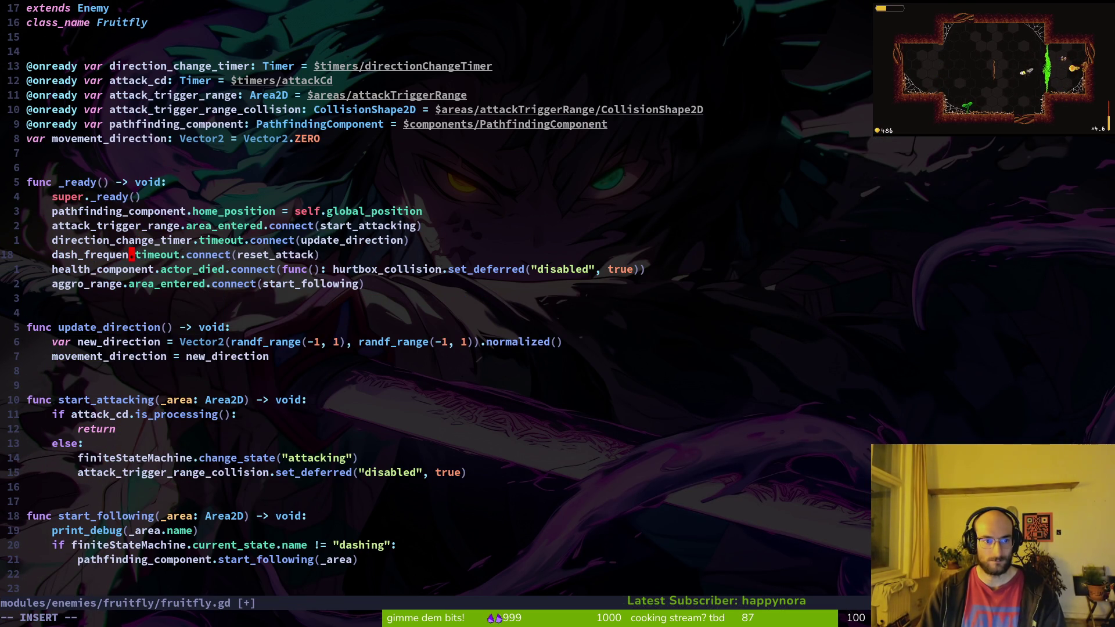
{"action": "type", "text": "er"}
{"action": "key", "text": "Escape"}
{"action": "key", "text": "k"}
{"action": "key", "text": "k"}
{"action": "key", "text": "k"}
{"action": "key", "text": "k"}
{"action": "key", "text": "k"}
{"action": "key", "text": "k"}
{"action": "type", "text": "wep:w"}
{"action": "key", "text": "Return"}
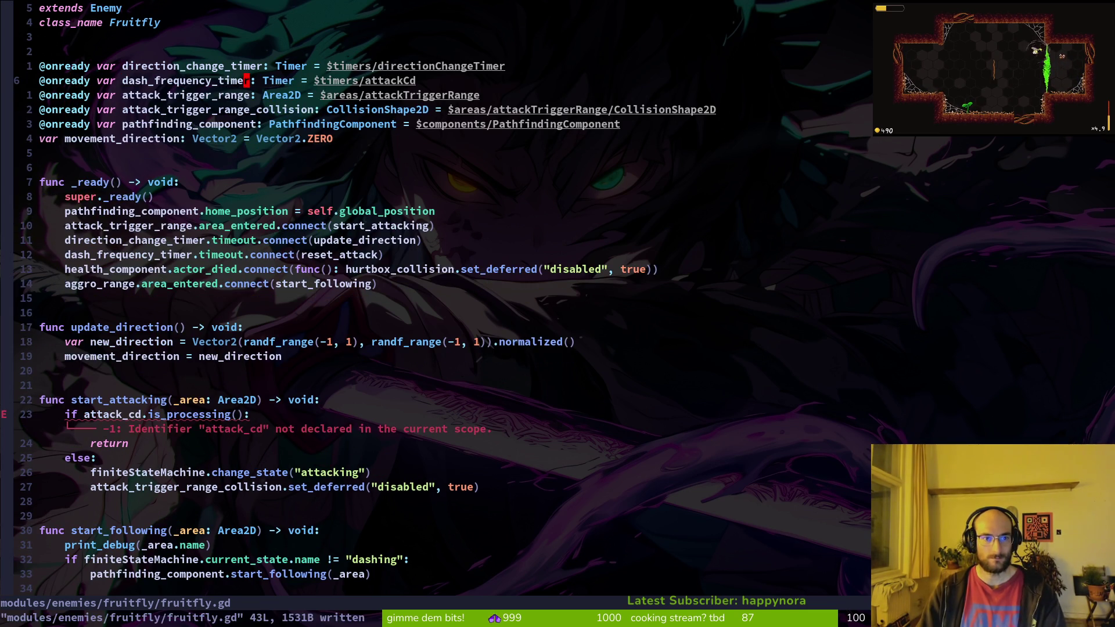
{"action": "key", "text": "alt+Tab"}
{"action": "left_click", "coordinate": [93, 256]}
Step: Rename the fruitfly's dashCd timer node to dashFrequency in the Scene dock
{"action": "double_click", "coordinate": [90, 254]}
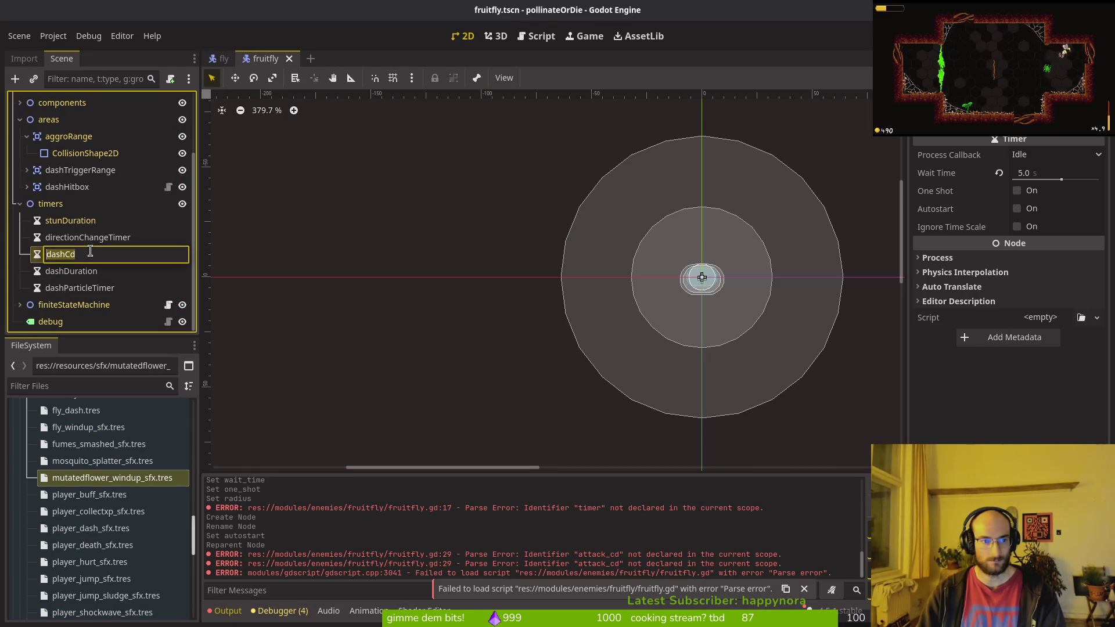
{"action": "type", "text": "dash"}
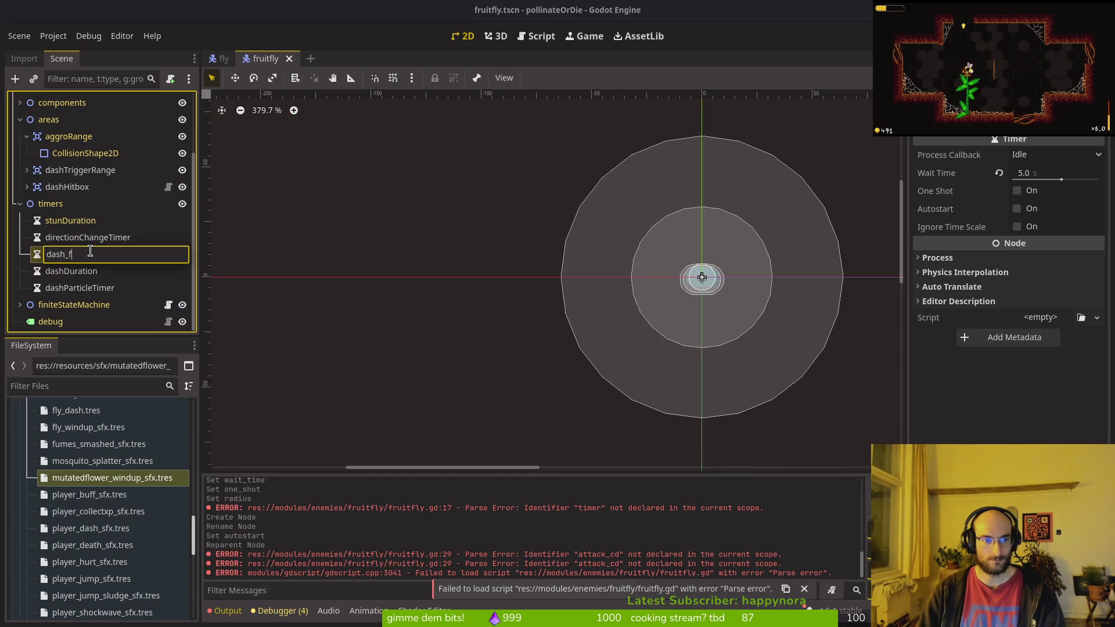
{"action": "key", "text": "BackSpace"}
{"action": "key", "text": "BackSpace"}
{"action": "key", "text": "BackSpace"}
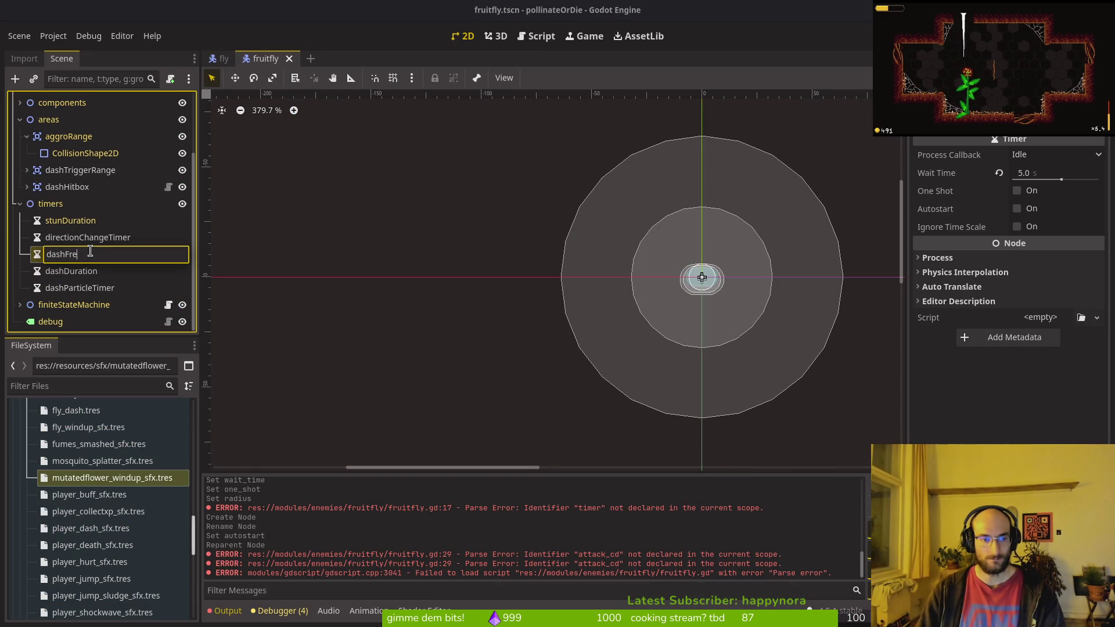
{"action": "type", "text": "quency"}
{"action": "key", "text": "Return"}
{"action": "key", "text": "alt+Tab"}
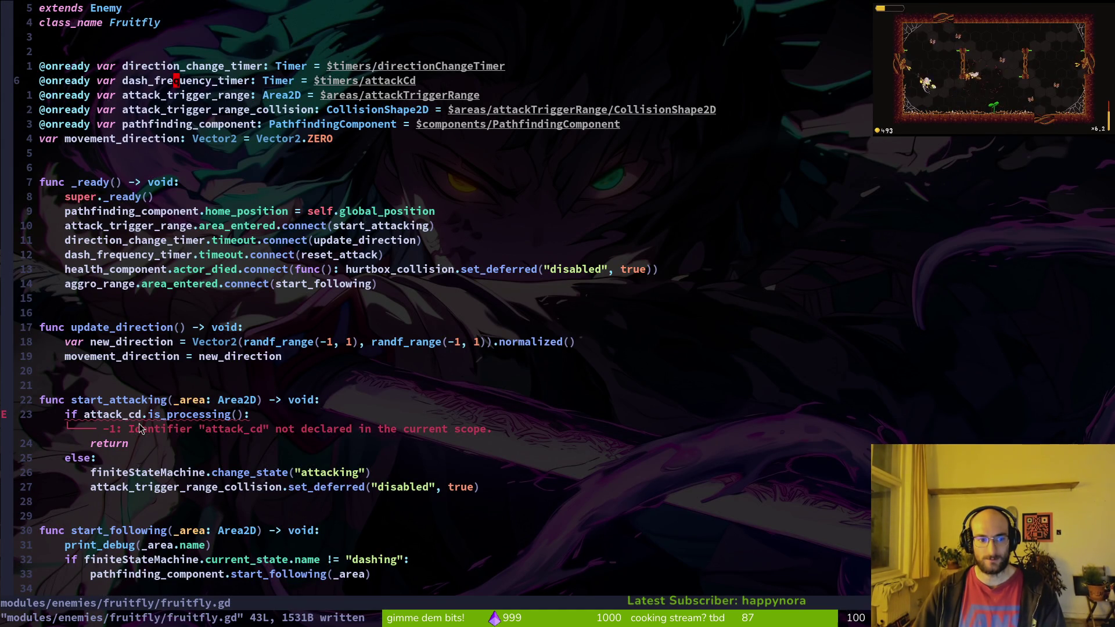
Step: Open the shared dashing.state.gd script through Find Files with 'dashinstate'
{"action": "left_click", "coordinate": [112, 418]}
{"action": "scroll", "coordinate": [169, 389], "scroll_direction": "down", "scroll_amount": 6}
{"action": "scroll", "coordinate": [154, 378], "scroll_direction": "up", "scroll_amount": 6}
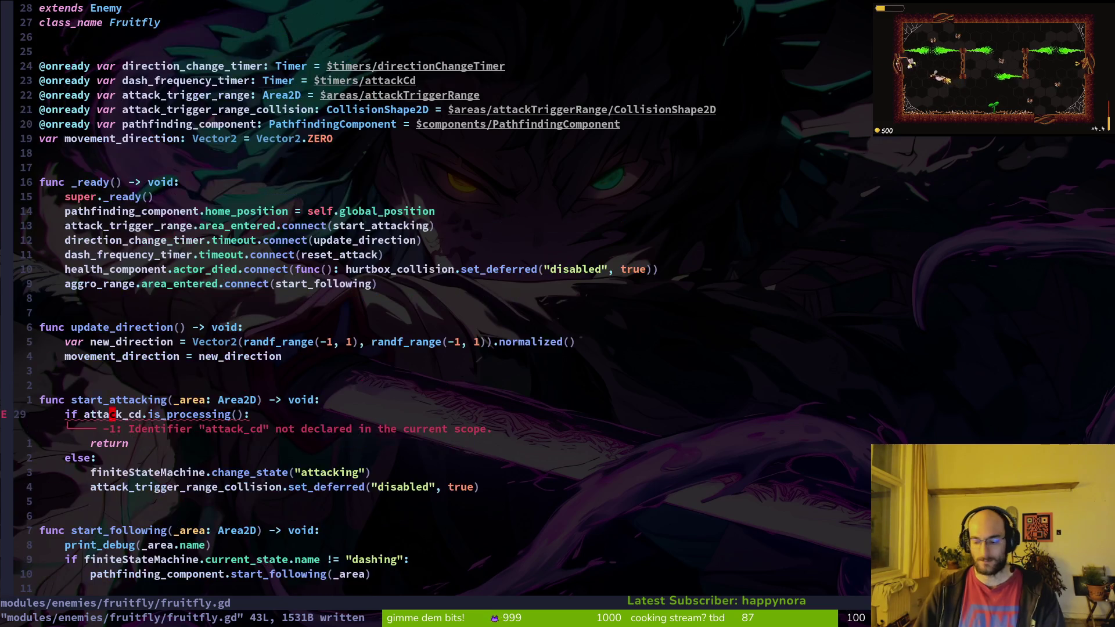
{"action": "key", "text": "space"}
{"action": "key", "text": "f"}
{"action": "key", "text": "f"}
{"action": "type", "text": "dashinstate"}
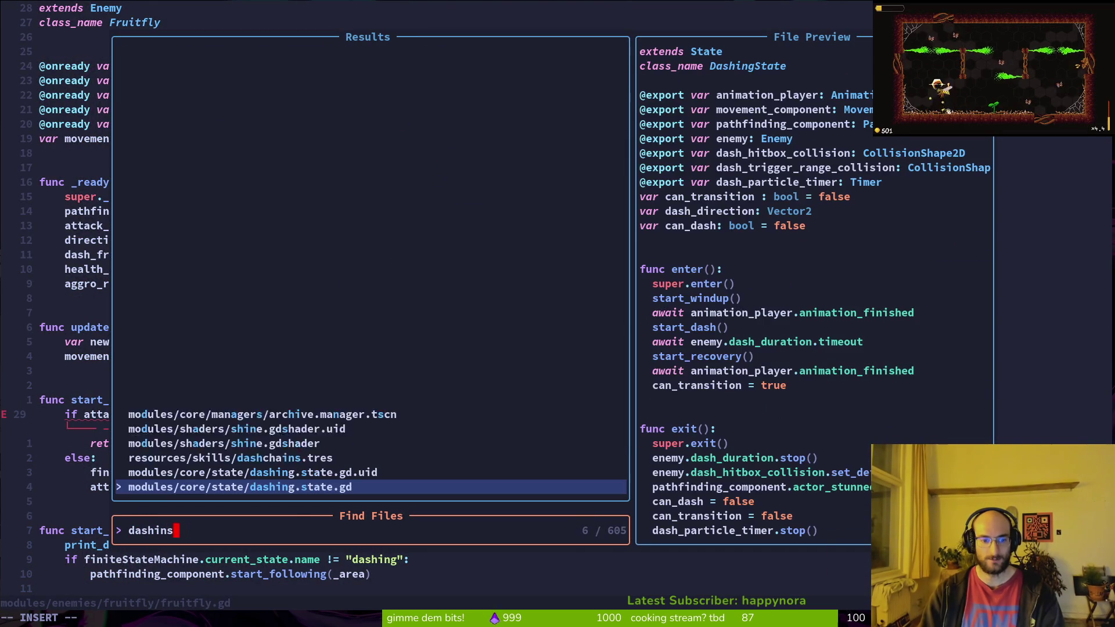
{"action": "key", "text": "Return"}
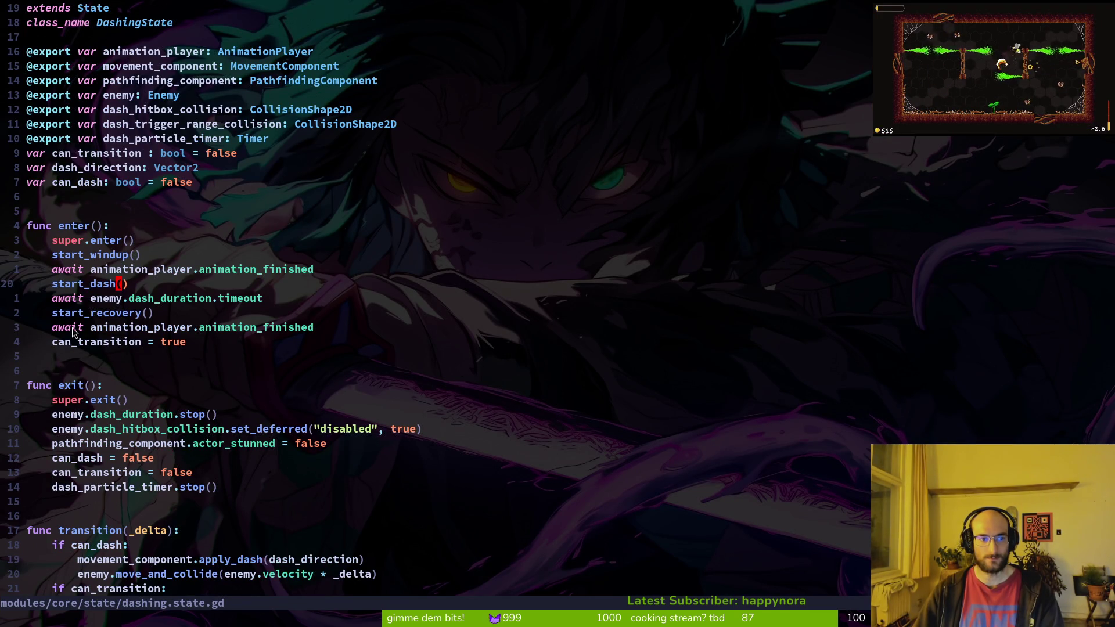
Step: Search /dash_cd and select the enemy.dash_cd.start() line in start_windup
{"action": "scroll", "coordinate": [114, 441], "scroll_direction": "down", "scroll_amount": 4}
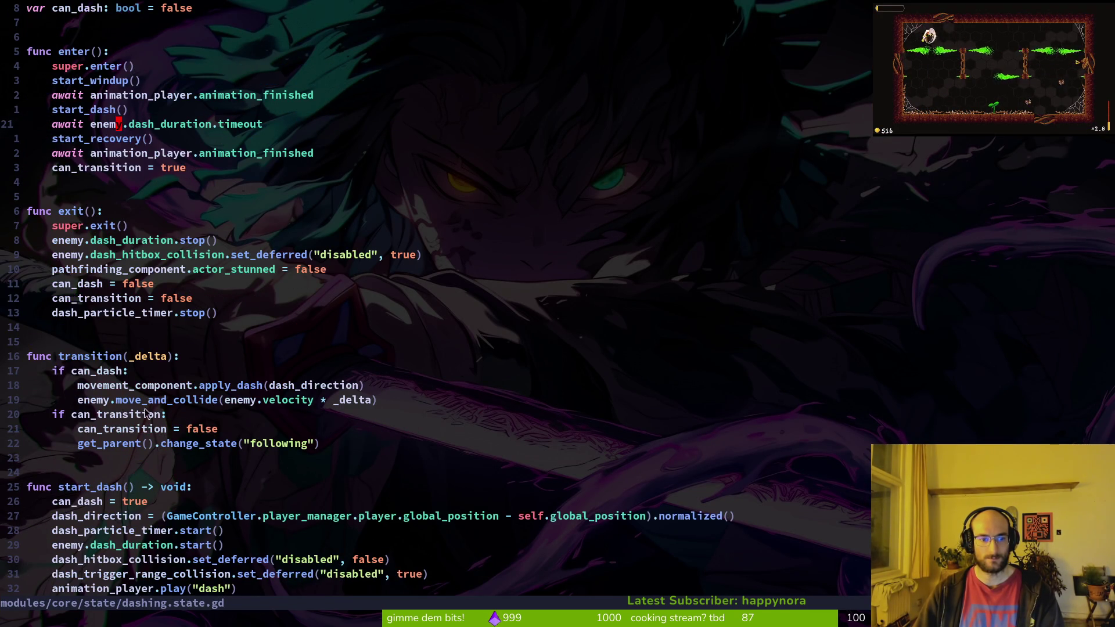
{"action": "scroll", "coordinate": [184, 399], "scroll_direction": "down", "scroll_amount": 2}
{"action": "left_click", "coordinate": [123, 460]}
{"action": "scroll", "coordinate": [123, 462], "scroll_direction": "down", "scroll_amount": 3}
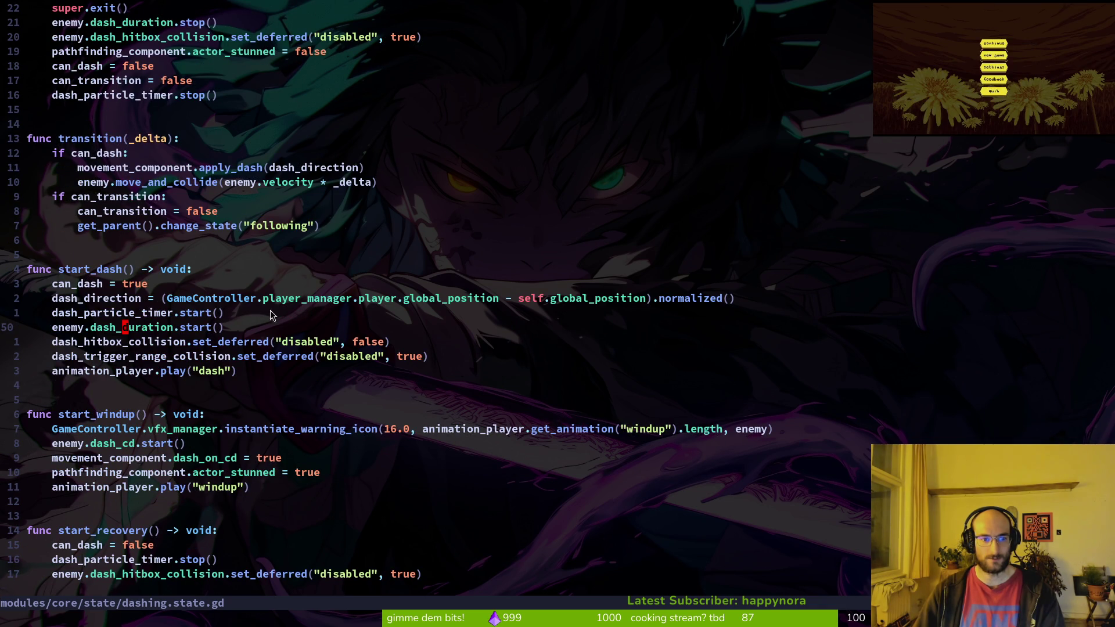
{"action": "scroll", "coordinate": [232, 285], "scroll_direction": "up", "scroll_amount": 5}
{"action": "type", "text": "/dash_cd"}
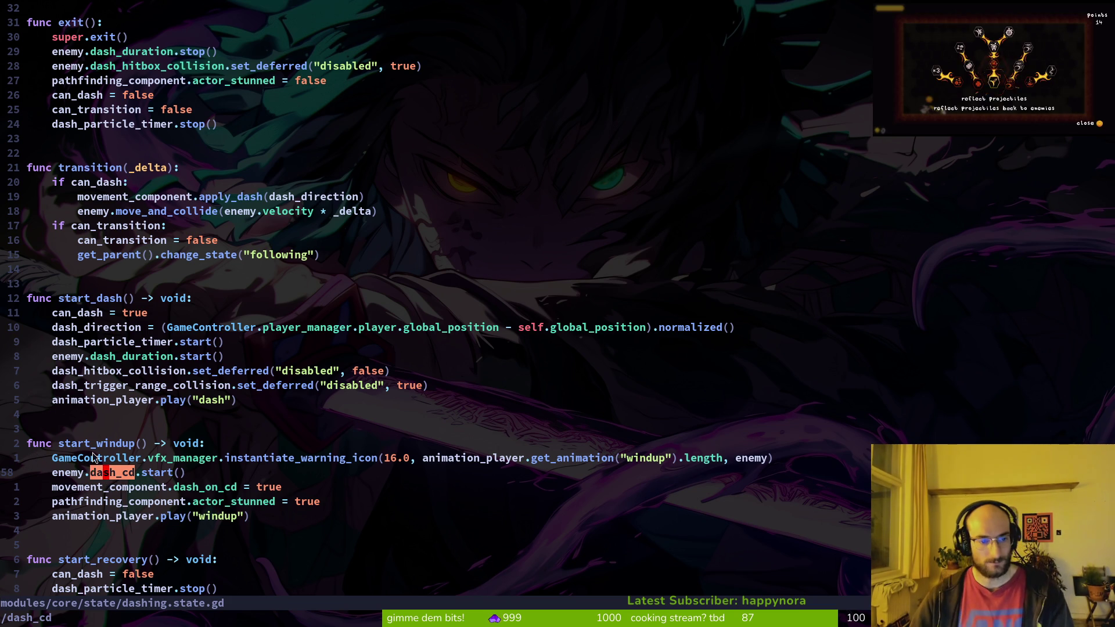
{"action": "triple_click", "coordinate": [112, 473]}
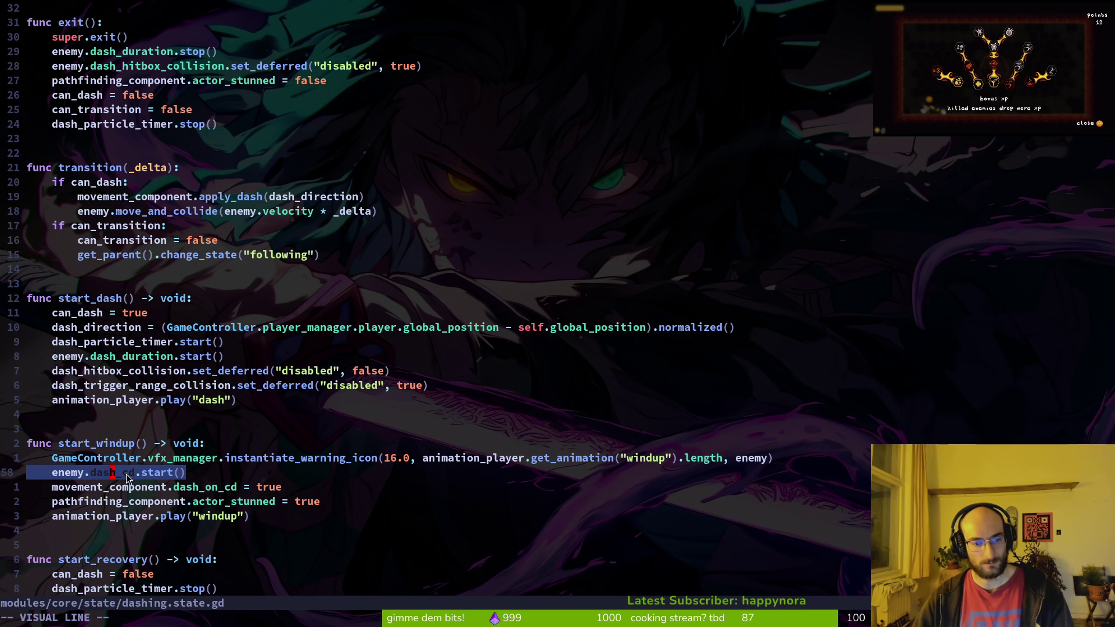
Step: Cut enemy.dash_cd.start() and paste it into the fly's dashing.gd start_windup, then save
{"action": "key", "text": "d"}
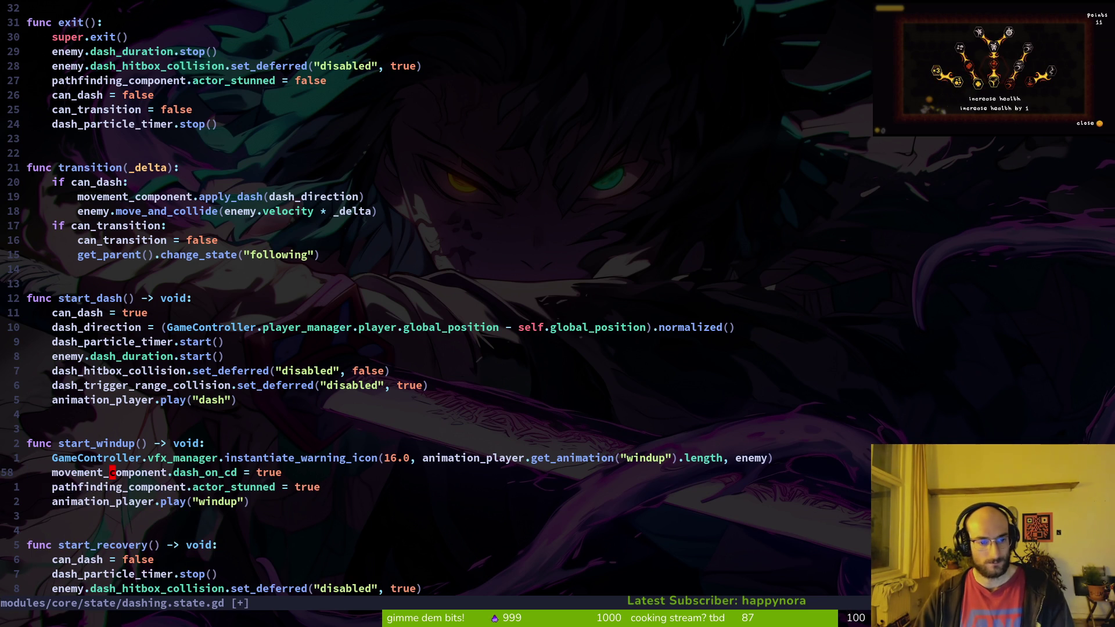
{"action": "key", "text": "space"}
{"action": "key", "text": "f"}
{"action": "key", "text": "f"}
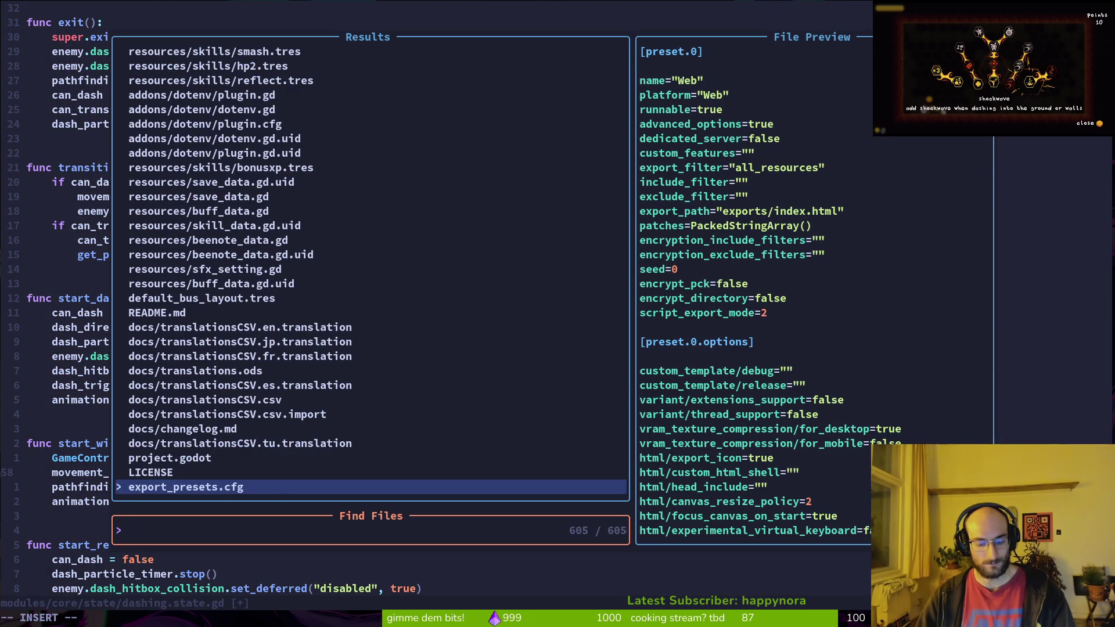
{"action": "type", "text": "dashdly"}
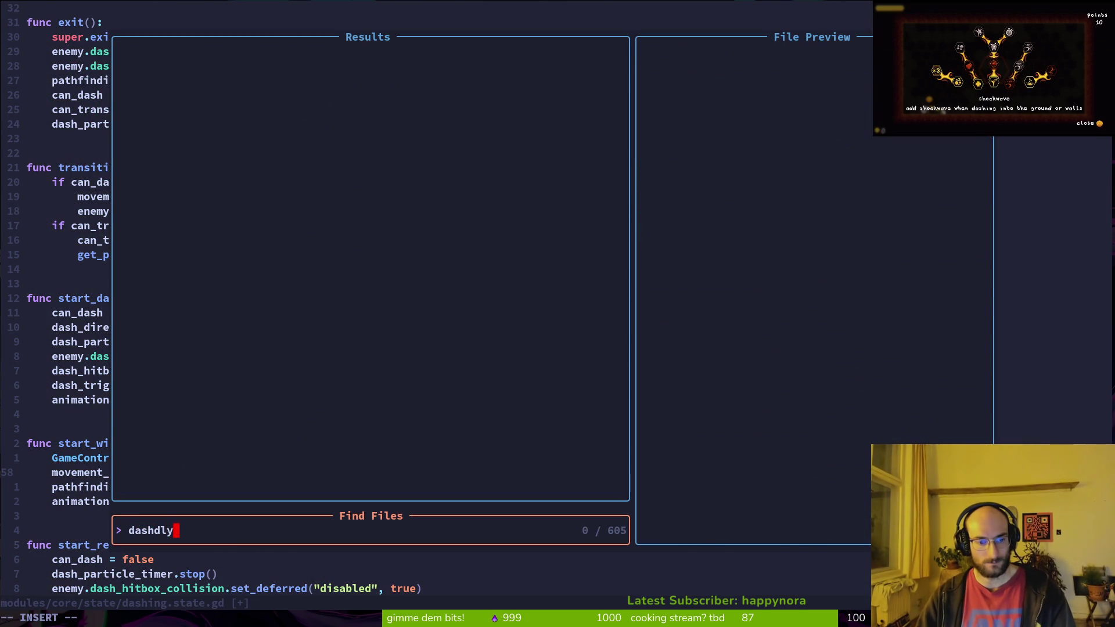
{"action": "key", "text": "BackSpace"}
{"action": "key", "text": "BackSpace"}
{"action": "key", "text": "BackSpace"}
{"action": "type", "text": "flda"}
{"action": "key", "text": "Return"}
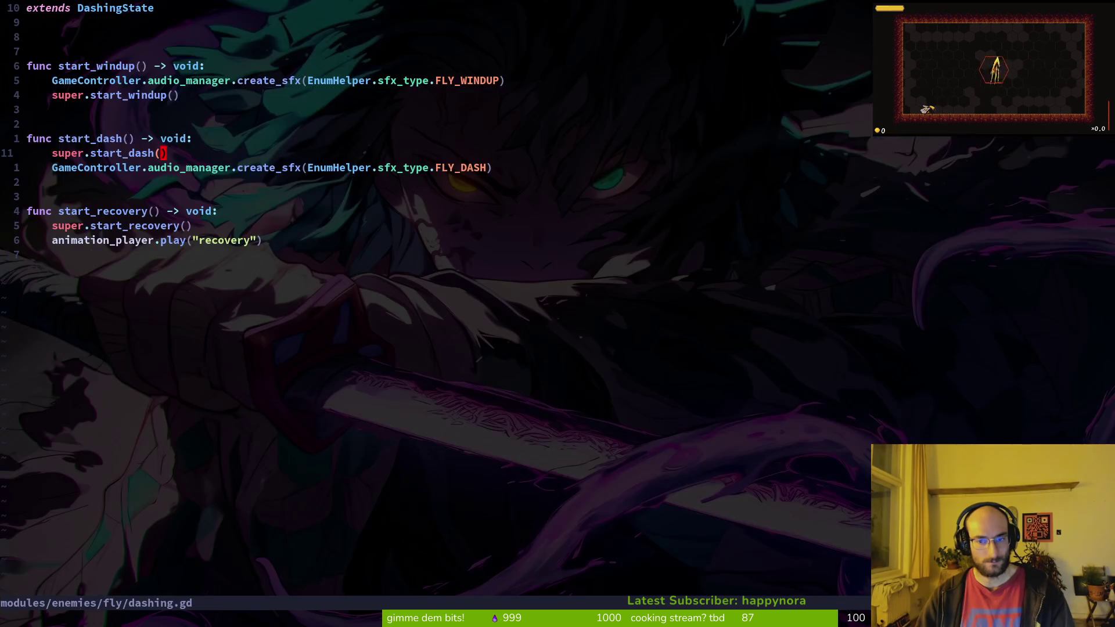
{"action": "key", "text": "k"}
{"action": "key", "text": "k"}
{"action": "key", "text": "k"}
{"action": "type", "text": "P"}
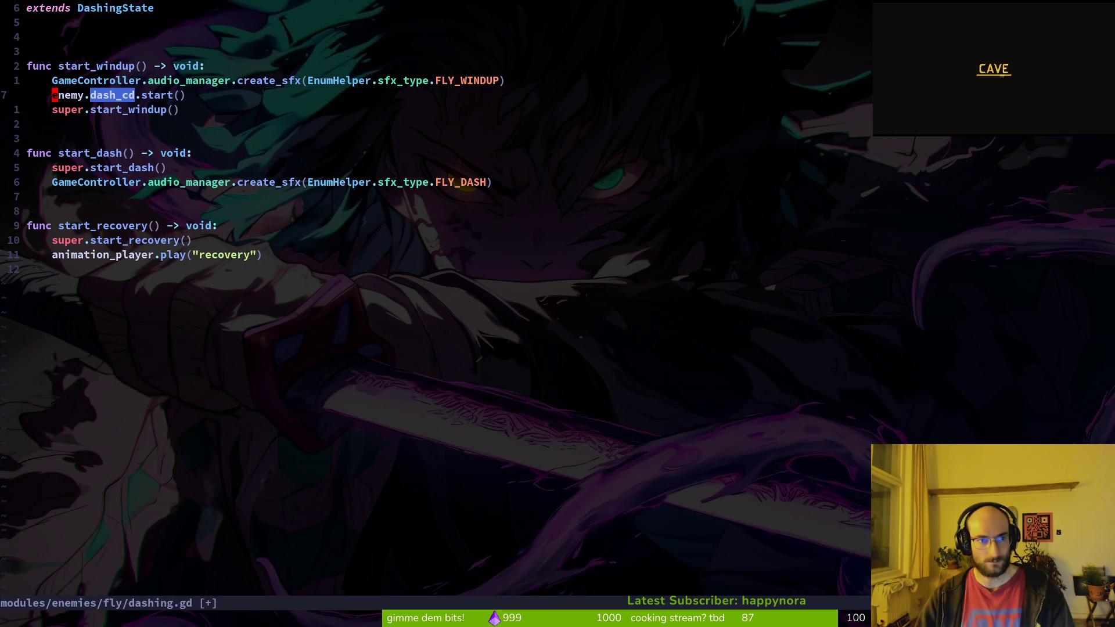
{"action": "type", "text": ":w"}
{"action": "key", "text": "Return"}
Step: Return to dashing.state.gd and undo the line deletion
{"action": "key", "text": "ctrl+6"}
{"action": "key", "text": "u"}
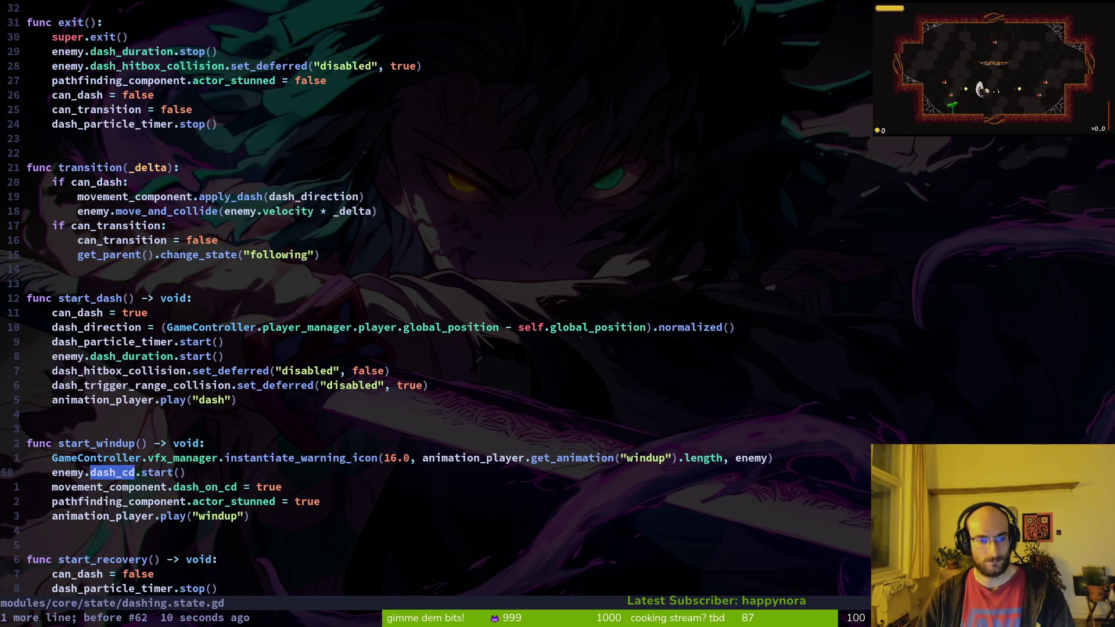
{"action": "key", "text": "d"}
{"action": "key", "text": "d"}
{"action": "type", "text": ":w"}
{"action": "key", "text": "Return"}
{"action": "key", "text": "alt+Tab"}
{"action": "key", "text": "alt+Tab"}
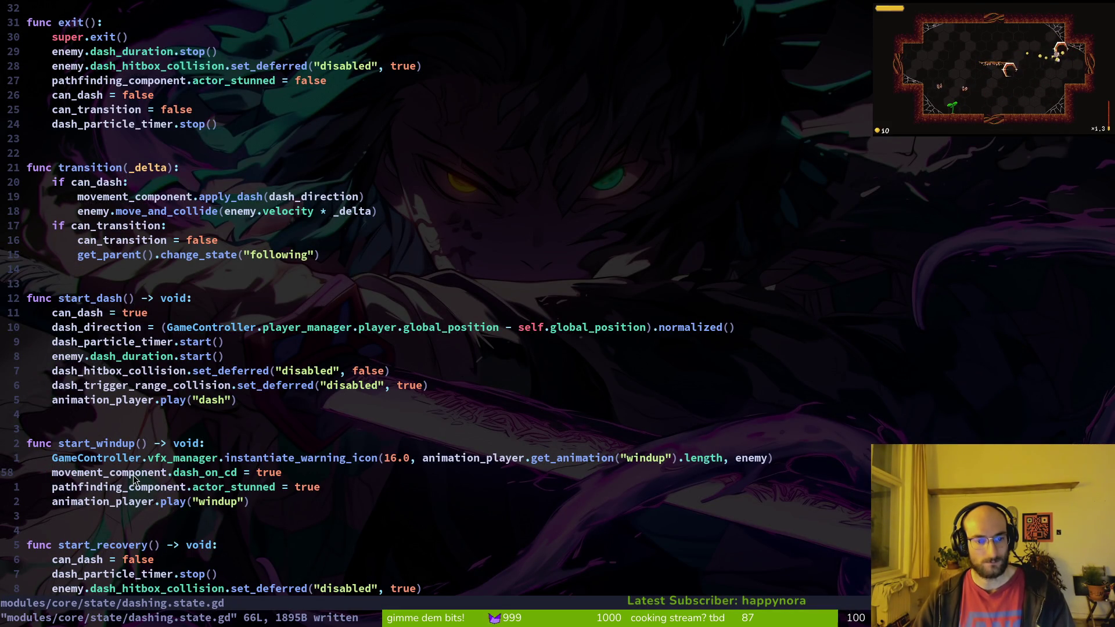
Step: Reopen dashing.state.gd via a dash_on_cd search, restore enemy.dash_cd.start(), and save
{"action": "key", "text": "shift+v"}
{"action": "key", "text": "Escape"}
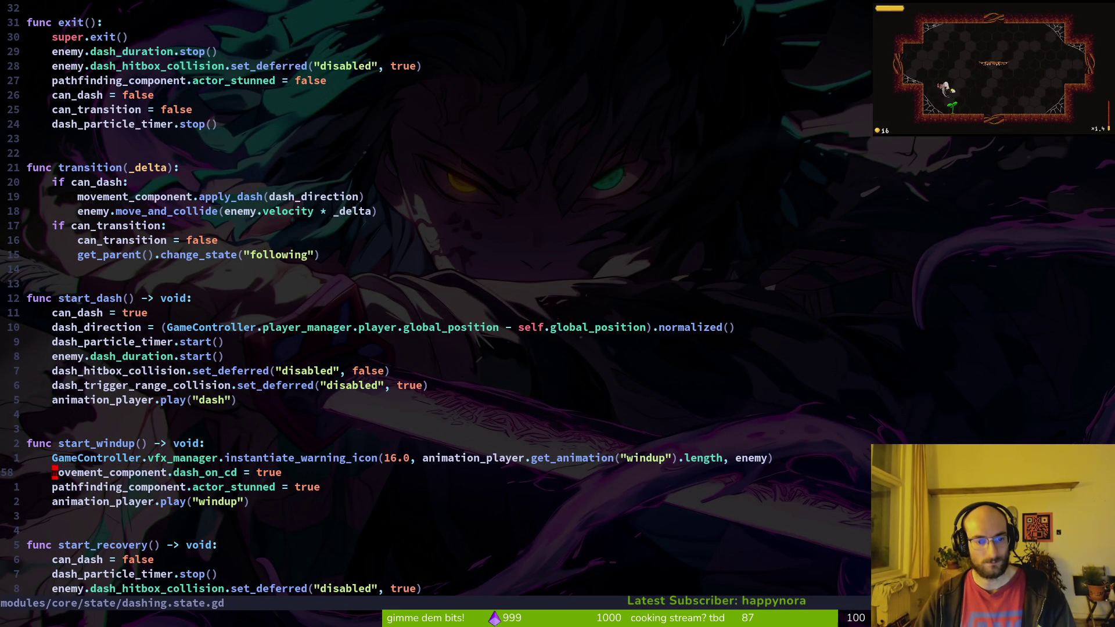
{"action": "key", "text": "space"}
{"action": "key", "text": "f"}
{"action": "key", "text": "w"}
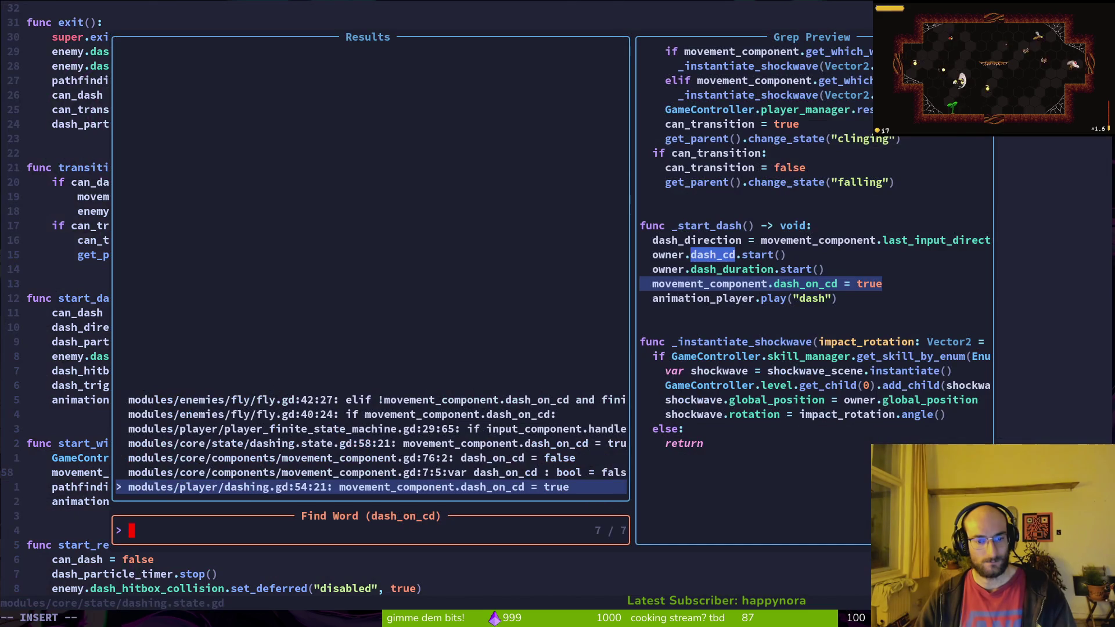
{"action": "key", "text": "ctrl+p"}
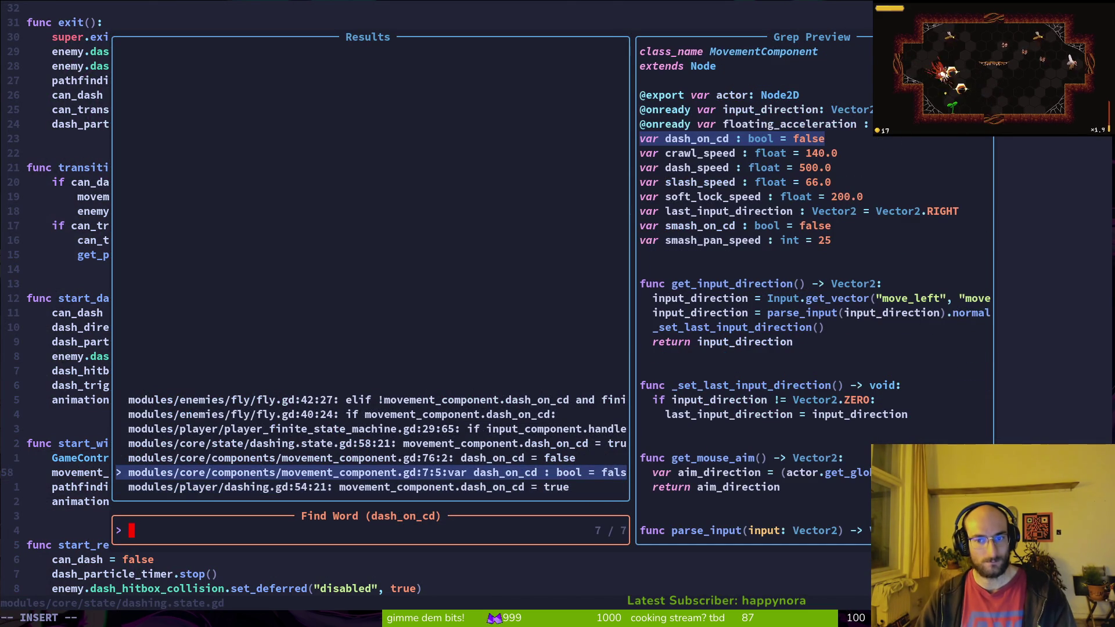
{"action": "key", "text": "ctrl+p"}
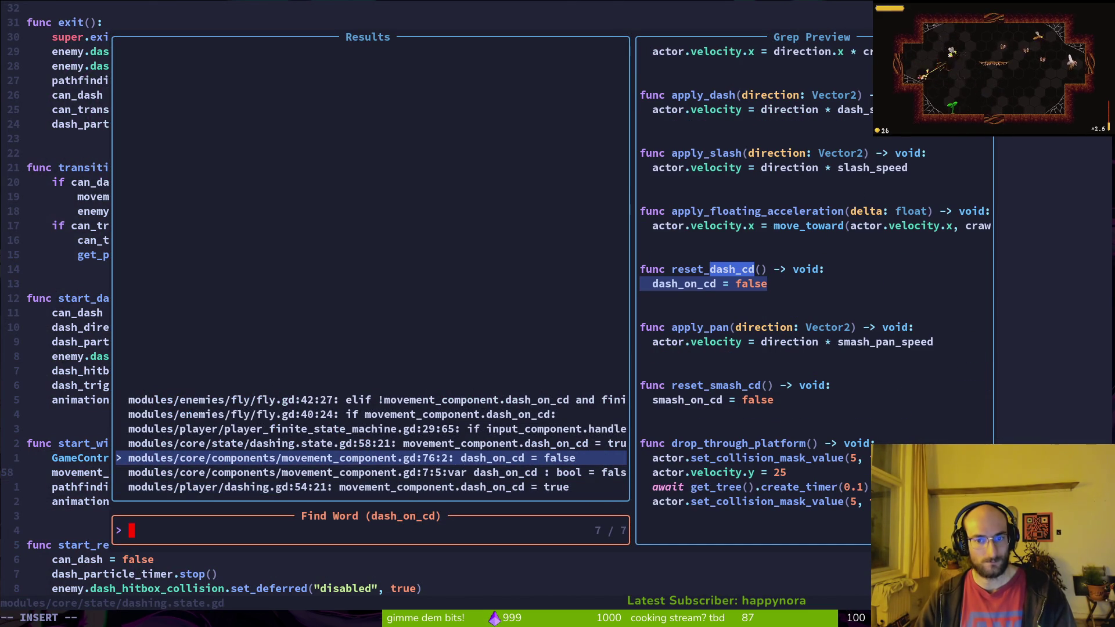
{"action": "key", "text": "ctrl+p"}
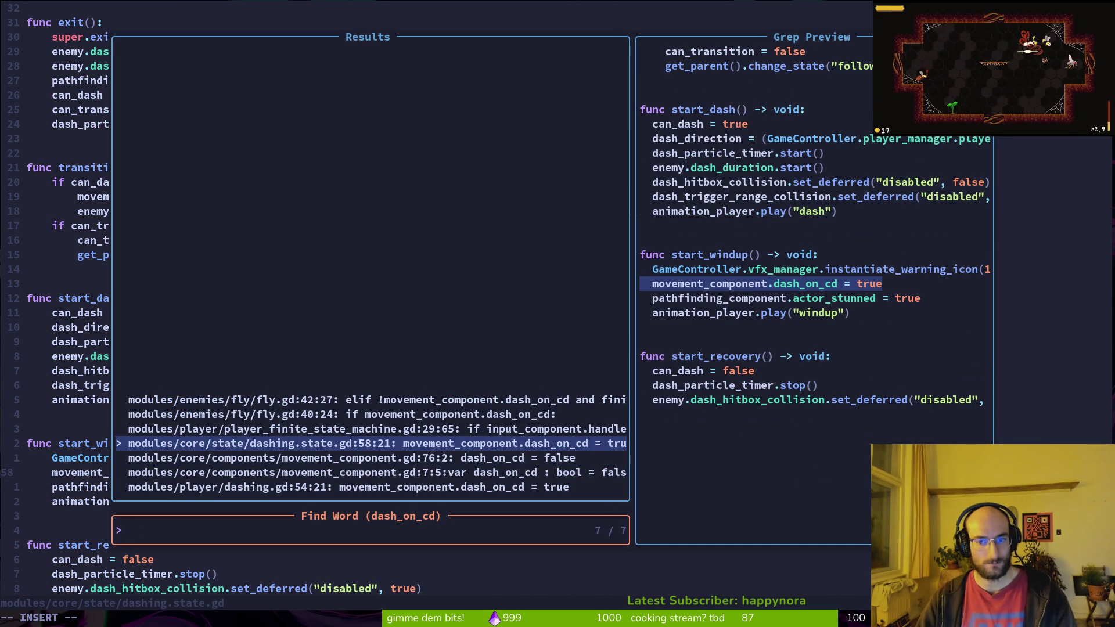
{"action": "key", "text": "Return"}
{"action": "key", "text": "u"}
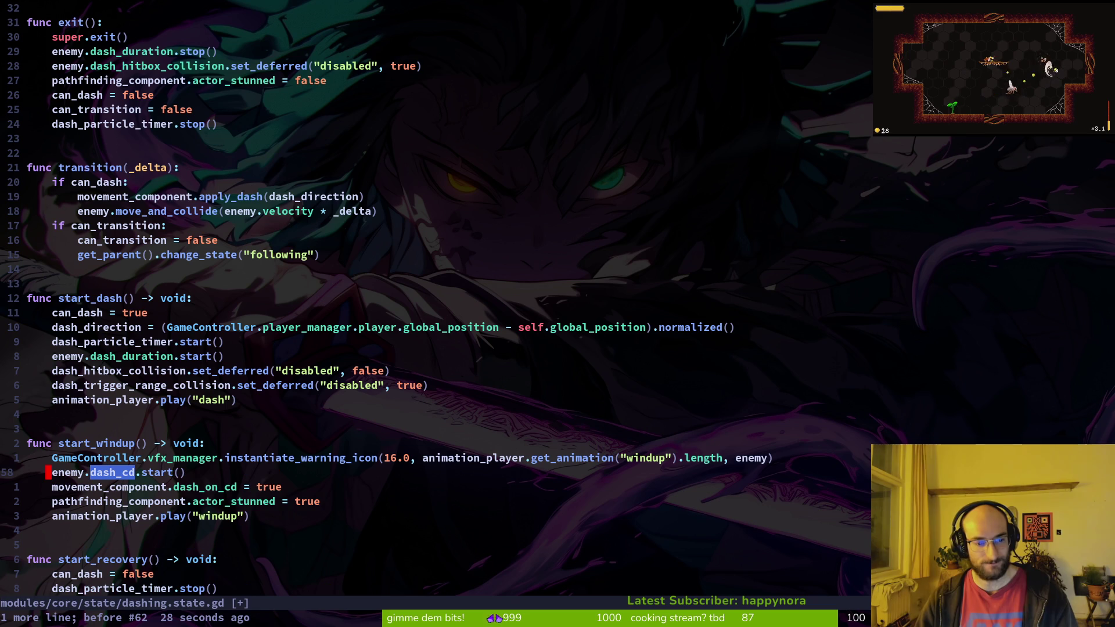
{"action": "type", "text": ":w"}
{"action": "key", "text": "Return"}
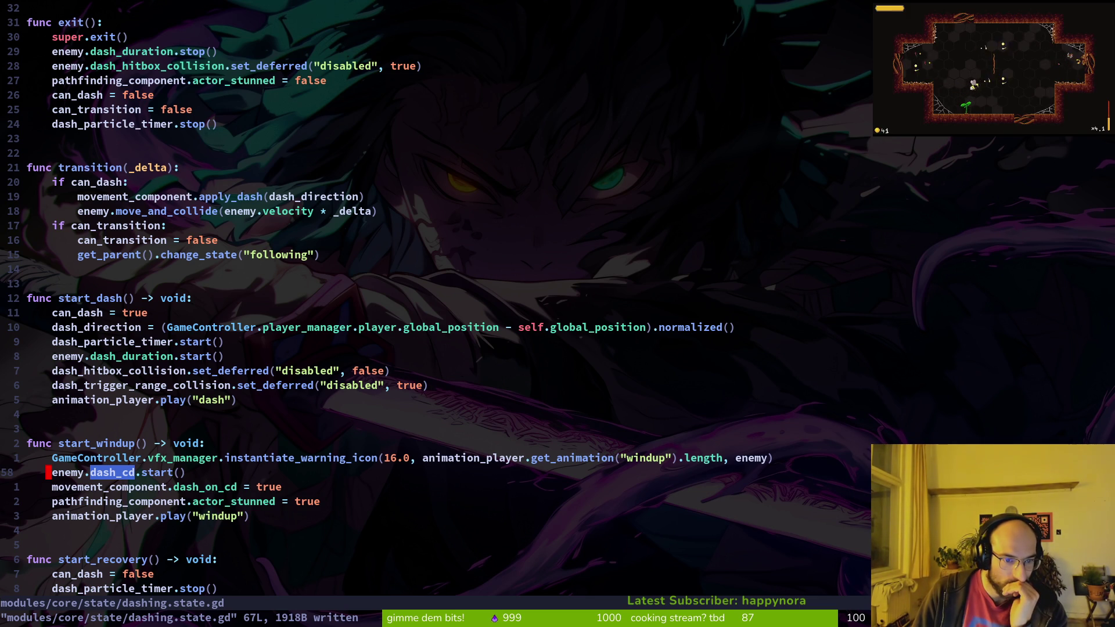
Step: Grep dash_on_cd across the project and open fly.gd at line 40's start_attacking check
{"action": "key", "text": "j"}
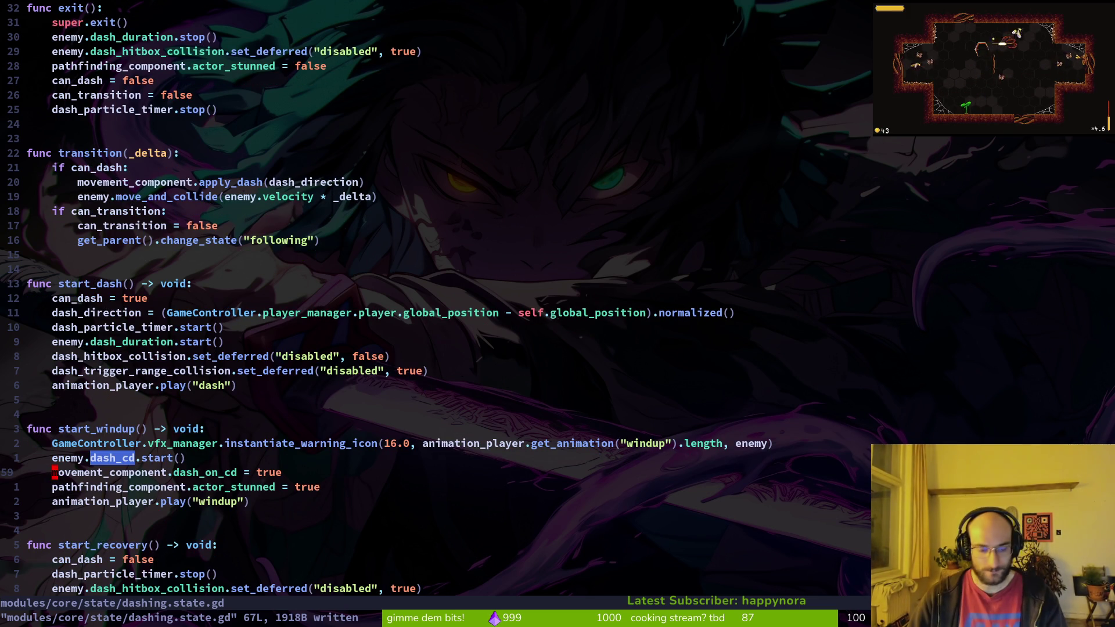
{"action": "key", "text": "space"}
{"action": "key", "text": "f"}
{"action": "key", "text": "w"}
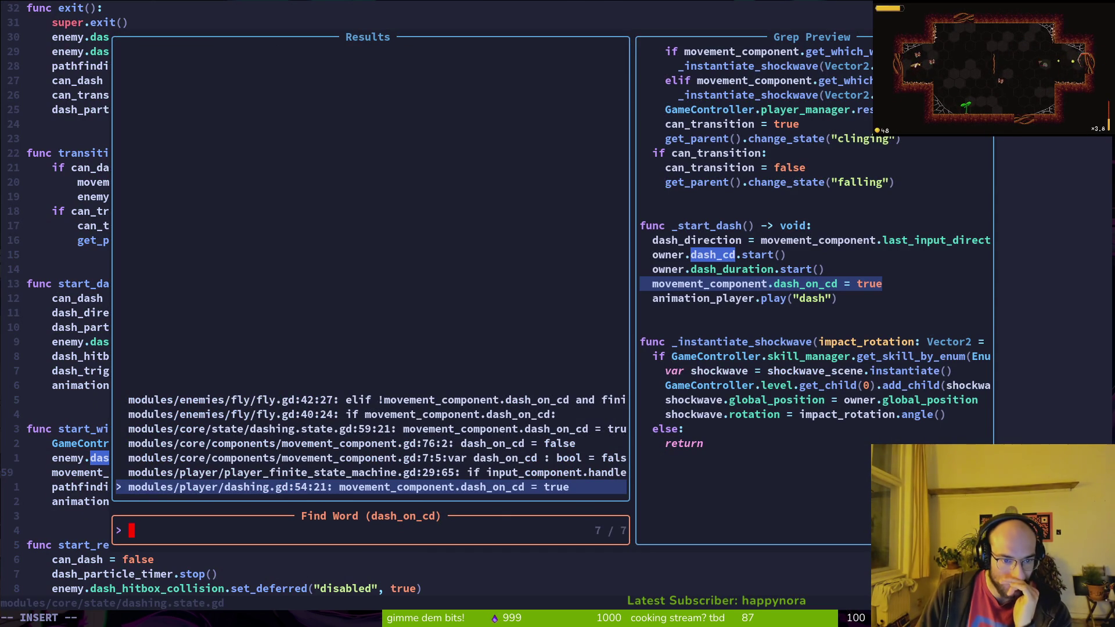
{"action": "key", "text": "ctrl+n"}
{"action": "key", "text": "ctrl+n"}
{"action": "key", "text": "ctrl+p"}
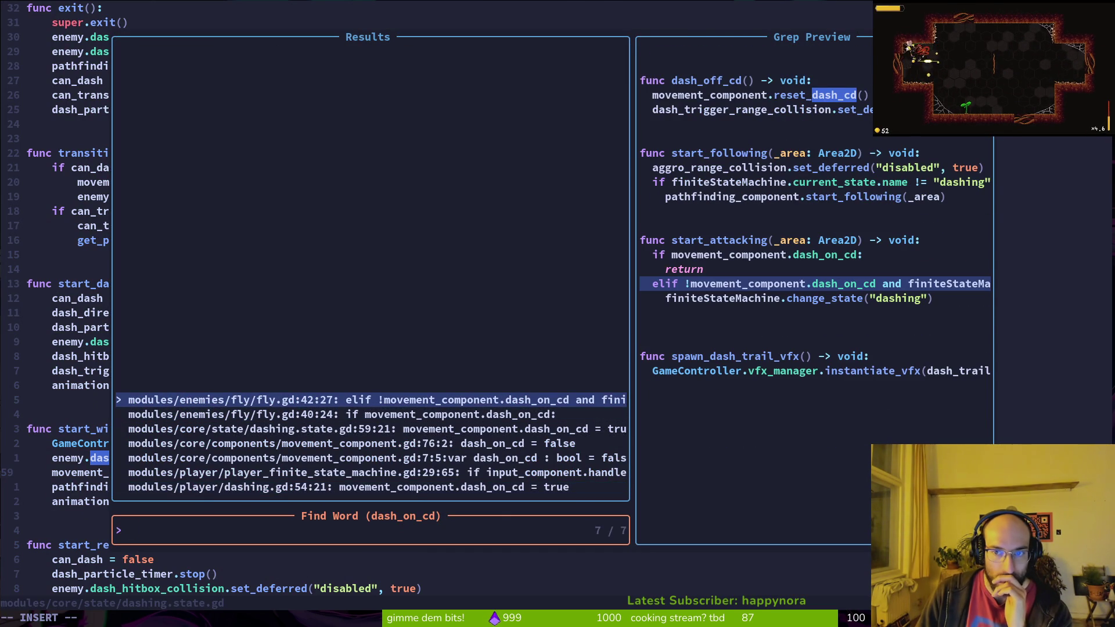
{"action": "key", "text": "ctrl+n"}
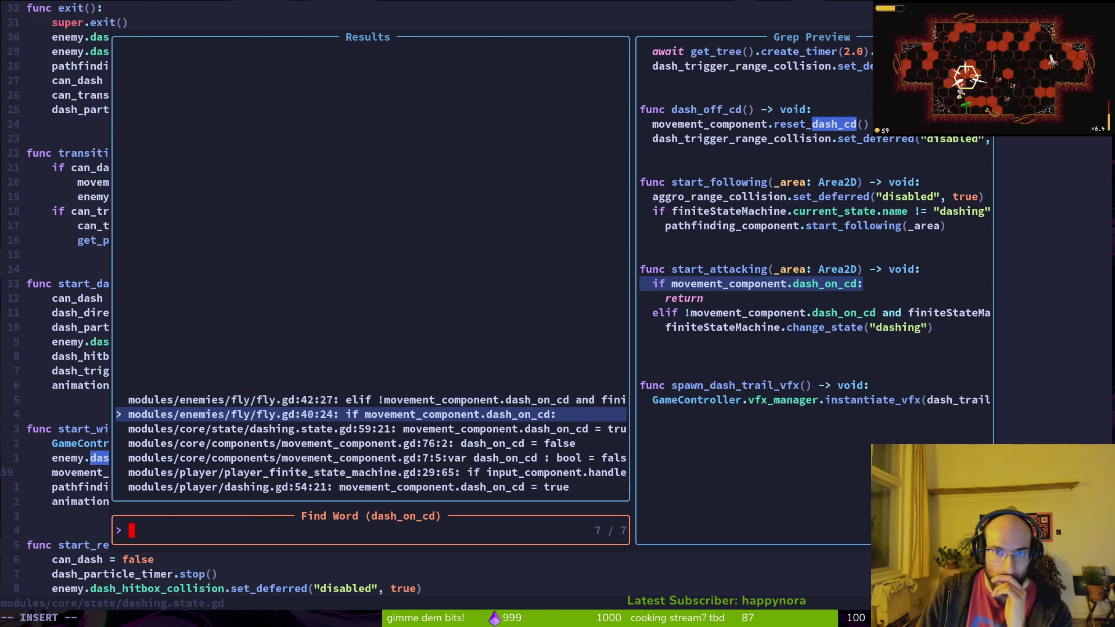
{"action": "key", "text": "Return"}
{"action": "left_click", "coordinate": [195, 457]}
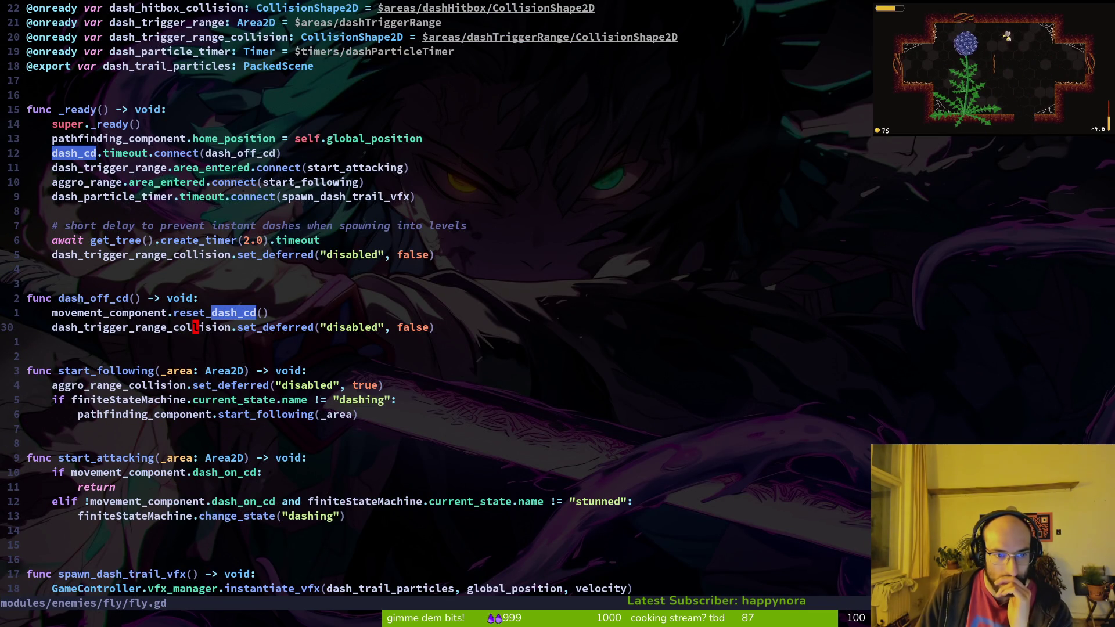
Step: Paste the FLY_DASH create_sfx line into start_dash, undo it, and save dashing.state.gd
{"action": "left_click", "coordinate": [195, 298]}
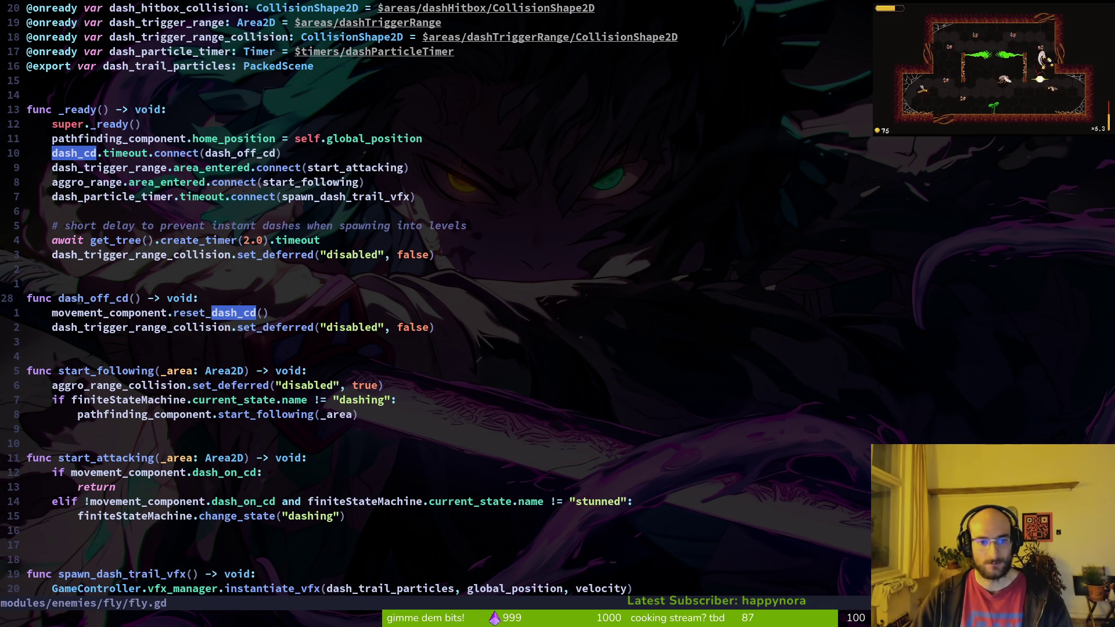
{"action": "key", "text": "ctrl+o"}
{"action": "key", "text": "ctrl+i"}
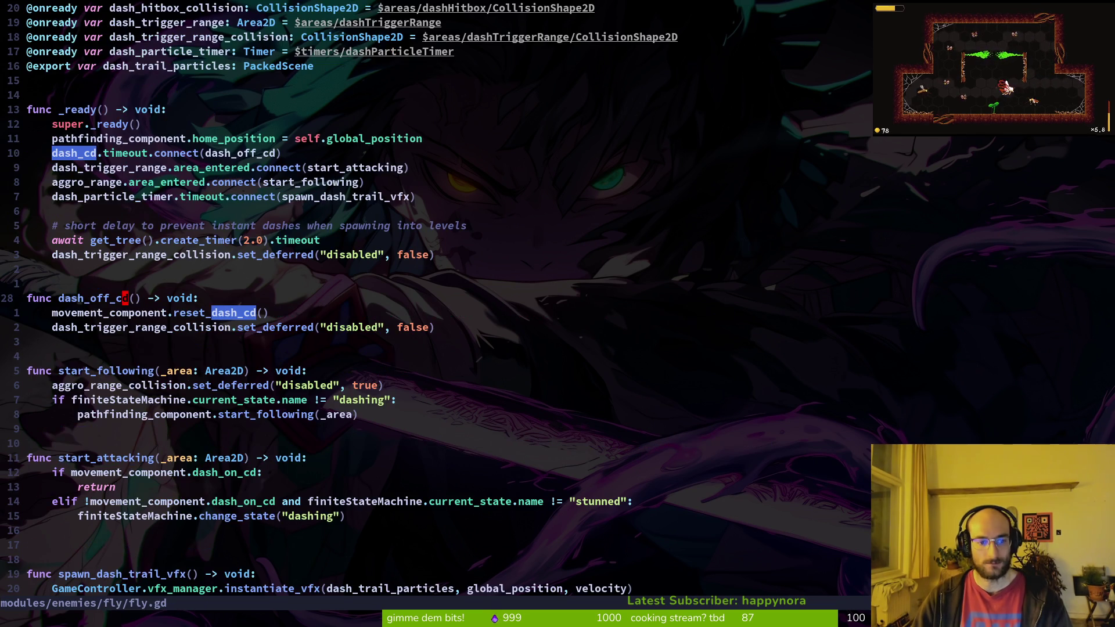
{"action": "key", "text": "ctrl+o"}
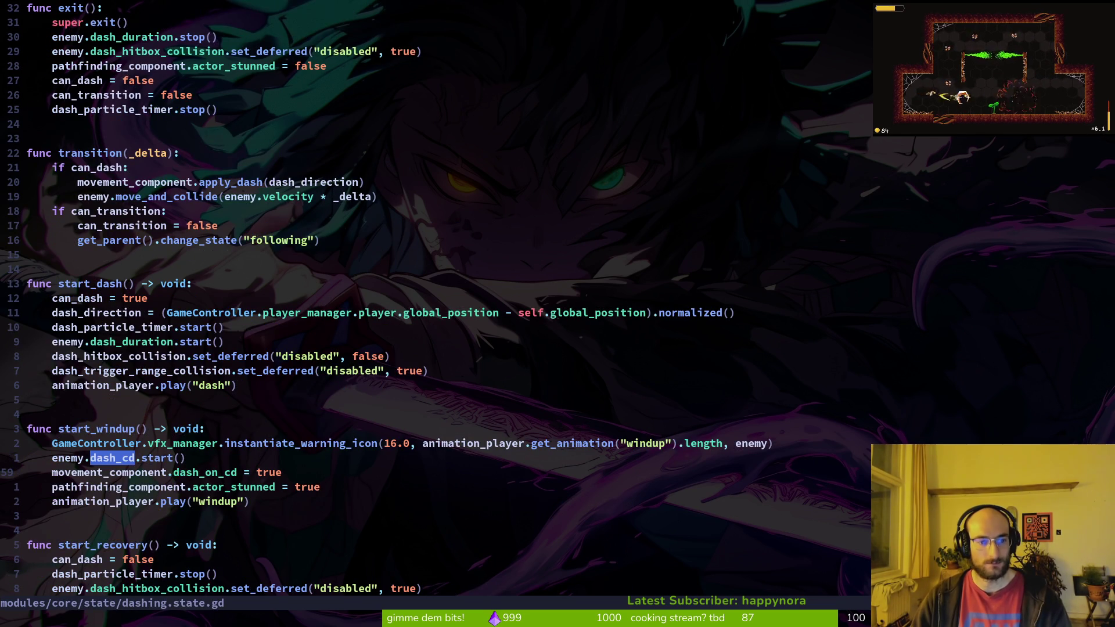
{"action": "key", "text": "7"}
{"action": "key", "text": "k"}
{"action": "key", "text": "p"}
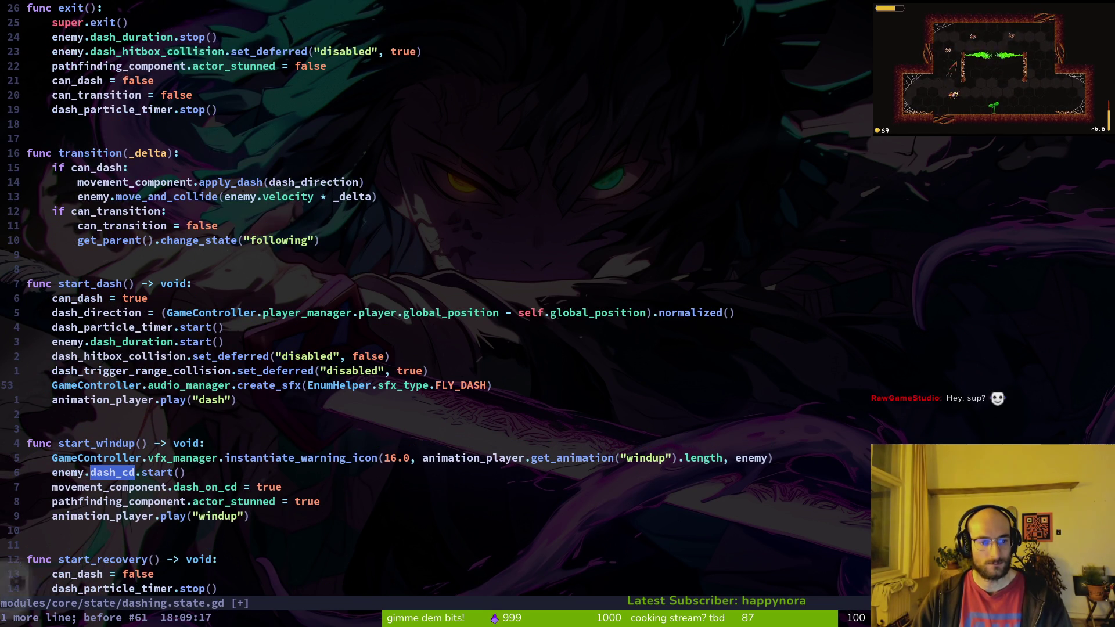
{"action": "type", "text": "u:w"}
{"action": "key", "text": "Return"}
Step: Undo the timer rename back to dashCd, set its Wait Time to 1.0, and save
{"action": "key", "text": "alt+Tab"}
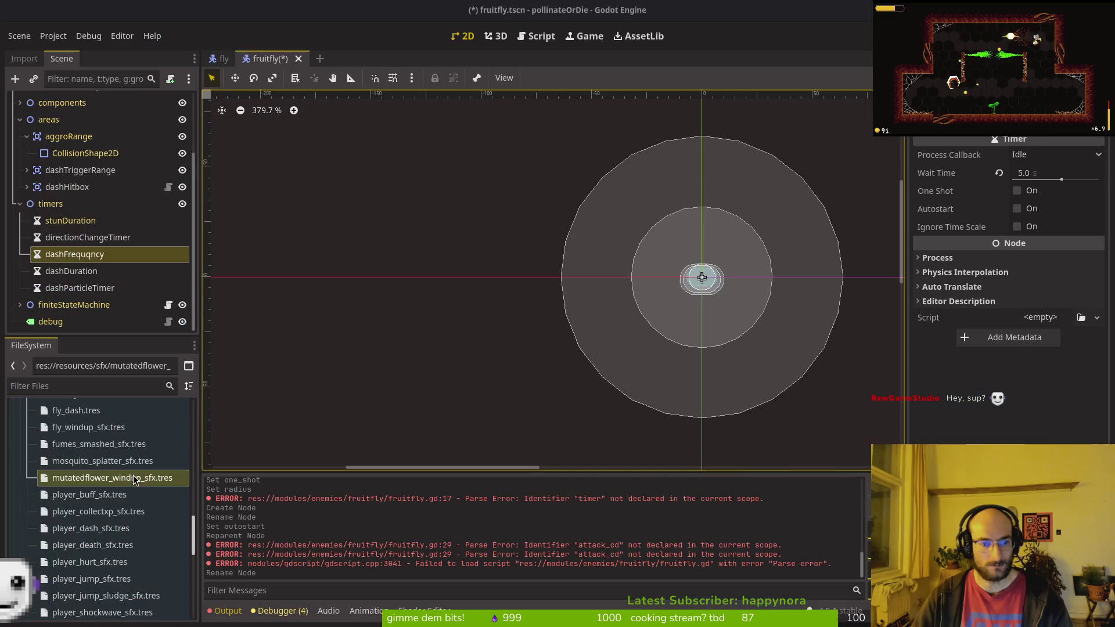
{"action": "left_click", "coordinate": [86, 260]}
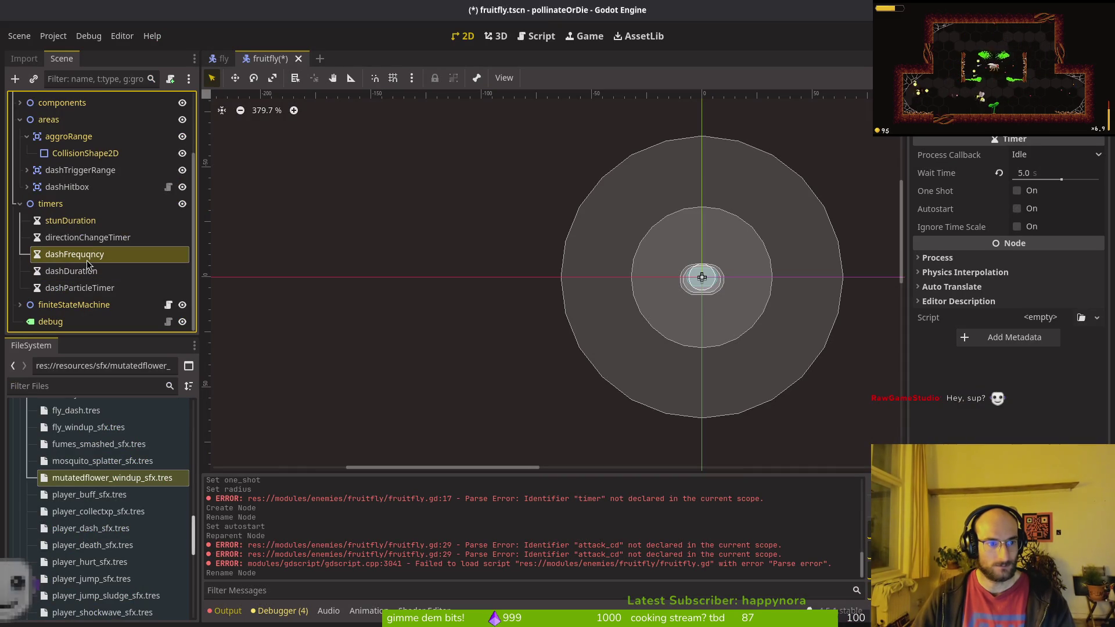
{"action": "key", "text": "ctrl+z"}
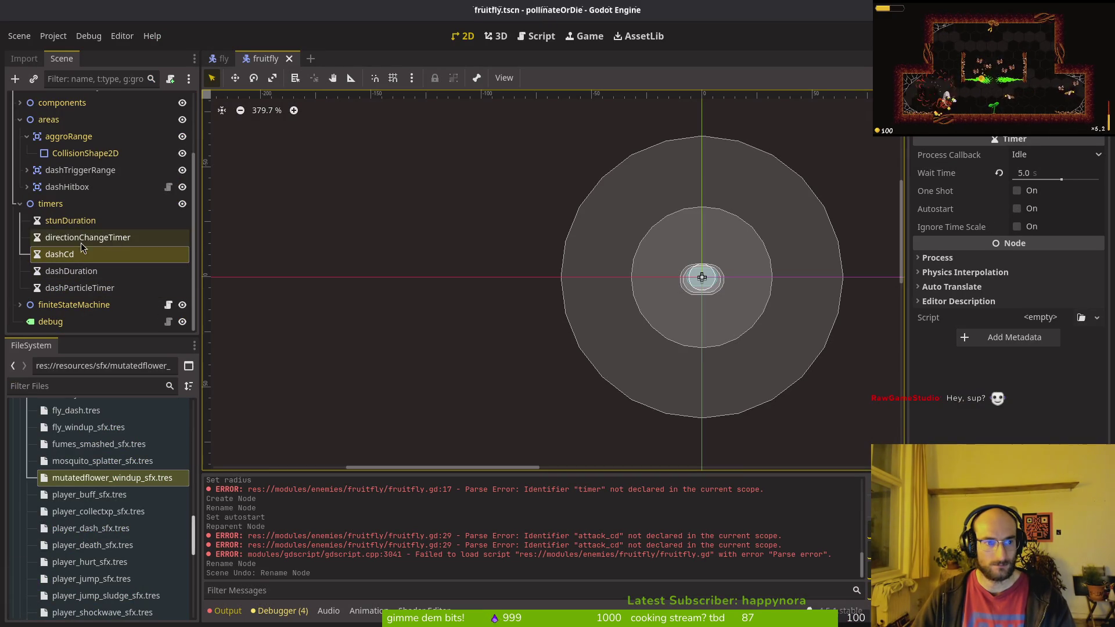
{"action": "left_click", "coordinate": [1040, 173]}
{"action": "type", "text": "1"}
{"action": "key", "text": "Return"}
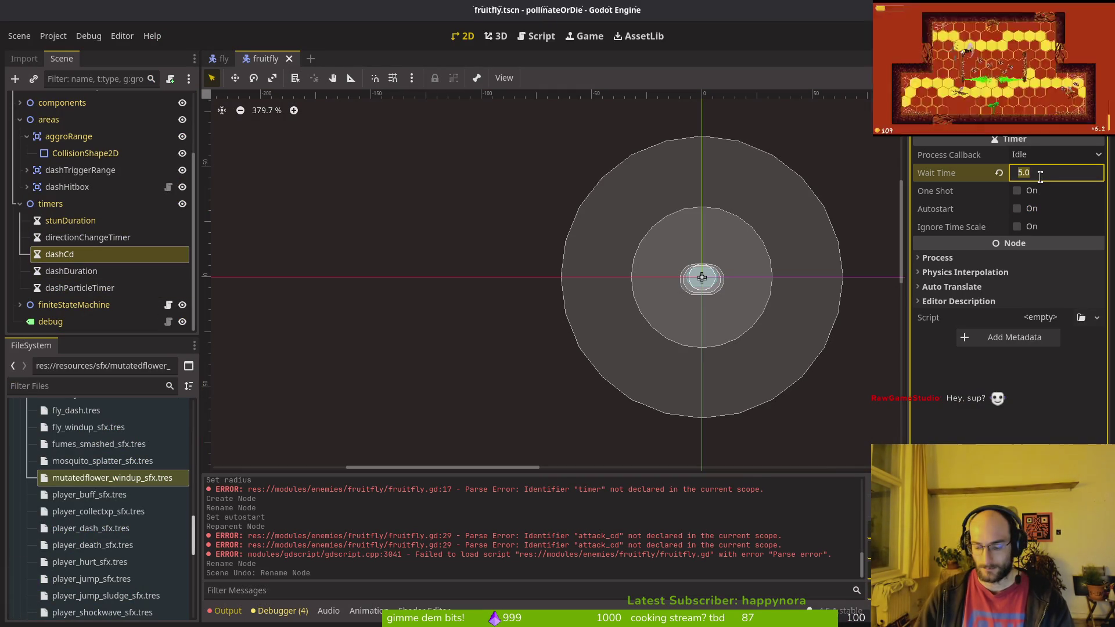
{"action": "key", "text": "ctrl+s"}
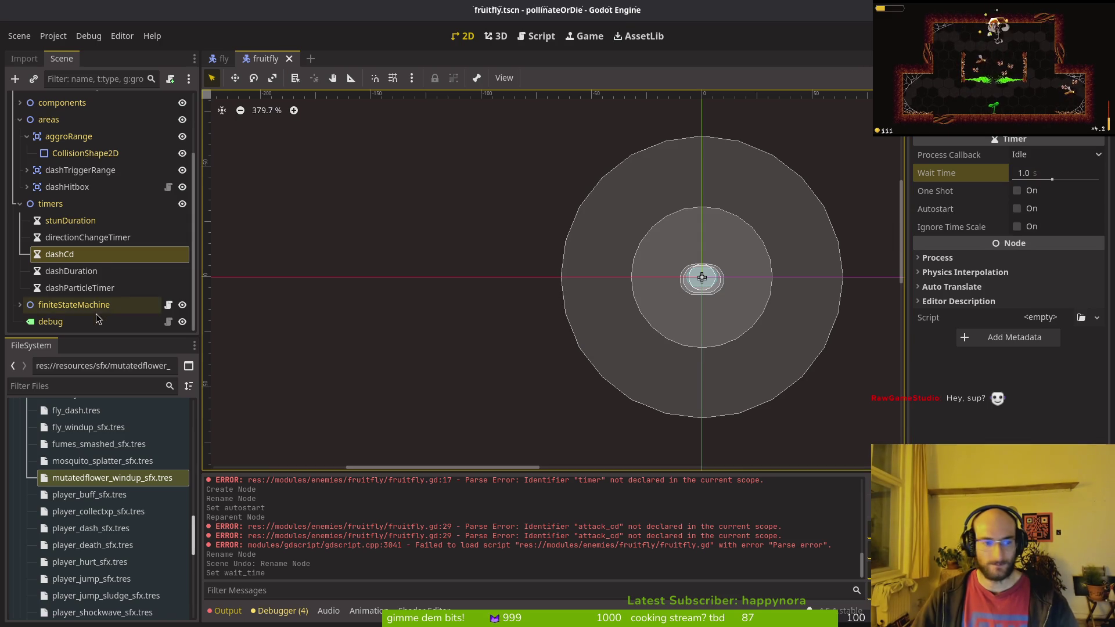
Step: Review the dashDuration, dashCd, directionChangeTimer and stunDuration timer settings
{"action": "left_click", "coordinate": [87, 271]}
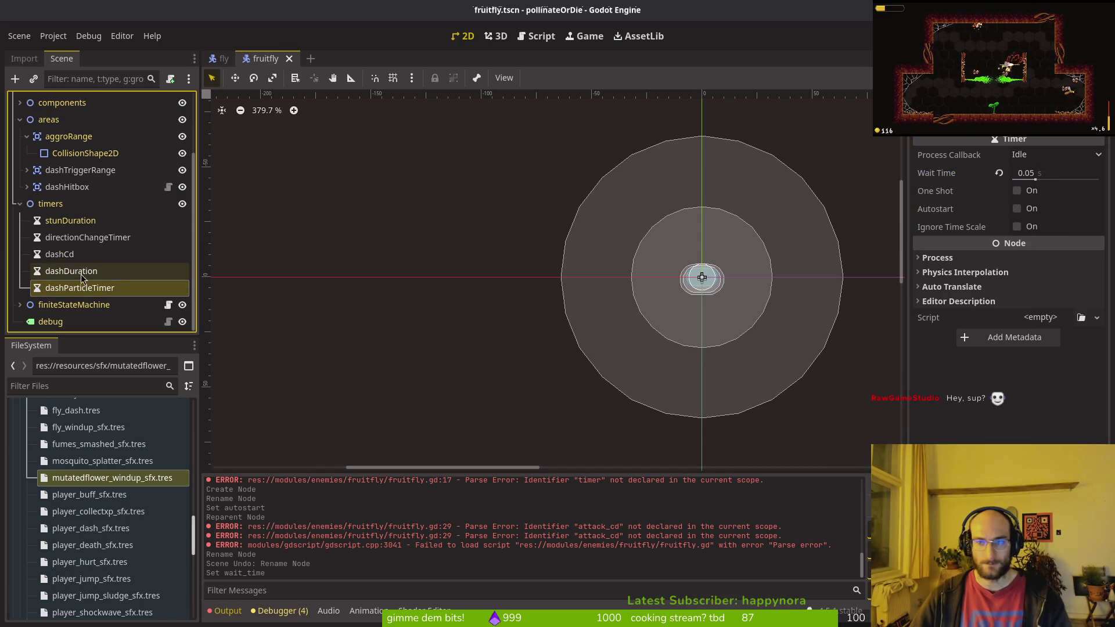
{"action": "left_click", "coordinate": [81, 255]}
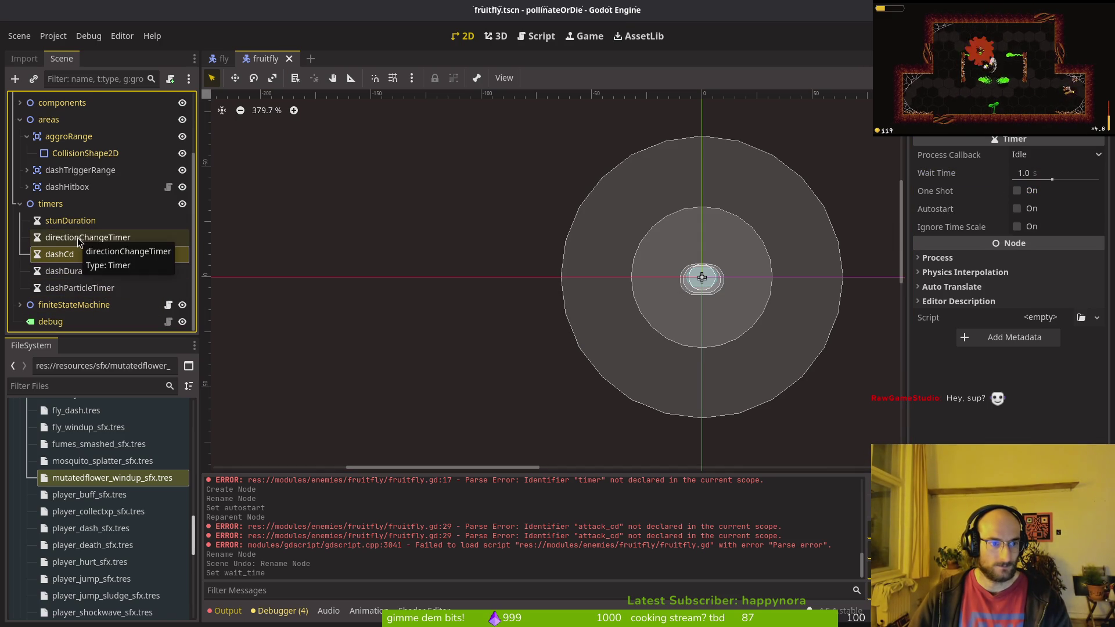
{"action": "left_click", "coordinate": [75, 241]}
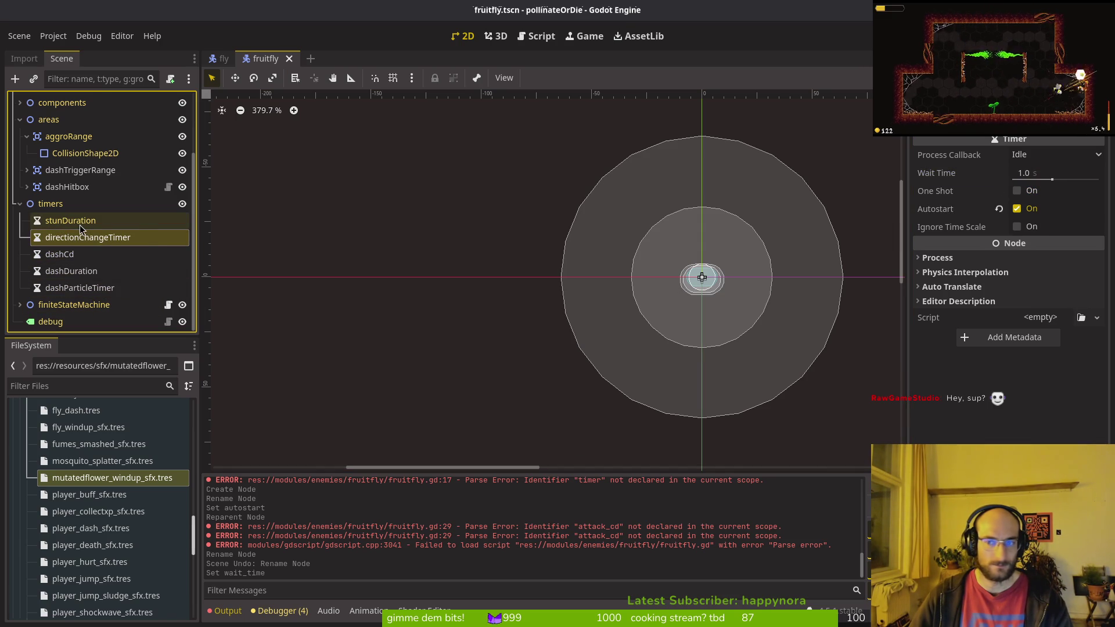
{"action": "left_click", "coordinate": [80, 225]}
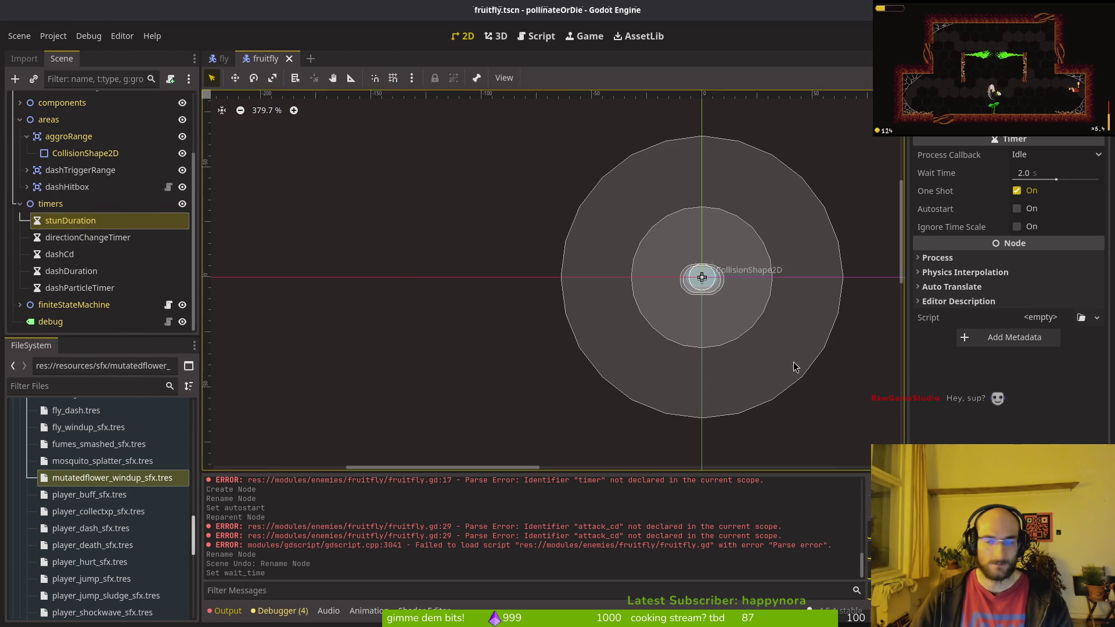
{"action": "key", "text": "alt+Tab"}
{"action": "key", "text": "alt+Tab"}
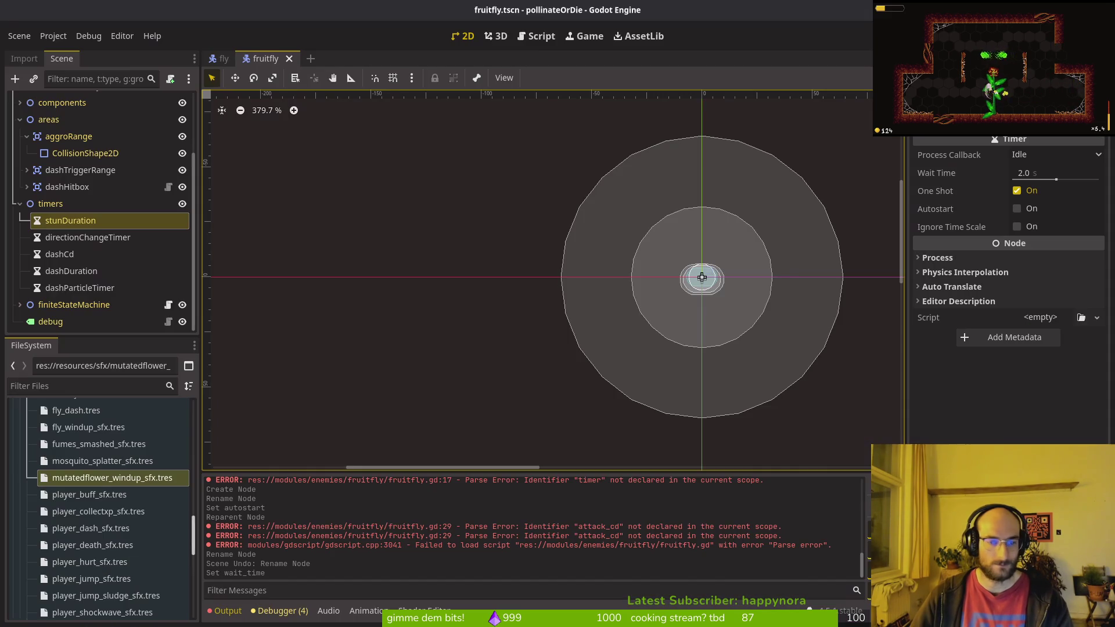
Step: Collapse the fruitfly tree to its components and check the fly scene's MovementComponent for reference
{"action": "left_click", "coordinate": [29, 104]}
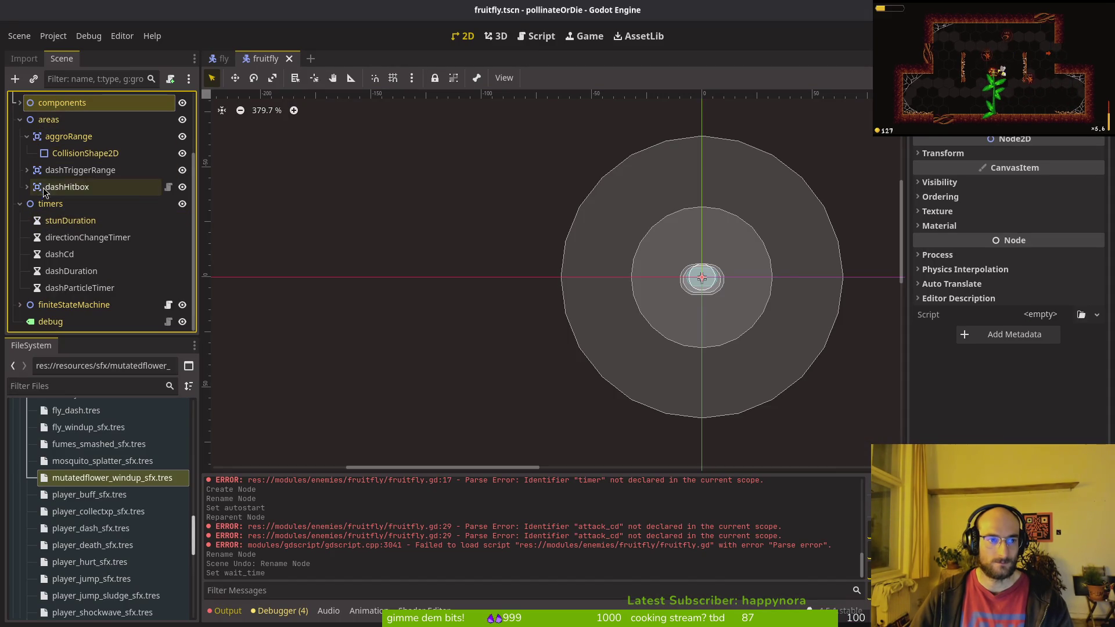
{"action": "left_click", "coordinate": [25, 136]}
{"action": "left_click", "coordinate": [20, 136]}
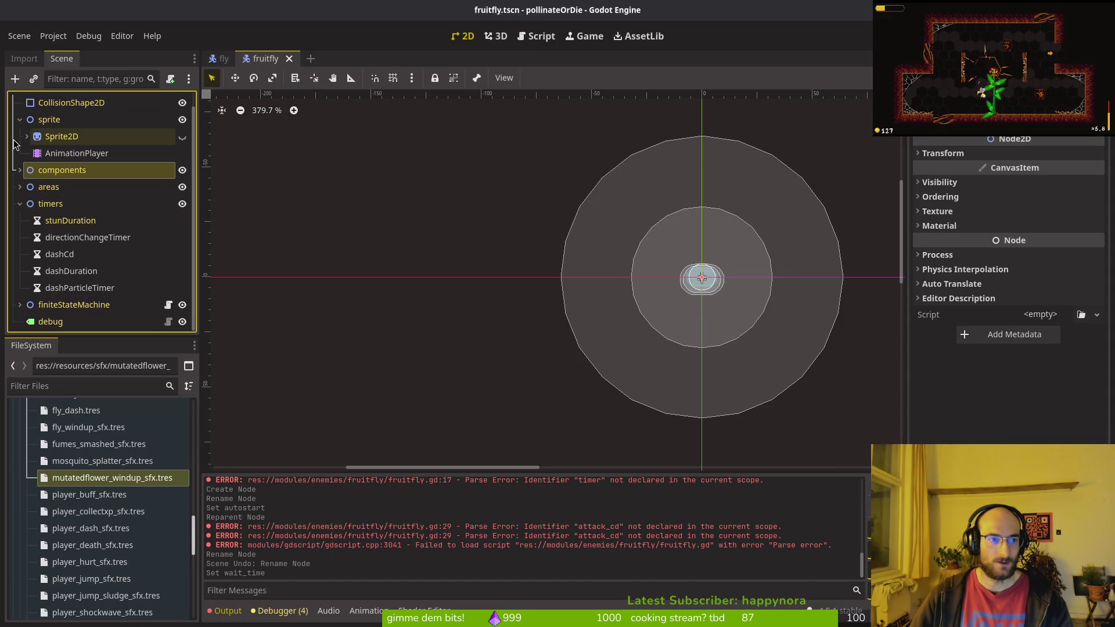
{"action": "left_click", "coordinate": [20, 202]}
{"action": "left_click", "coordinate": [20, 185]}
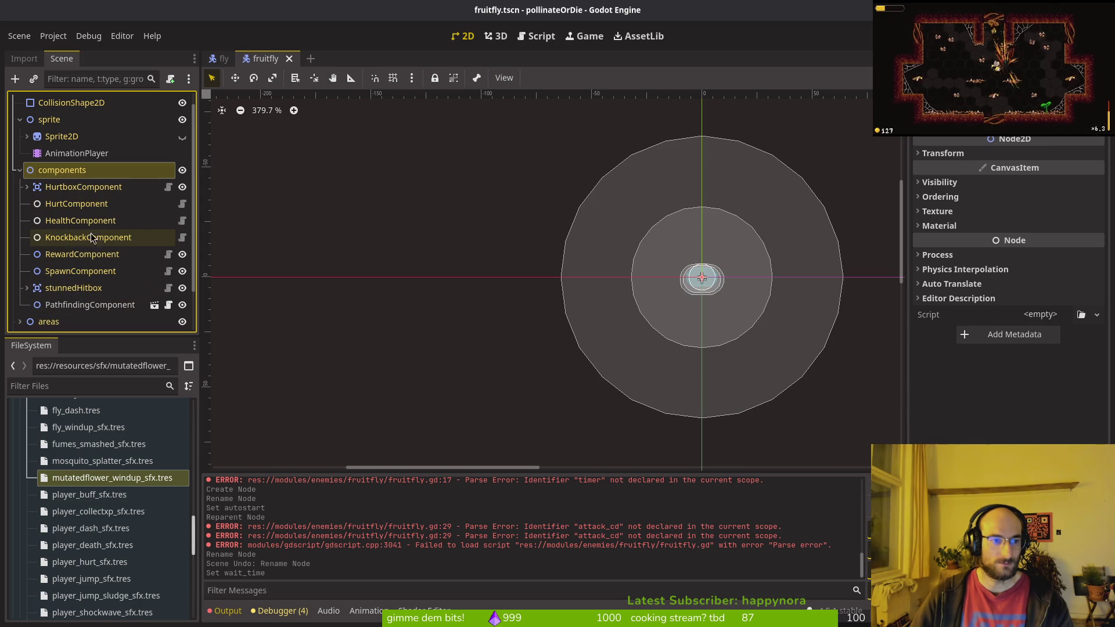
{"action": "left_click", "coordinate": [221, 62]}
{"action": "left_click", "coordinate": [20, 235]}
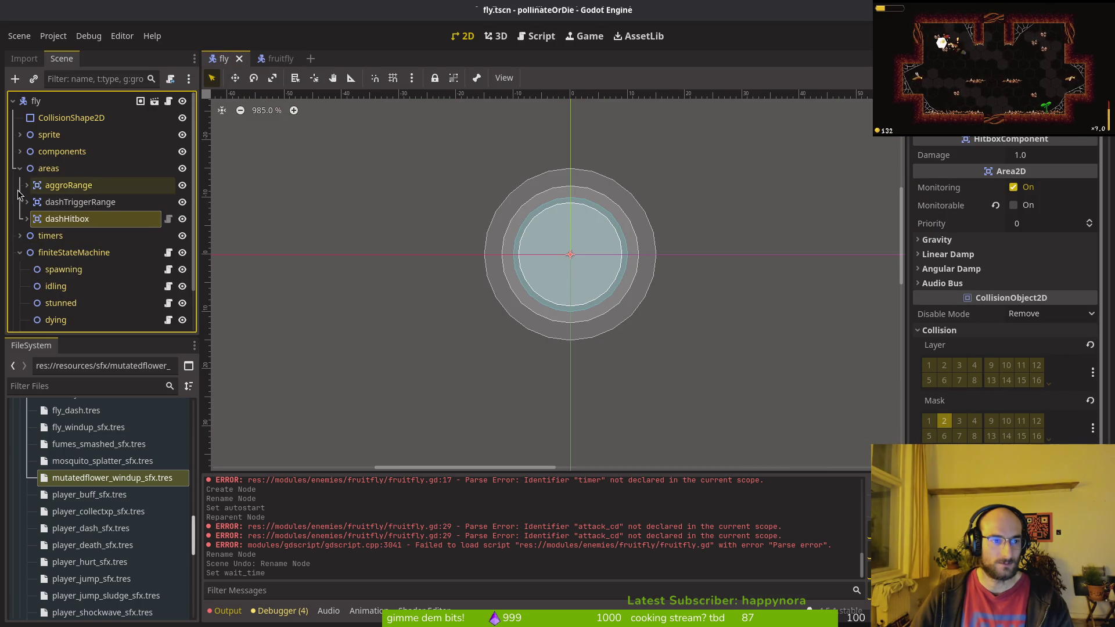
{"action": "left_click", "coordinate": [18, 169]}
{"action": "left_click", "coordinate": [19, 151]}
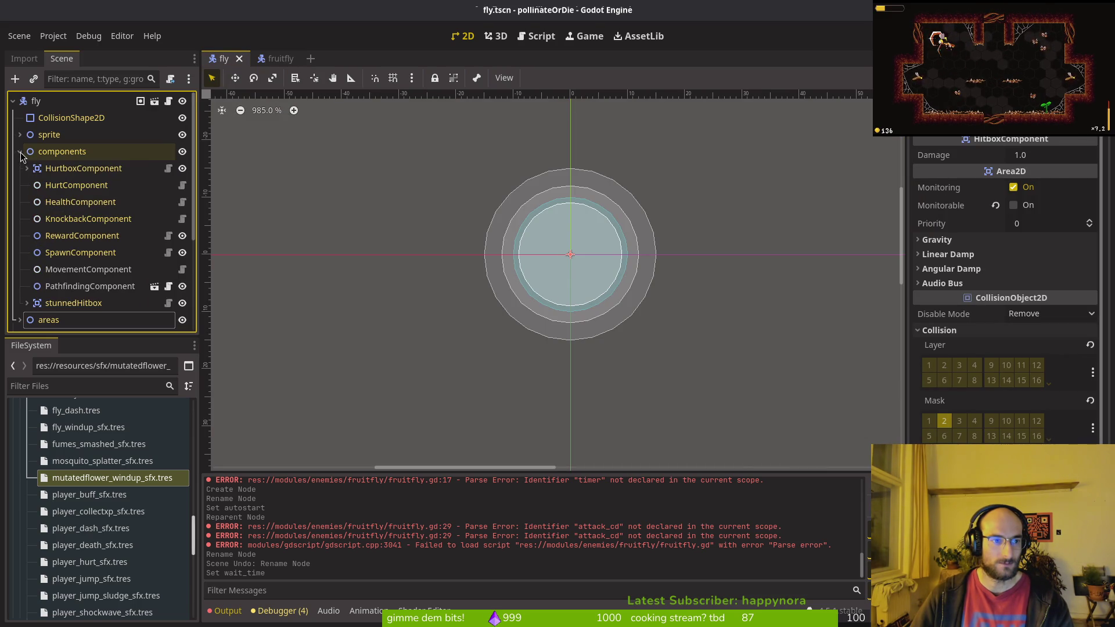
{"action": "left_click", "coordinate": [79, 269]}
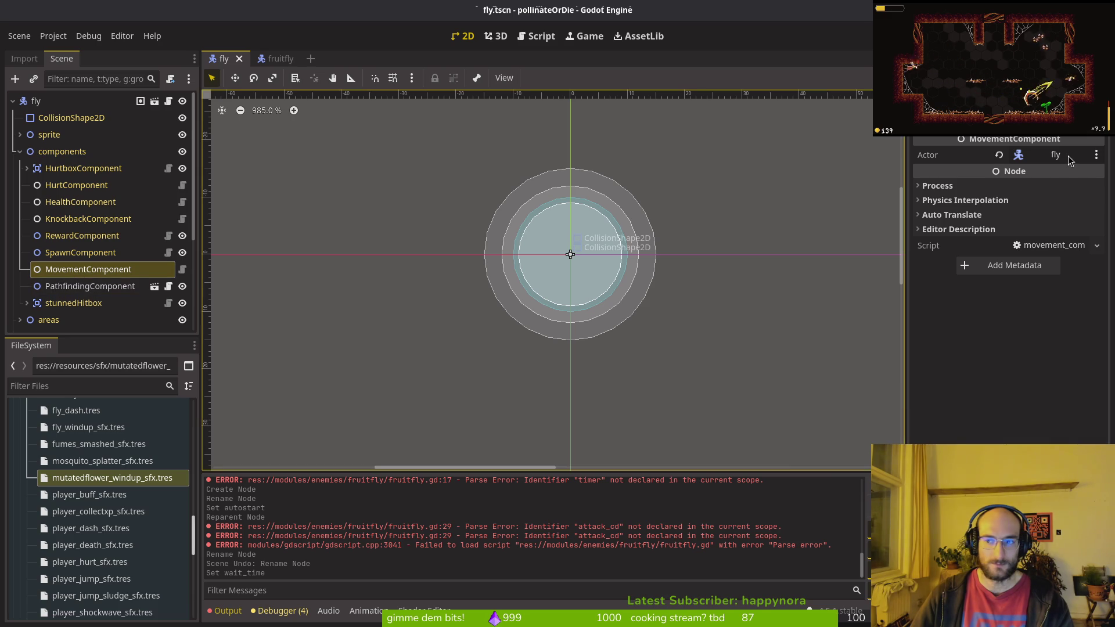
{"action": "left_click", "coordinate": [273, 58]}
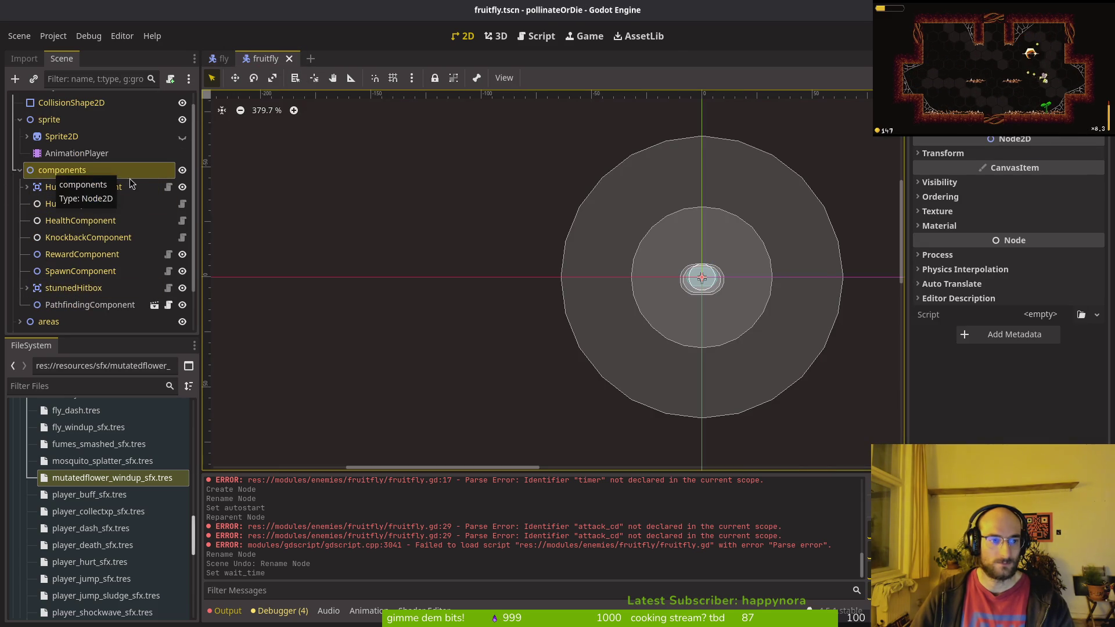
Step: Add a MovementComponent with Actor fruitfly, place it above PathfindingComponent, and save
{"action": "key", "text": "ctrl+a"}
{"action": "type", "text": "movement"}
{"action": "key", "text": "Return"}
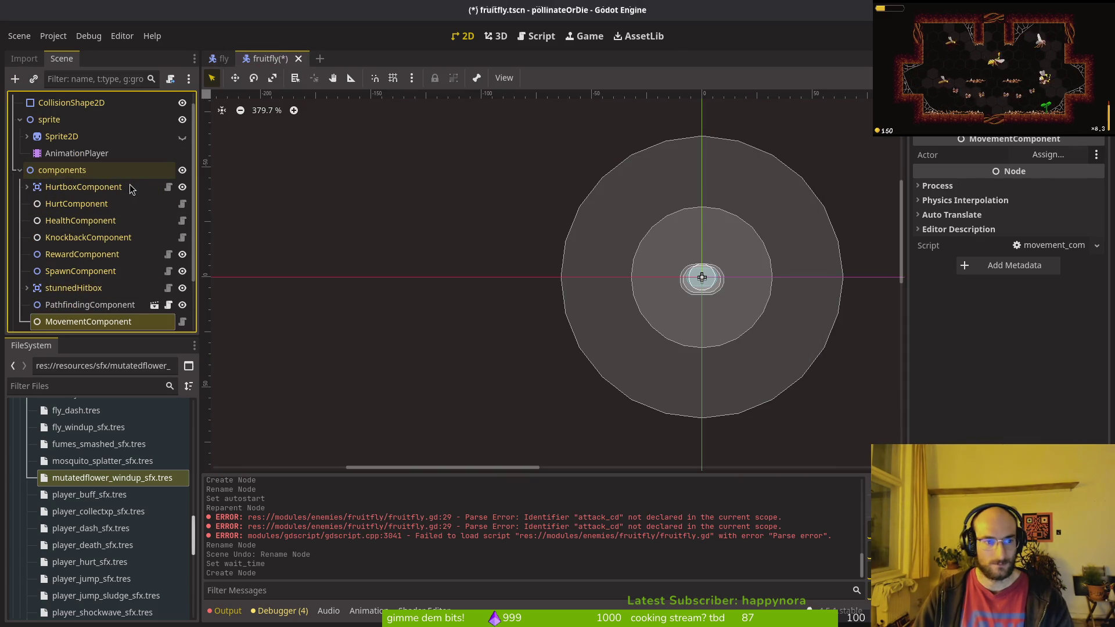
{"action": "left_click", "coordinate": [1047, 154]}
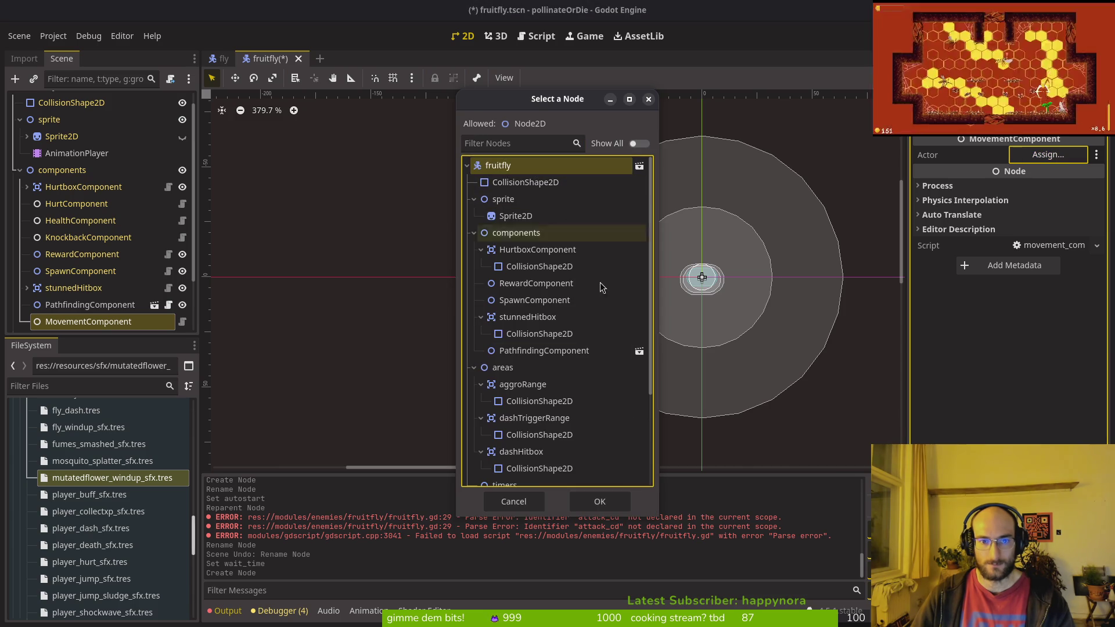
{"action": "left_click", "coordinate": [600, 502]}
{"action": "mouse_move", "coordinate": [68, 323]}
{"action": "left_mouse_down"}
{"action": "mouse_move", "coordinate": [81, 206]}
{"action": "mouse_move", "coordinate": [80, 306]}
{"action": "left_mouse_up"}
{"action": "key", "text": "ctrl+s"}
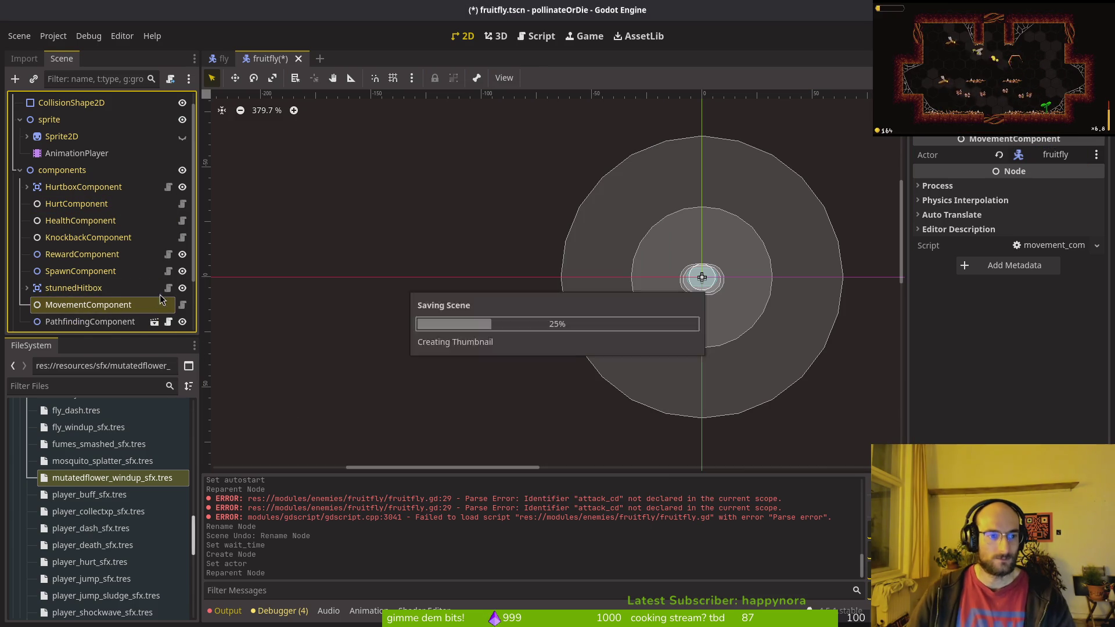
{"action": "key", "text": "alt+Tab"}
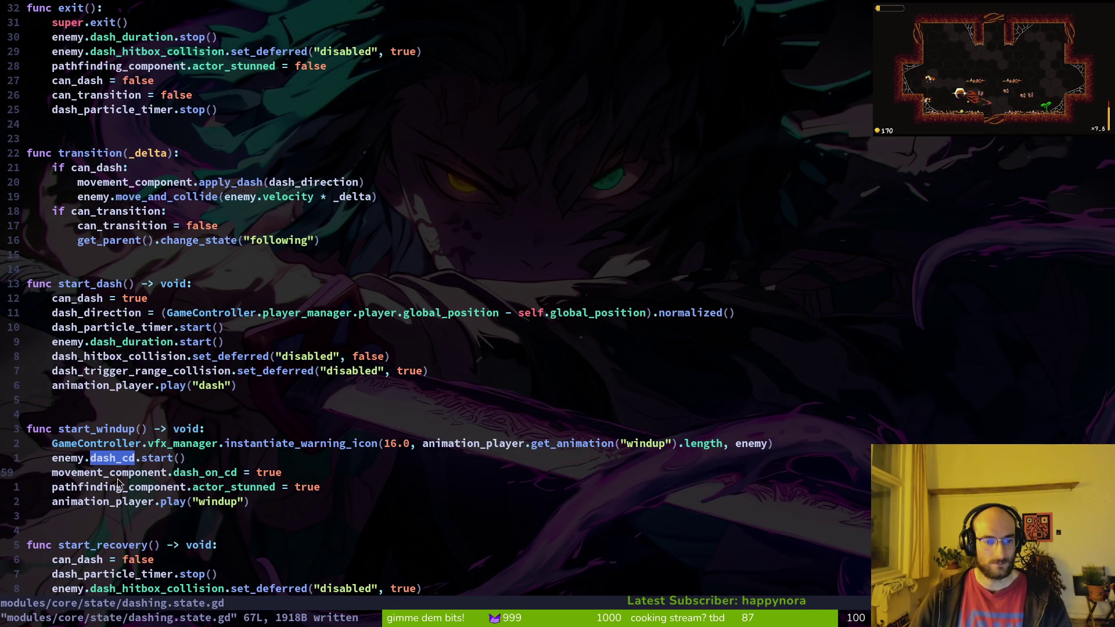
Step: Check the movement_component export, then select the fruitfly's dashing node and attach a script
{"action": "key", "text": "alt+Tab"}
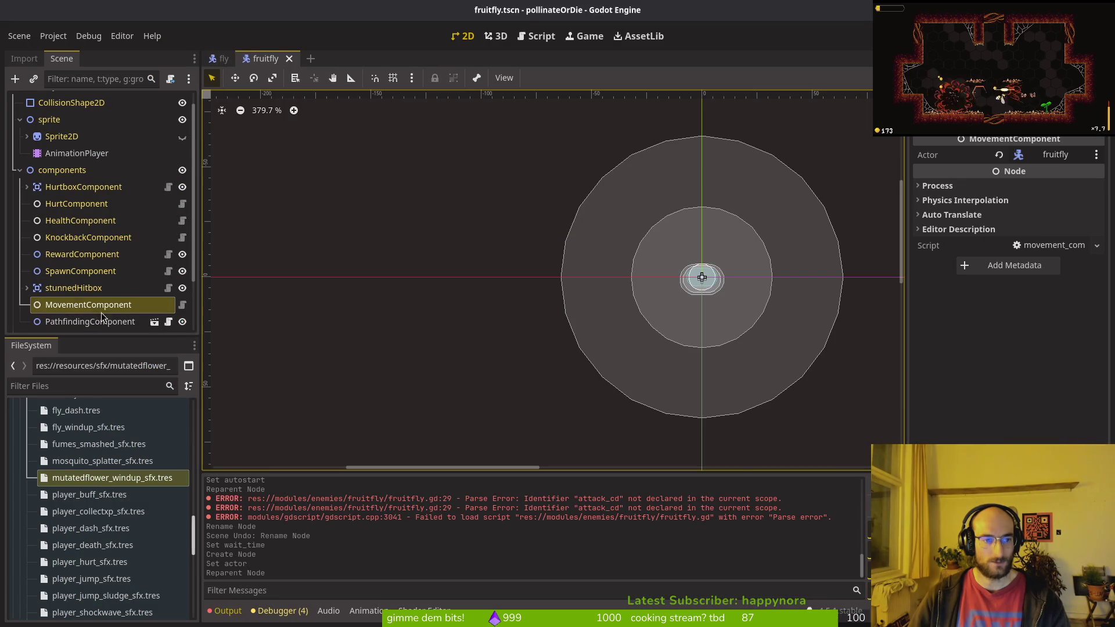
{"action": "key", "text": "alt+Tab"}
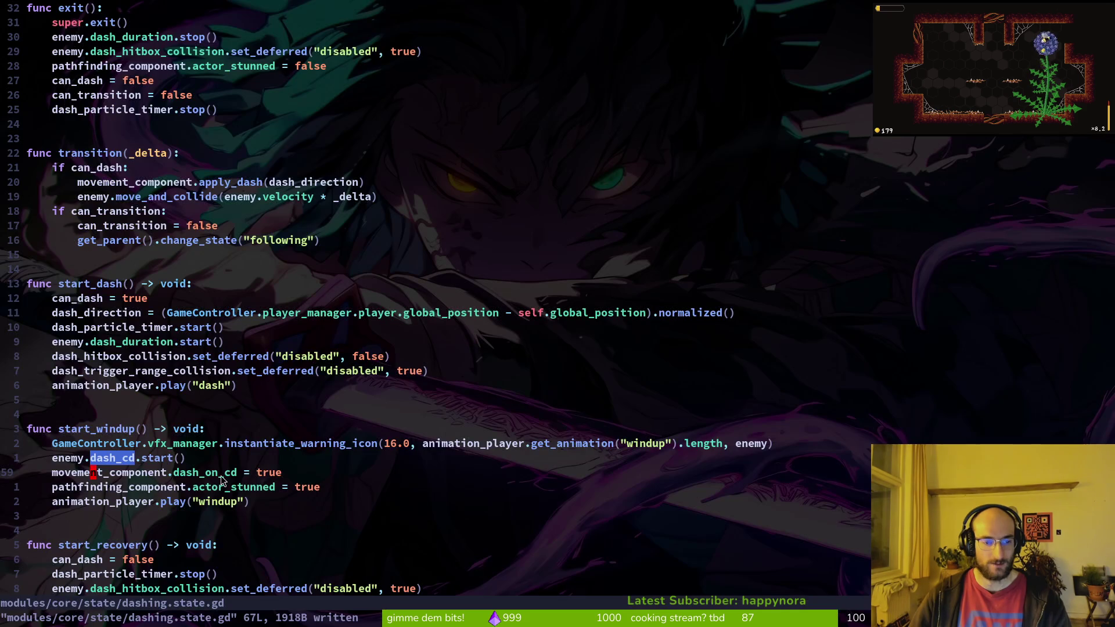
{"action": "scroll", "coordinate": [167, 298], "scroll_direction": "up", "scroll_amount": 9}
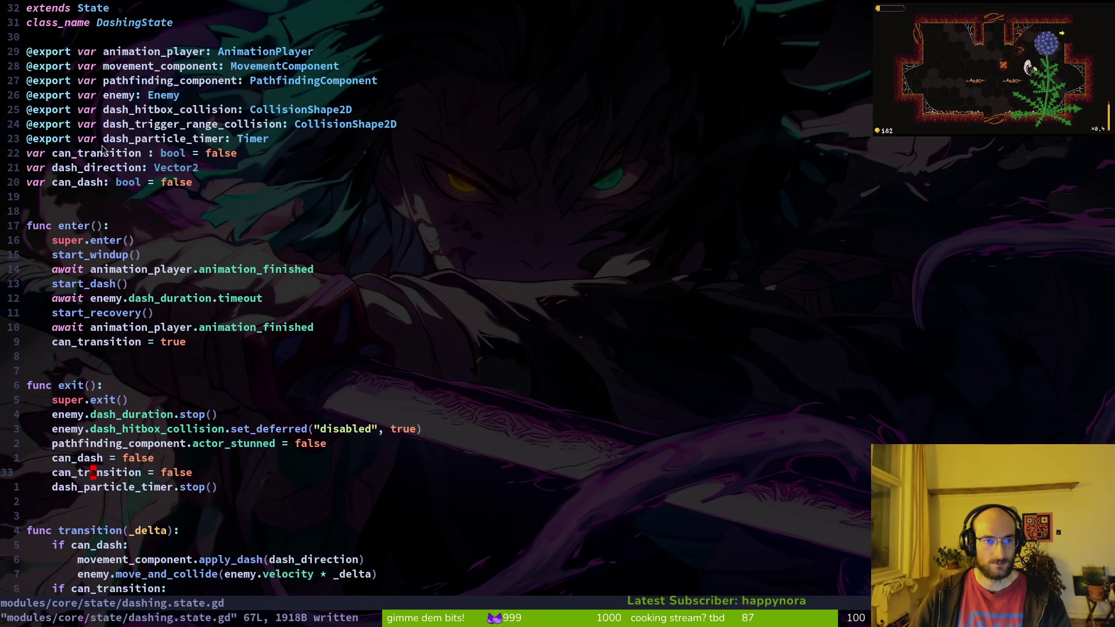
{"action": "left_click", "coordinate": [146, 69]}
{"action": "key", "text": "alt+Tab"}
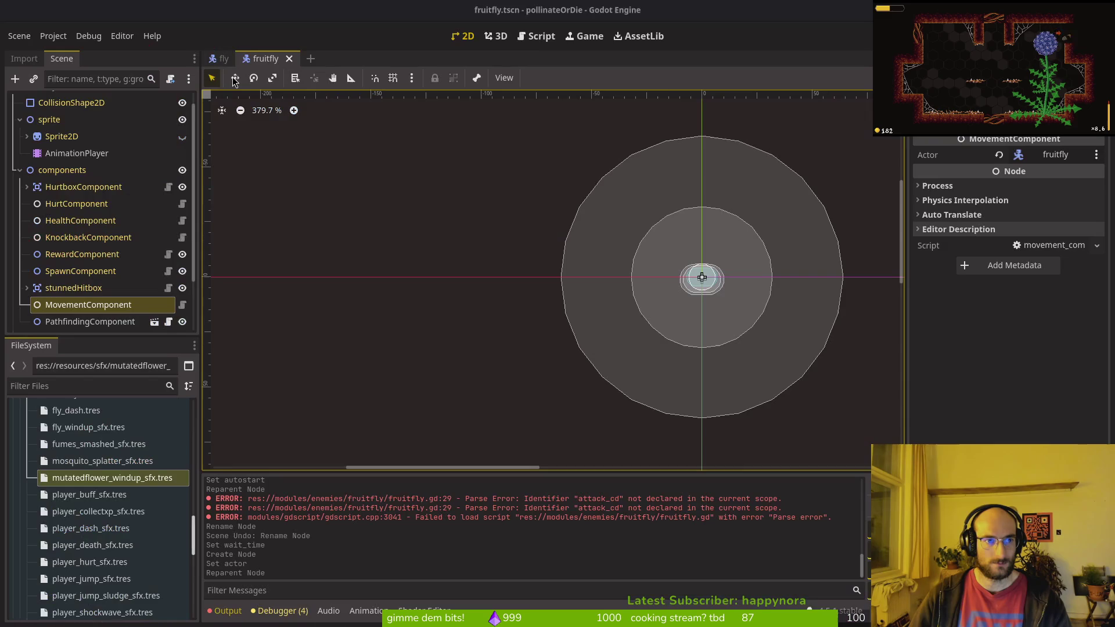
{"action": "scroll", "coordinate": [93, 203], "scroll_direction": "down", "scroll_amount": 2}
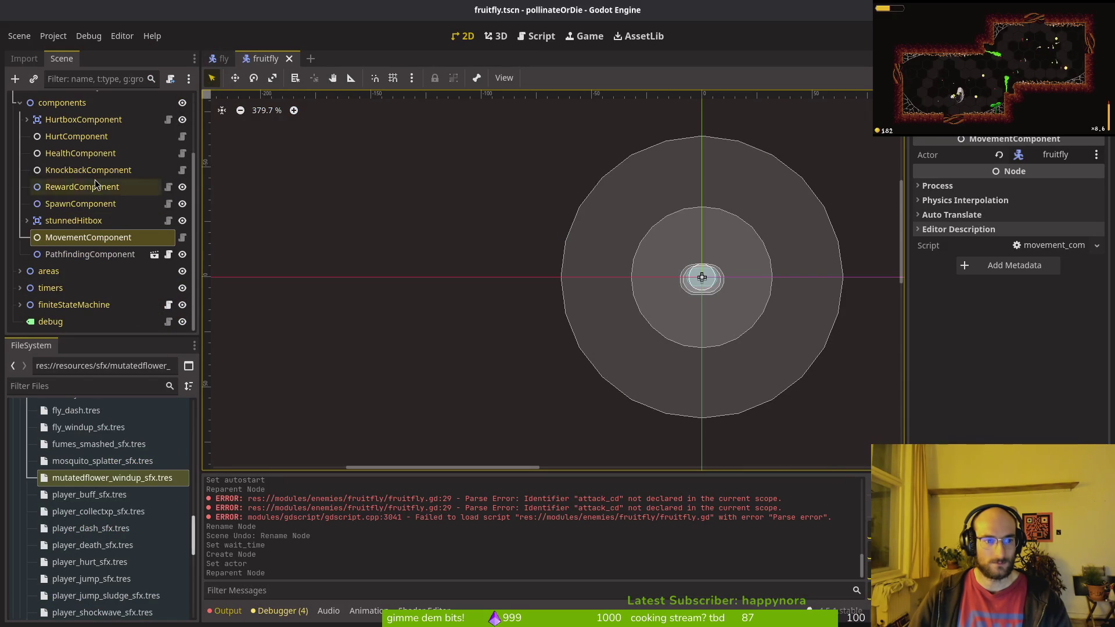
{"action": "left_click", "coordinate": [19, 304]}
{"action": "scroll", "coordinate": [93, 232], "scroll_direction": "down", "scroll_amount": 3}
{"action": "left_click", "coordinate": [61, 304]}
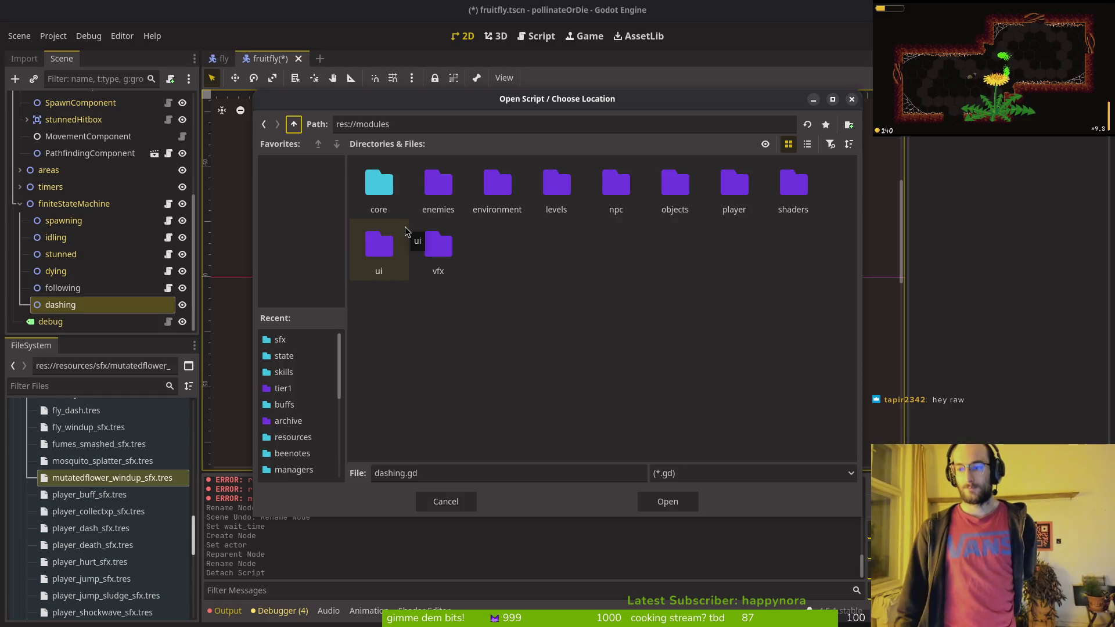
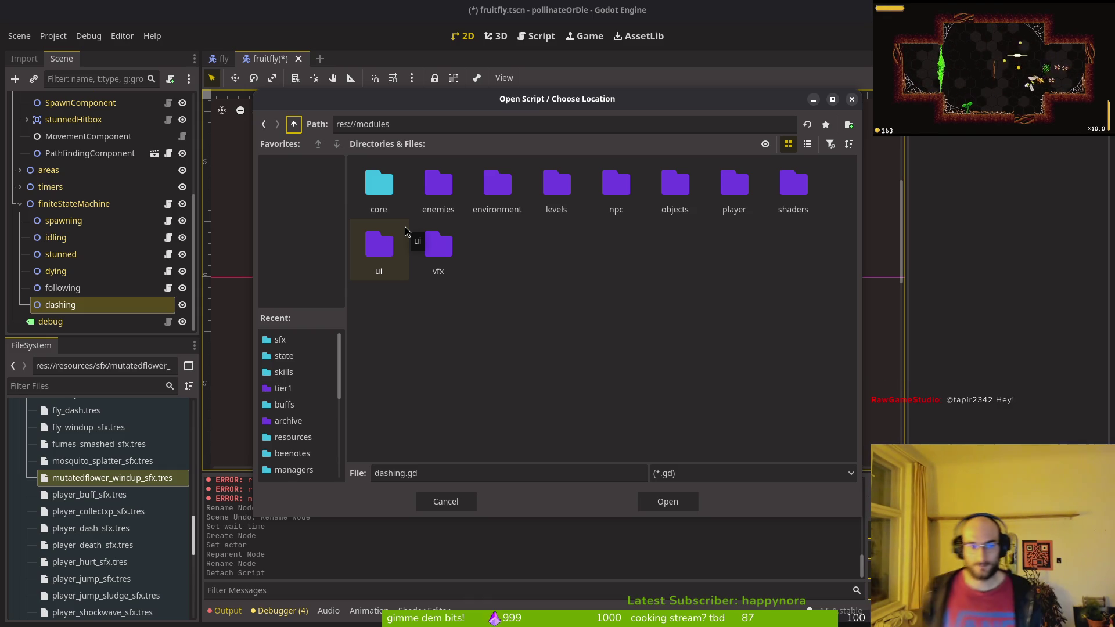
Step: Load the base core/state/state.gd script onto the dashing node
{"action": "left_click", "coordinate": [355, 200]}
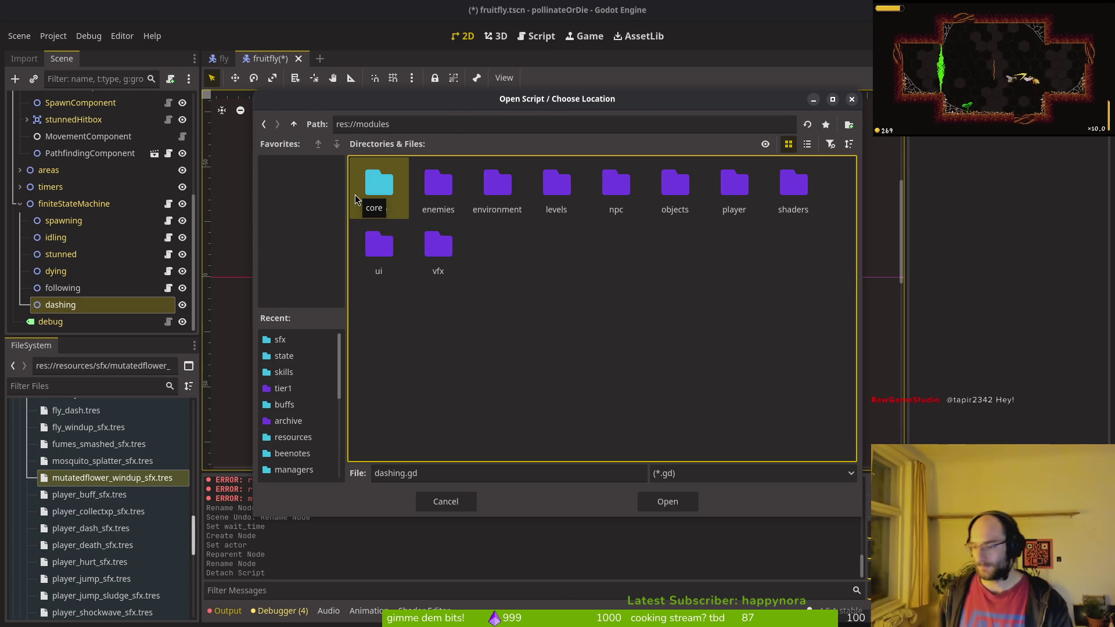
{"action": "double_click", "coordinate": [389, 195]}
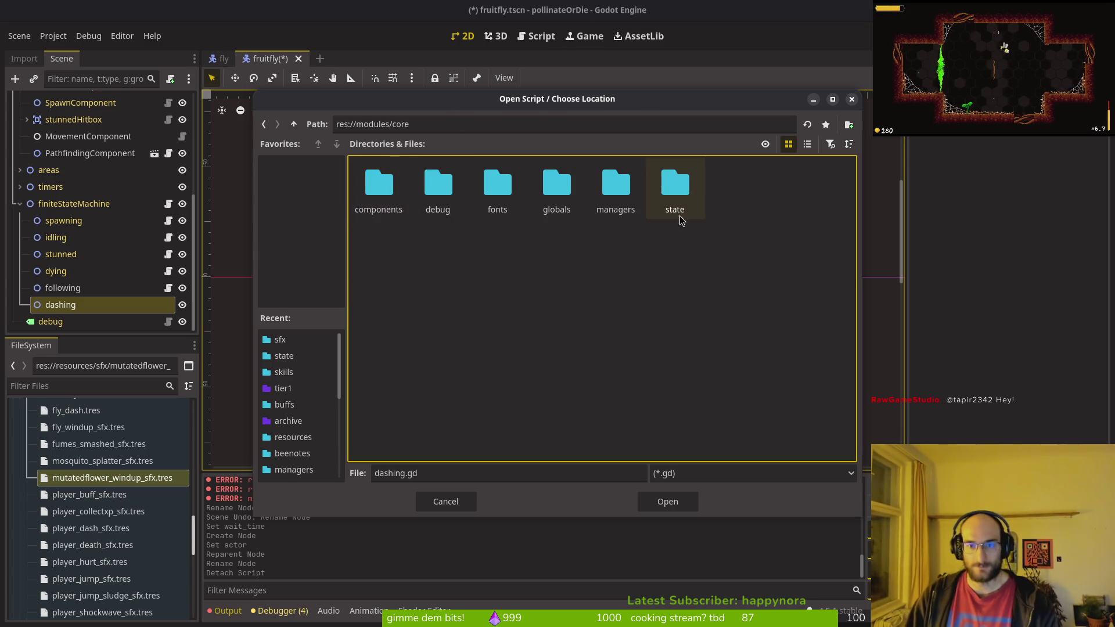
{"action": "double_click", "coordinate": [675, 189]}
{"action": "left_click", "coordinate": [734, 182]}
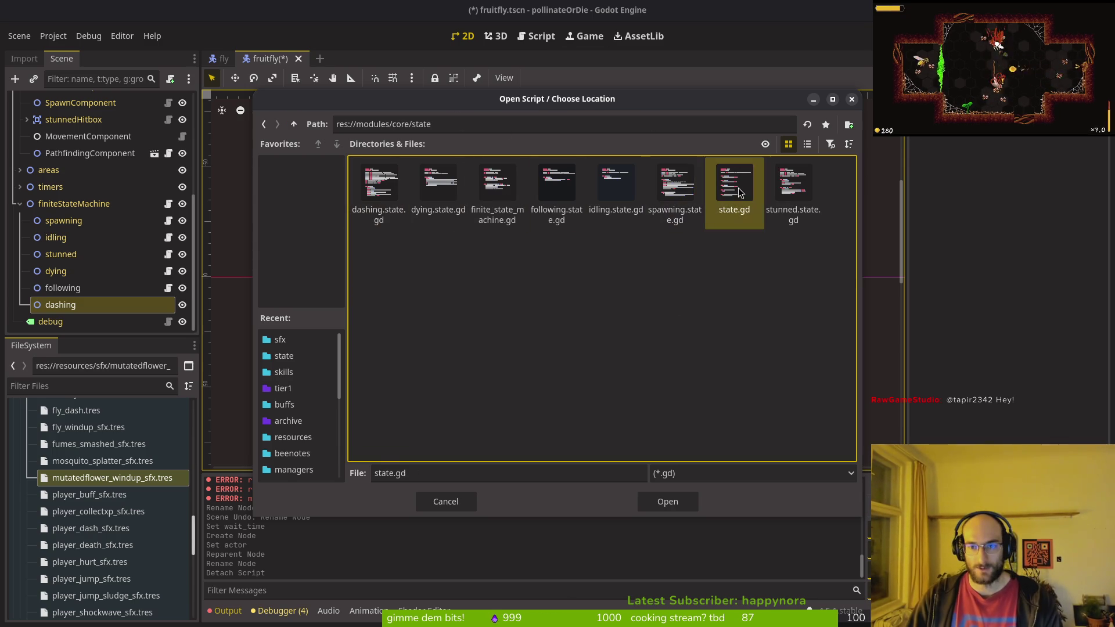
{"action": "left_click", "coordinate": [667, 501]}
{"action": "left_click", "coordinate": [599, 409]}
Step: Replace the dashing node's script with res://modules/core/state/dashing.state.gd
{"action": "right_click", "coordinate": [96, 305]}
{"action": "left_click", "coordinate": [140, 341]}
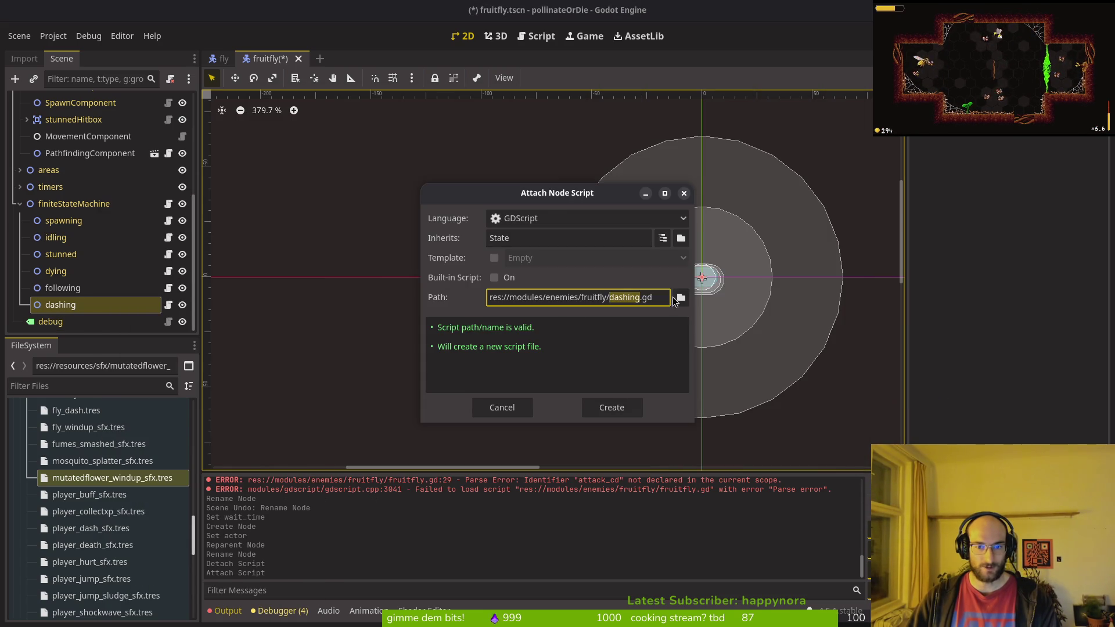
{"action": "left_click", "coordinate": [680, 297]}
{"action": "double_click", "coordinate": [293, 123]}
{"action": "double_click", "coordinate": [379, 183]}
{"action": "double_click", "coordinate": [674, 183]}
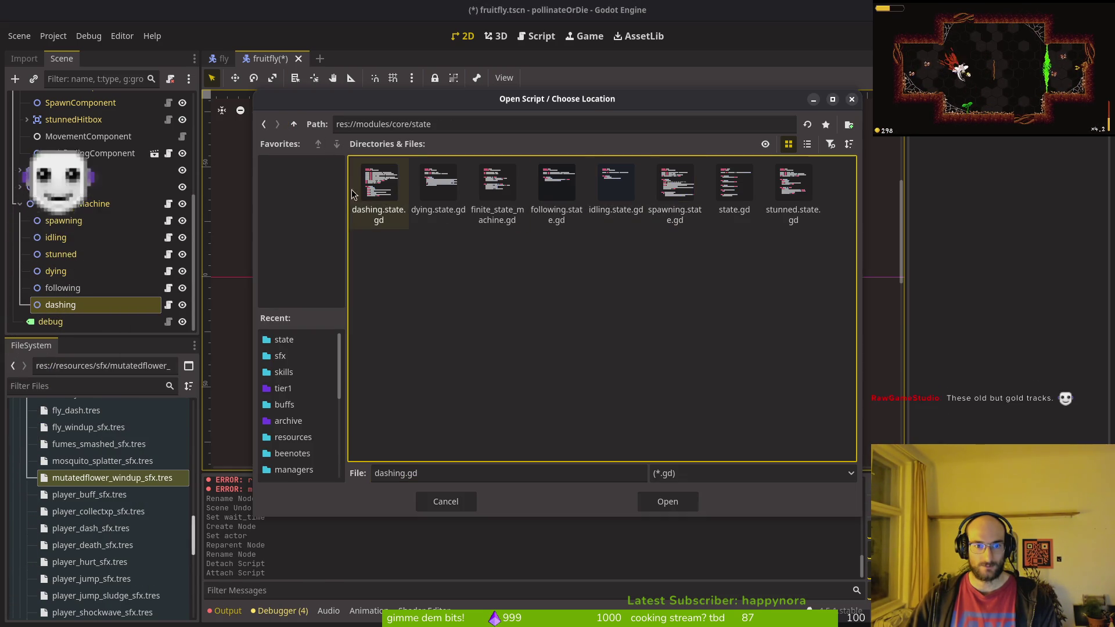
{"action": "left_click", "coordinate": [379, 184]}
{"action": "left_click", "coordinate": [667, 501]}
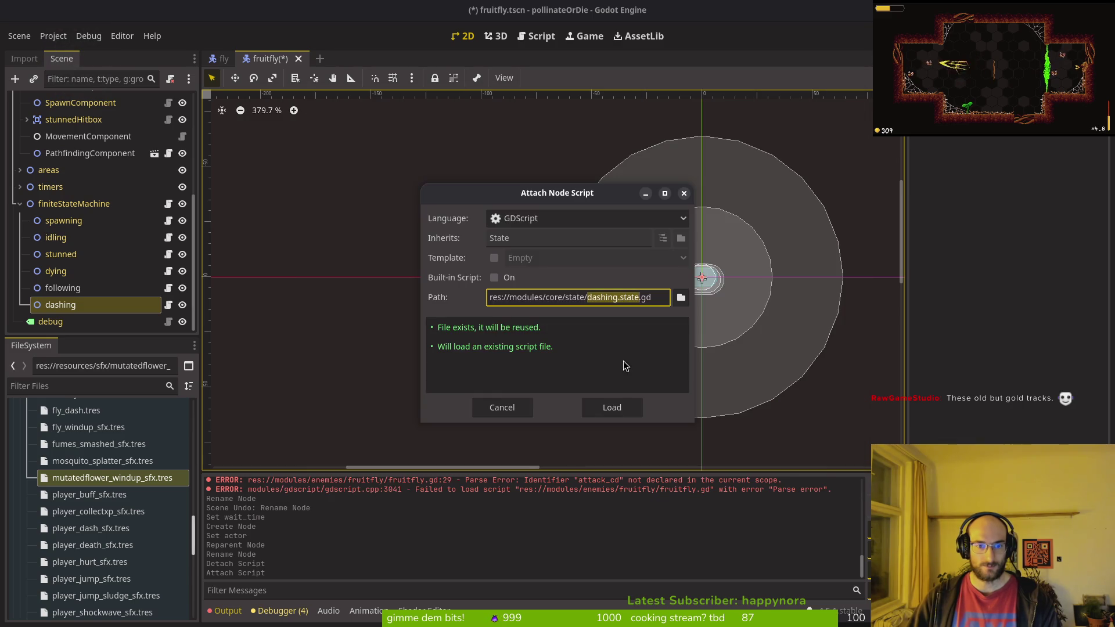
{"action": "left_click", "coordinate": [611, 407]}
Step: Save the fruitfly scene with Ctrl+S
{"action": "right_click", "coordinate": [85, 315]}
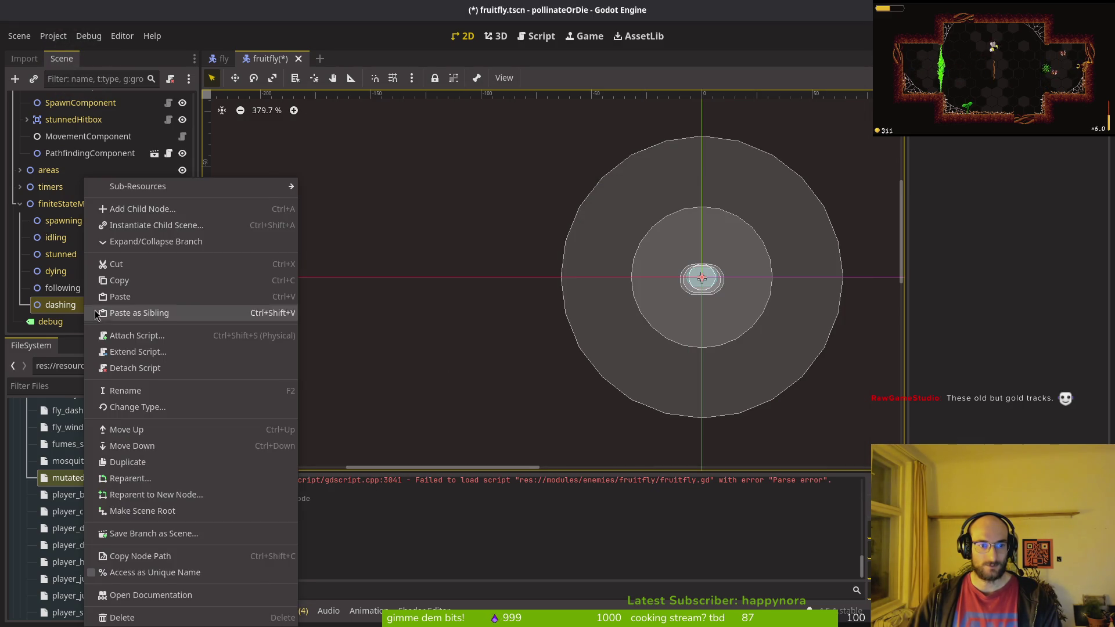
{"action": "key", "text": "Escape"}
{"action": "key", "text": "ctrl+s"}
Step: Run the game with F5 to test the fruitfly, then return to the code editor
{"action": "right_click", "coordinate": [109, 305]}
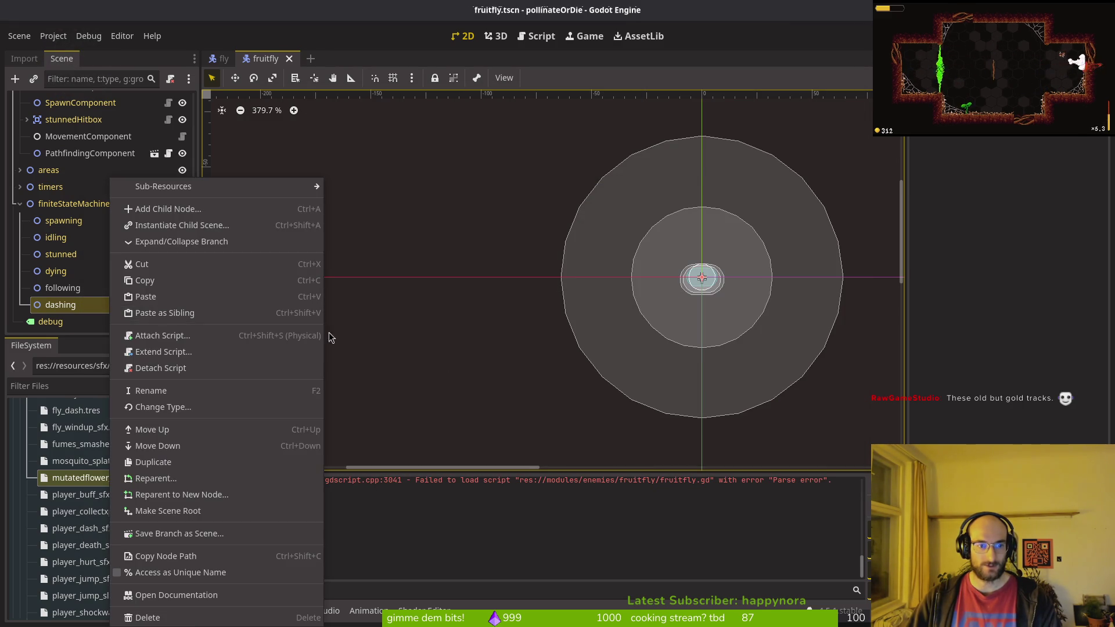
{"action": "key", "text": "Escape"}
{"action": "key", "text": "F5"}
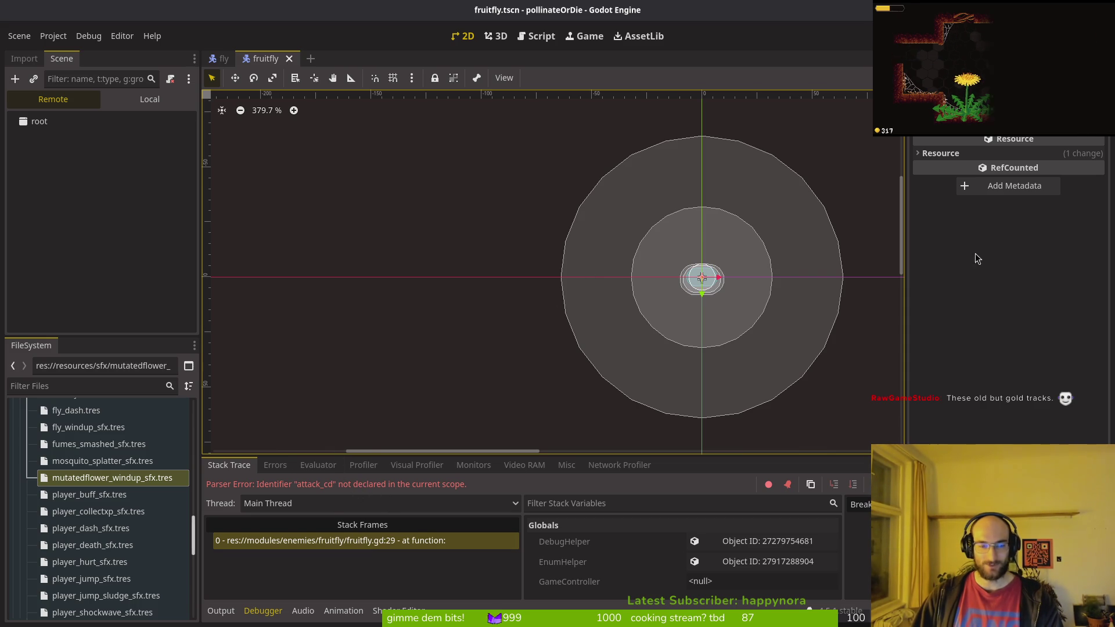
{"action": "key", "text": "alt+Tab"}
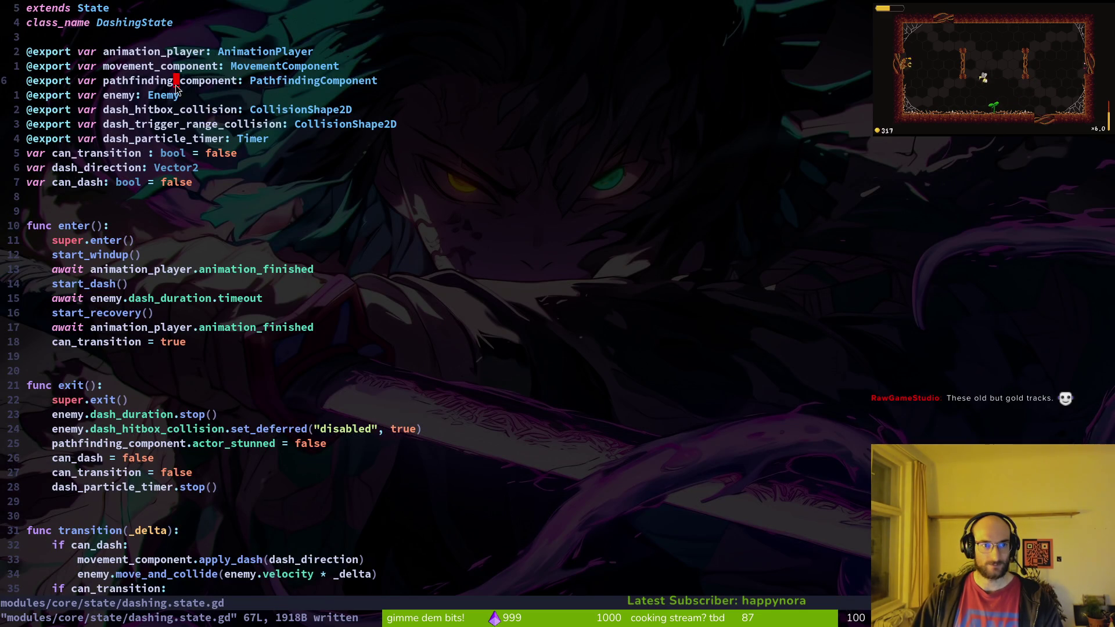
Step: Open fruitfly.gd through the Telescope file finder
{"action": "key", "text": "ctrl+o"}
{"action": "scroll", "coordinate": [142, 164], "scroll_direction": "up", "scroll_amount": 2}
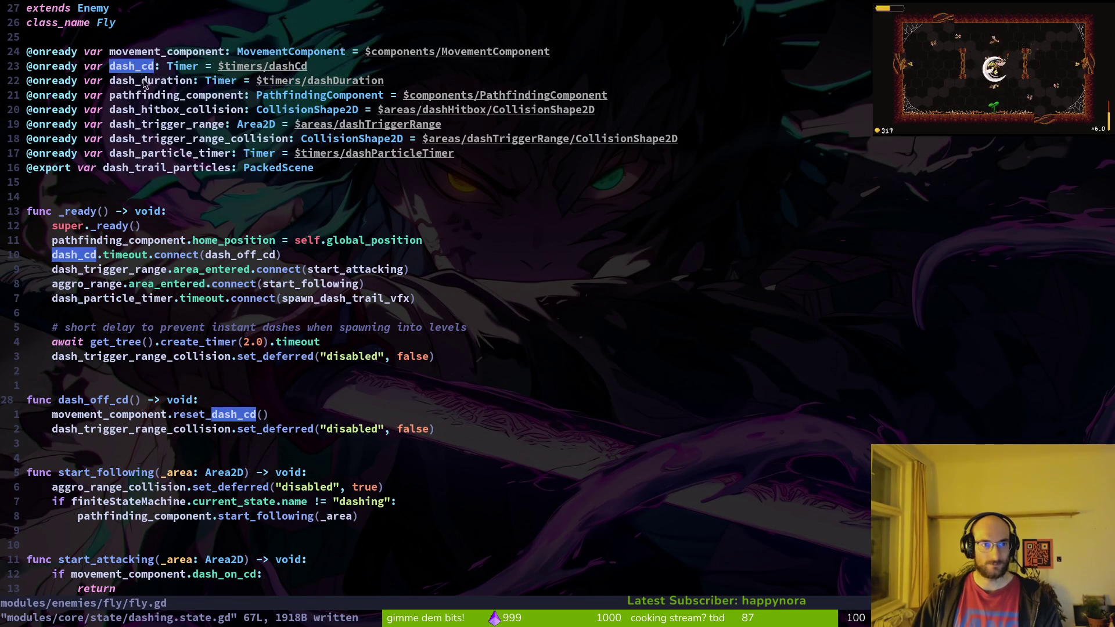
{"action": "key", "text": "space"}
{"action": "key", "text": "f"}
{"action": "key", "text": "f"}
{"action": "type", "text": "fruitfly"}
{"action": "key", "text": "Return"}
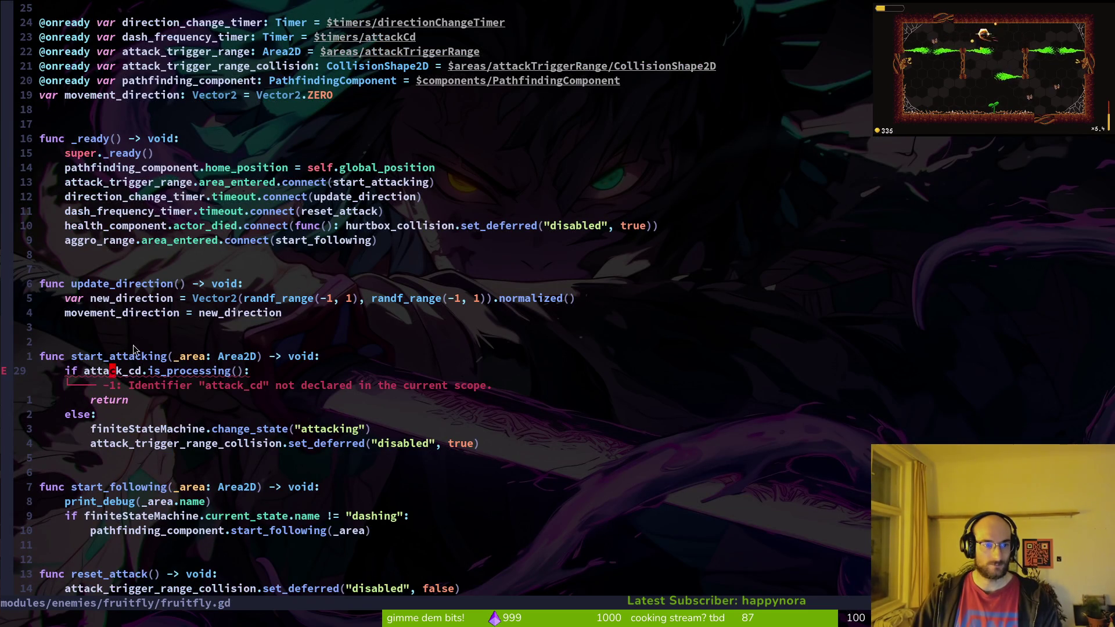
Step: Rename the attack_cd variable to dash_cd and its node path to $timers/dashCd, then save
{"action": "type", "text": "ciwdas"}
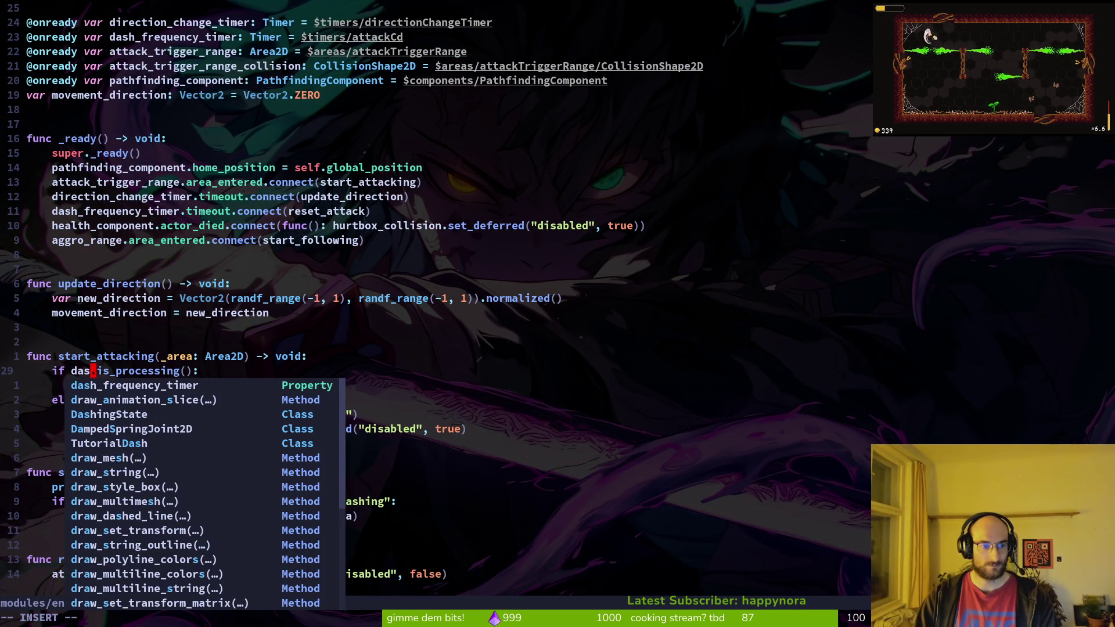
{"action": "type", "text": "cd"}
{"action": "key", "text": "Escape"}
{"action": "key", "text": "k"}
{"action": "key", "text": "k"}
{"action": "key", "text": "k"}
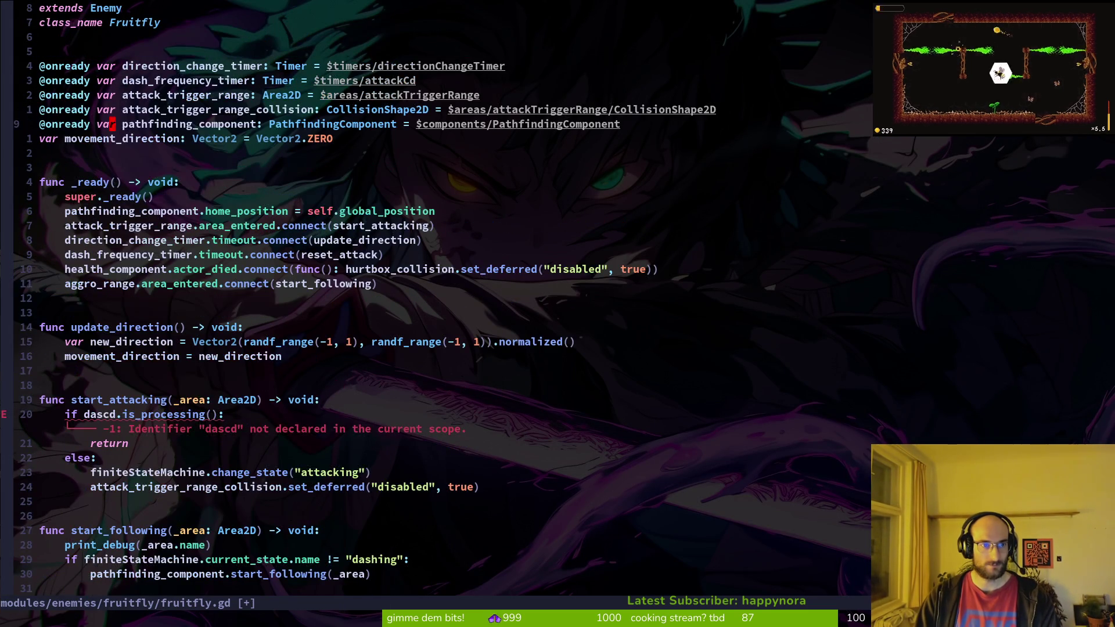
{"action": "key", "text": "u"}
{"action": "key", "text": "u"}
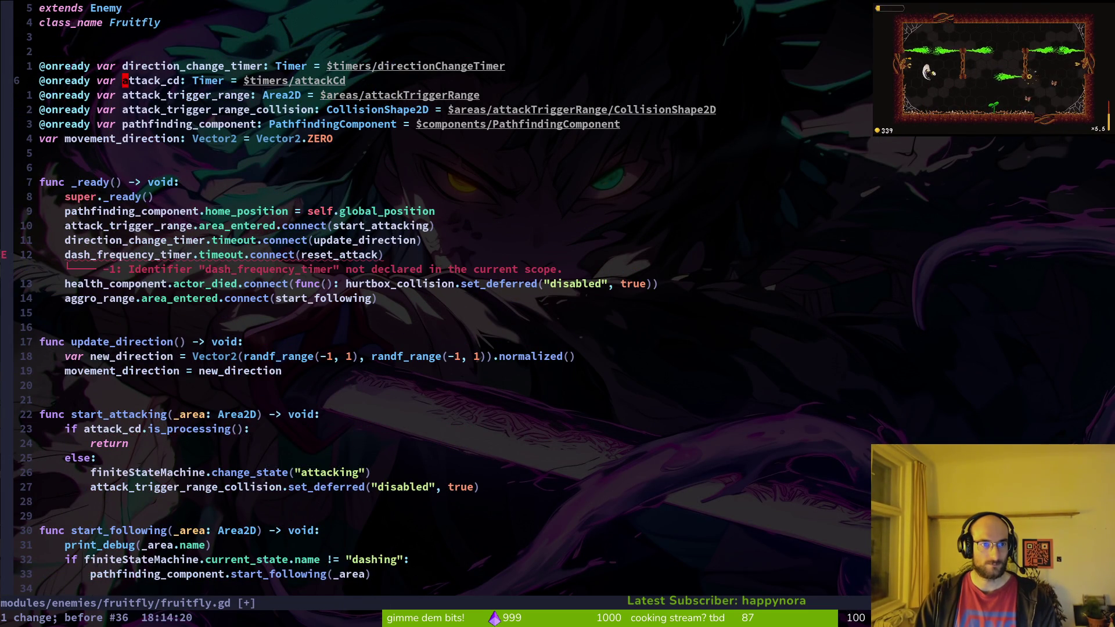
{"action": "type", "text": "ciwdash_cd"}
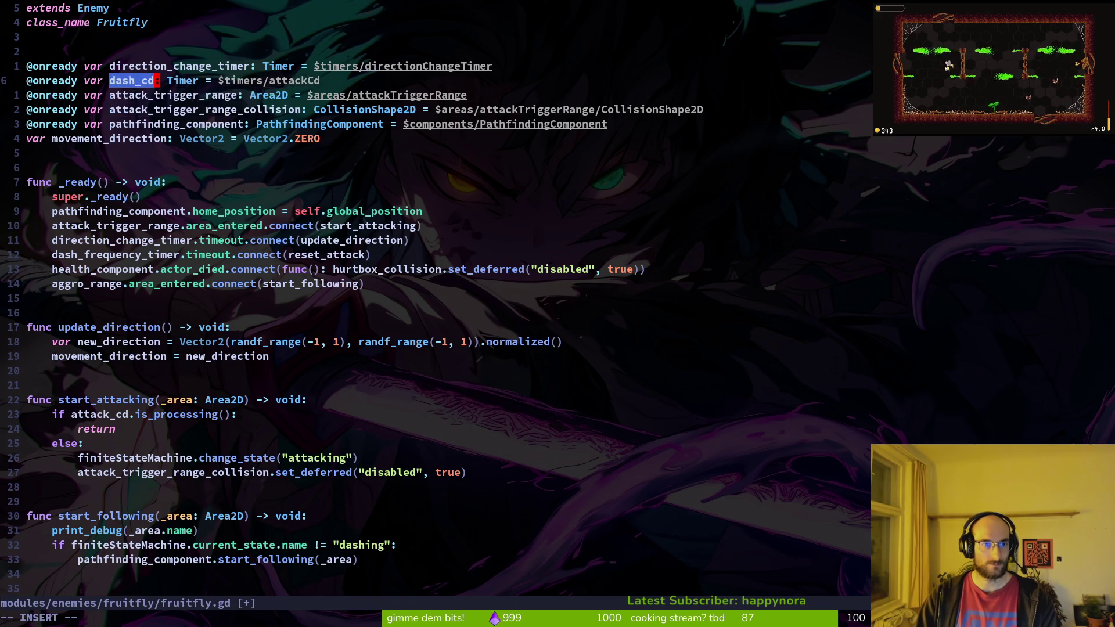
{"action": "key", "text": "Escape"}
{"action": "type", "text": "f/l"}
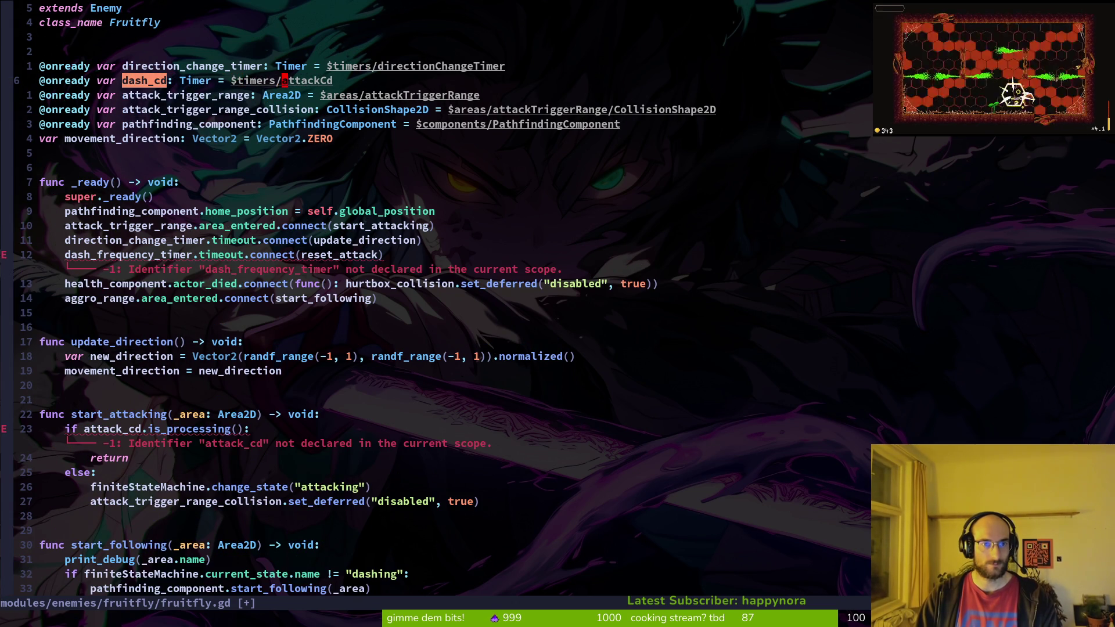
{"action": "type", "text": "cwdashCd"}
{"action": "key", "text": "Escape"}
{"action": "type", "text": ":w"}
{"action": "key", "text": "Return"}
Step: Replace the dash_frequency_timer reference on the connect line with dash_cd and save
{"action": "key", "text": "j"}
{"action": "key", "text": "j"}
{"action": "key", "text": "j"}
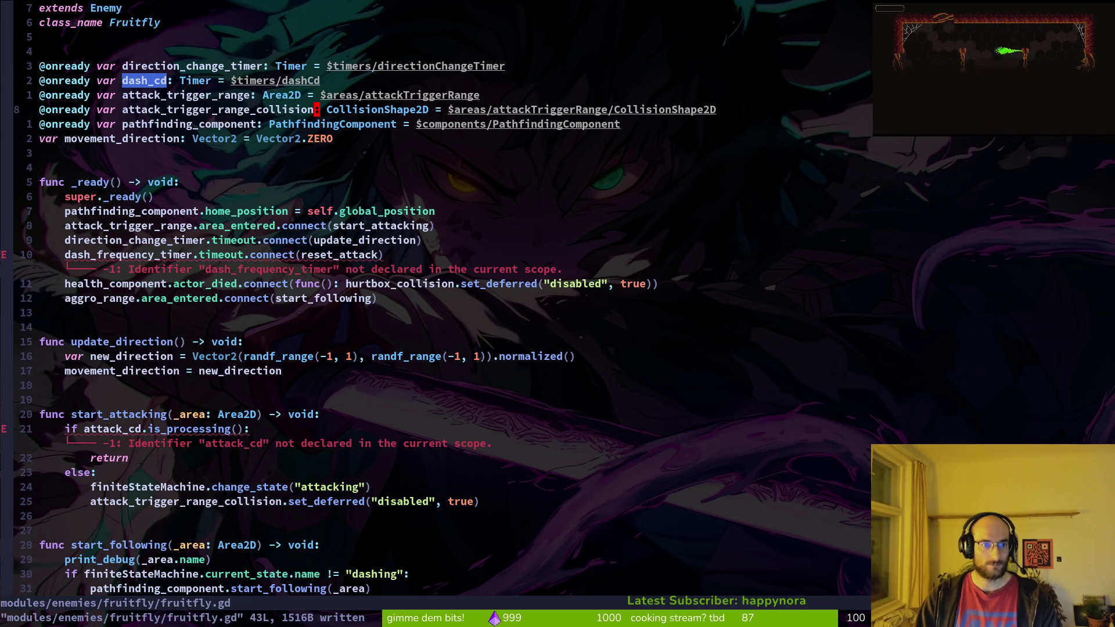
{"action": "key", "text": "j"}
{"action": "key", "text": "j"}
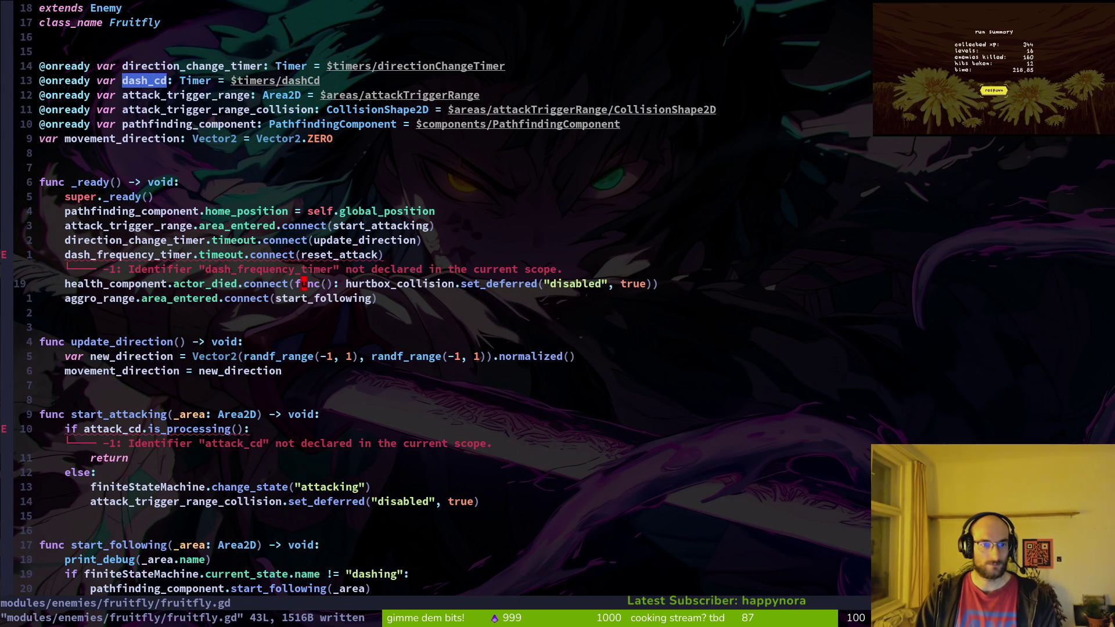
{"action": "type", "text": "cwdash_cd"}
{"action": "key", "text": "Escape"}
{"action": "type", "text": ":w"}
{"action": "key", "text": "Return"}
Step: Rewrite the cooldown check to use dash_cd and save
{"action": "key", "text": "j"}
{"action": "key", "text": "j"}
{"action": "key", "text": "j"}
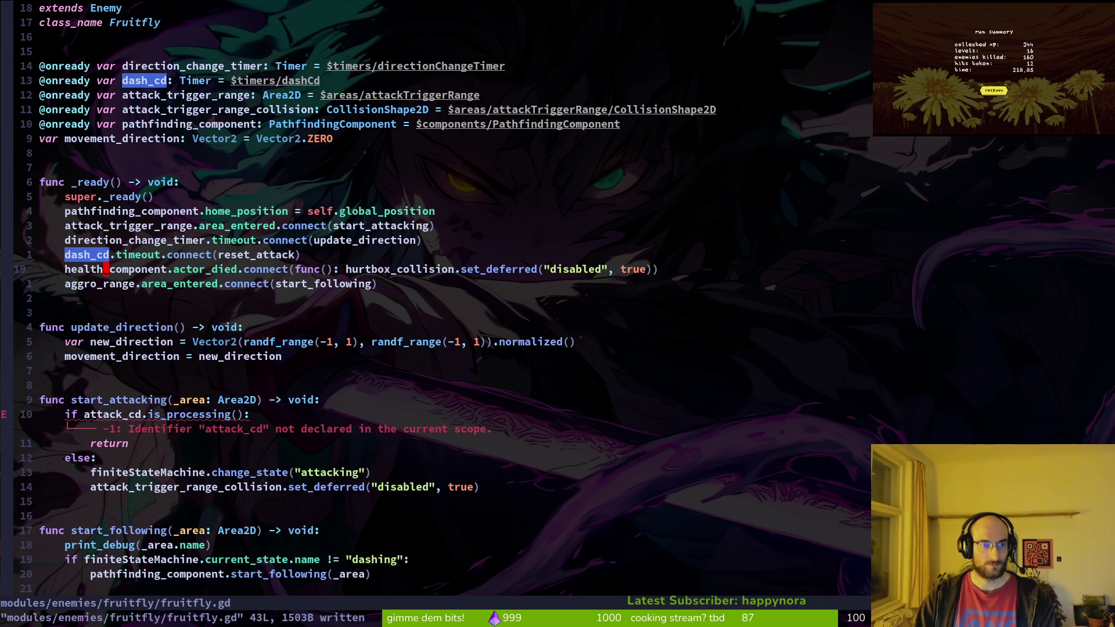
{"action": "type", "text": "wcf.dash_cd."}
{"action": "key", "text": "Escape"}
{"action": "type", "text": ":w"}
{"action": "key", "text": "Return"}
Step: Rename the start_attacking function to start_dashing and save
{"action": "type", "text": "k"}
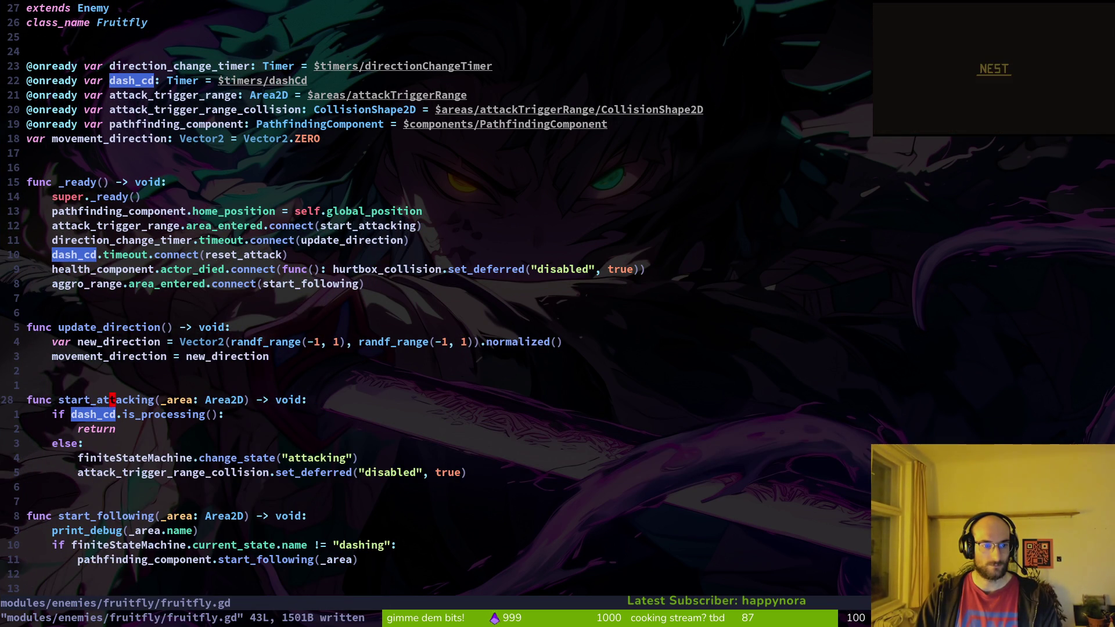
{"action": "type", "text": "ciwstart_dashing"}
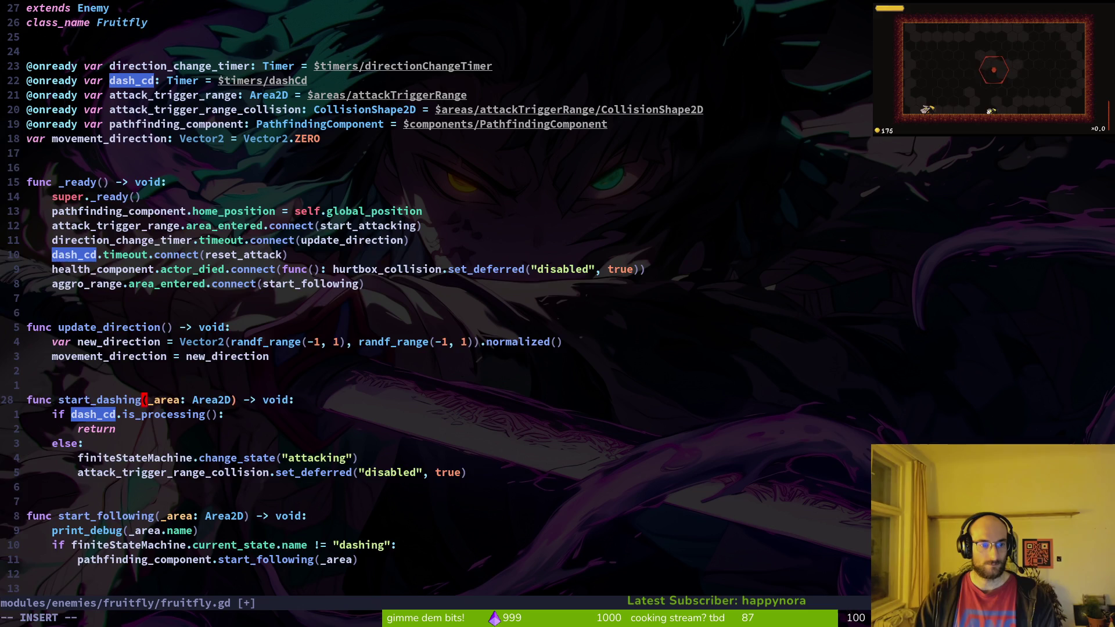
{"action": "key", "text": "Escape"}
{"action": "type", "text": ":w"}
{"action": "key", "text": "Return"}
Step: Start a project file search to find fly.gd
{"action": "key", "text": "space"}
{"action": "key", "text": "f"}
{"action": "key", "text": "f"}
{"action": "type", "text": "d"}
{"action": "key", "text": "BackSpace"}
Step: Open fly.gd in a side-by-side split and restore the start_attacking name in fruitfly.gd
{"action": "type", "text": "fly"}
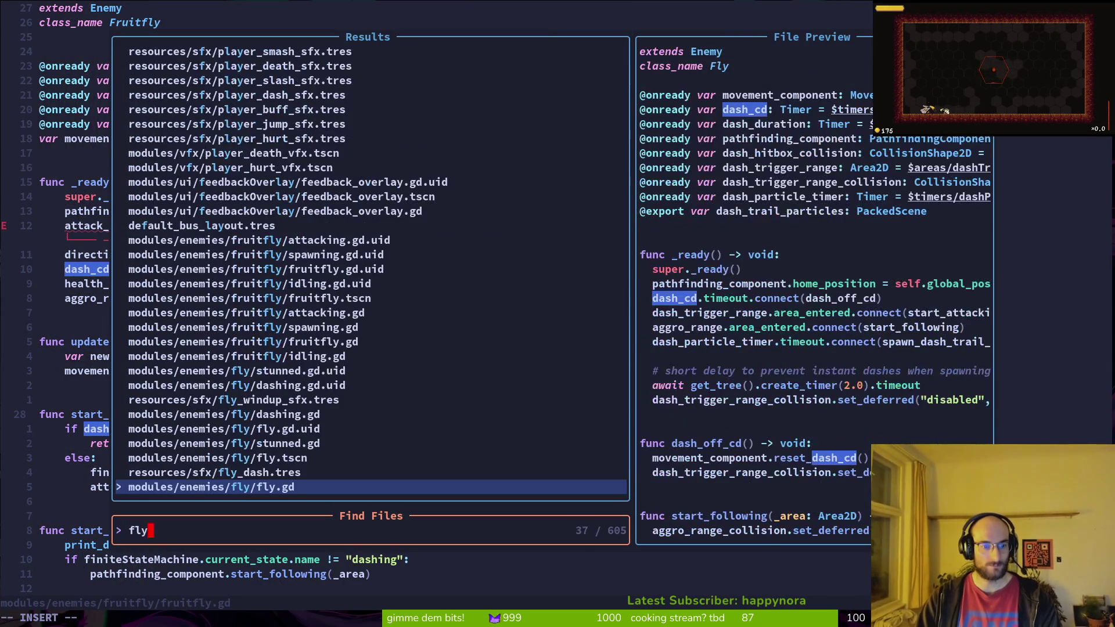
{"action": "key", "text": "ctrl+v"}
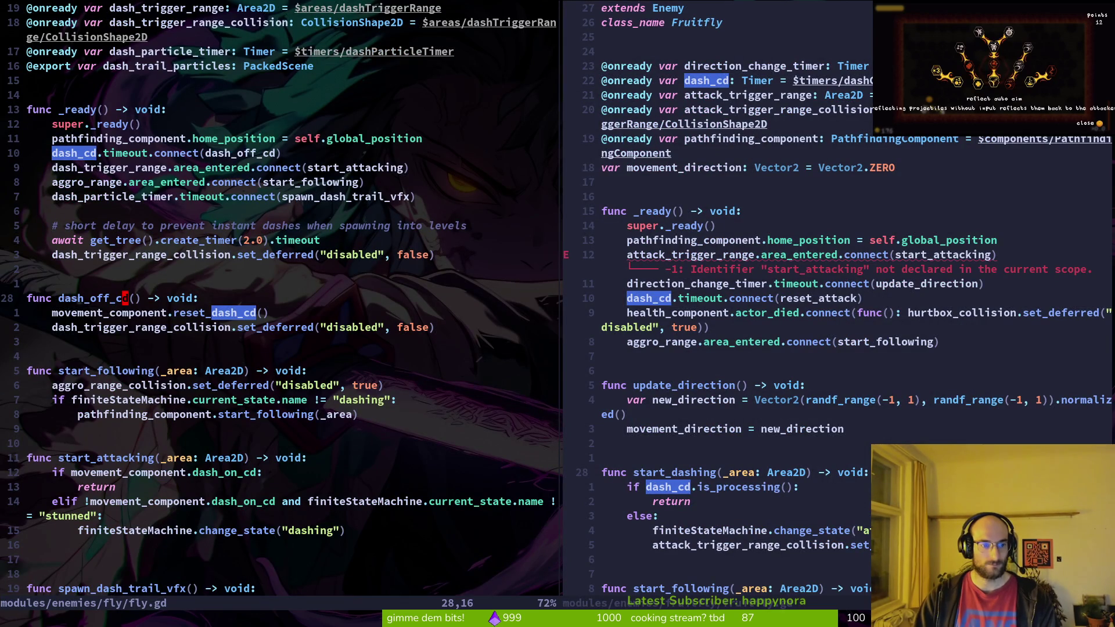
{"action": "key", "text": "ctrl+w"}
{"action": "type", "text": "lu:w"}
{"action": "key", "text": "Return"}
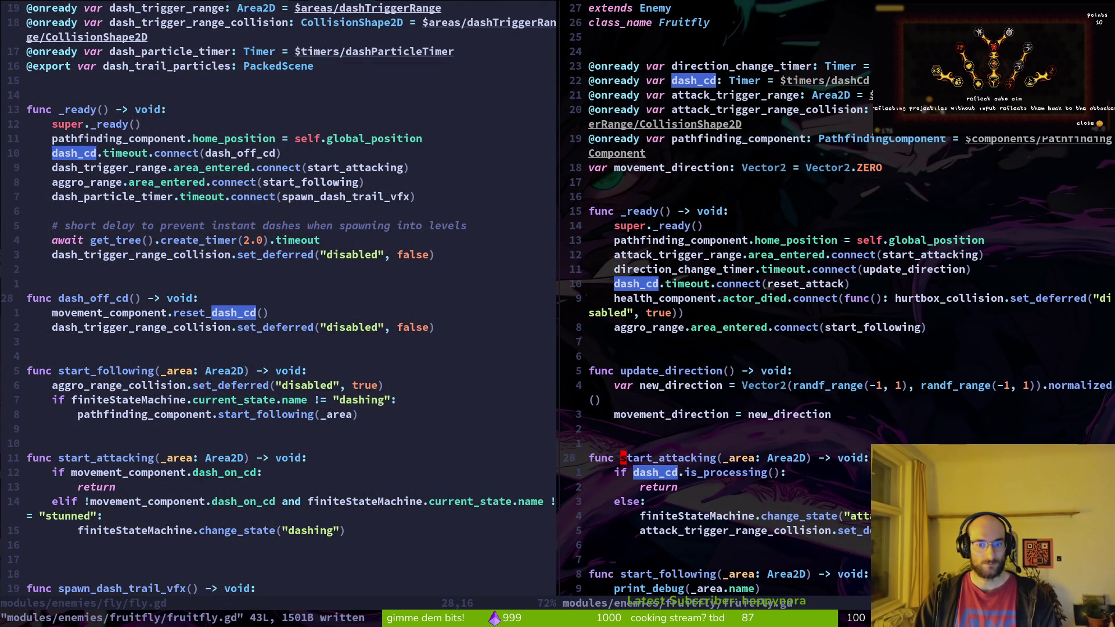
Step: Copy fly.gd's start_attacking function lines
{"action": "key", "text": "shift+g"}
{"action": "key", "text": "ctrl+u"}
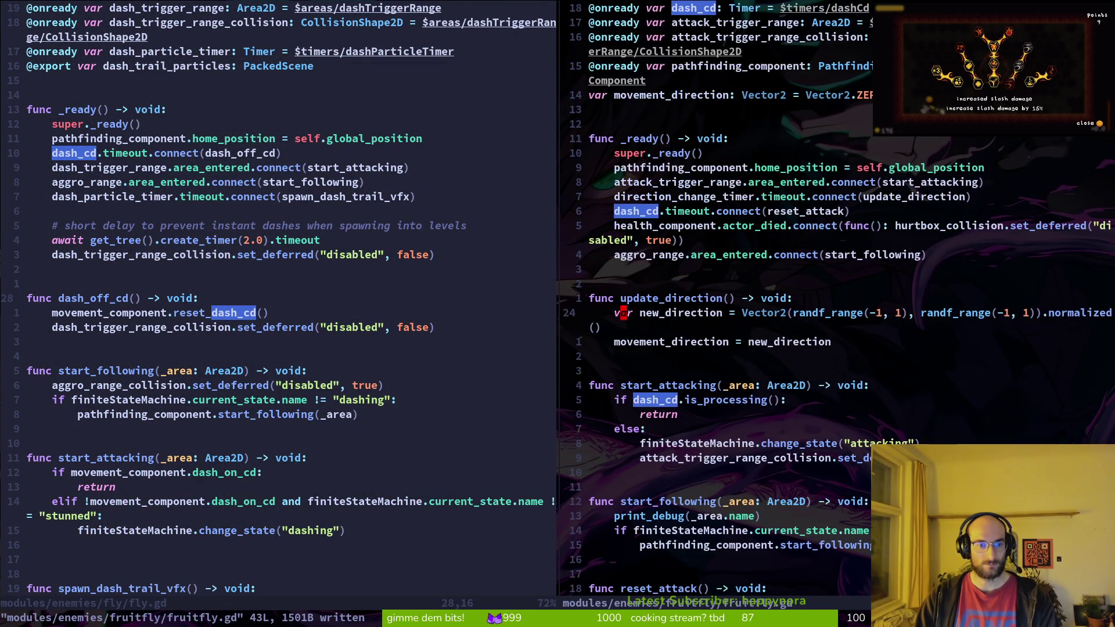
{"action": "key", "text": "ctrl+w"}
{"action": "key", "text": "h"}
{"action": "key", "text": "j"}
{"action": "key", "text": "j"}
{"action": "key", "text": "j"}
{"action": "key", "text": "j"}
{"action": "key", "text": "j"}
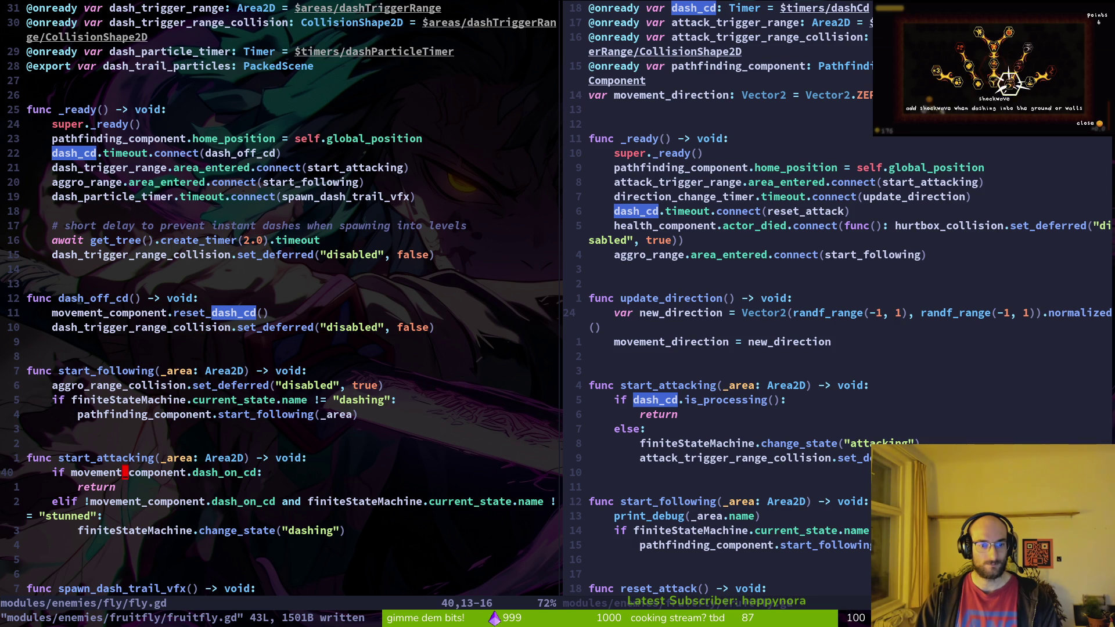
{"action": "key", "text": "shift+v"}
{"action": "key", "text": "j"}
{"action": "key", "text": "j"}
{"action": "key", "text": "Escape"}
{"action": "key", "text": "k"}
{"action": "key", "text": "k"}
{"action": "key", "text": "k"}
{"action": "key", "text": "shift+v"}
{"action": "key", "text": "j"}
{"action": "key", "text": "j"}
{"action": "key", "text": "j"}
{"action": "key", "text": "y"}
Step: Try shifting lines in fruitfly's start_attacking, then undo the misplaced move
{"action": "key", "text": "ctrl+w"}
{"action": "key", "text": "l"}
{"action": "key", "text": "j"}
{"action": "key", "text": "j"}
{"action": "key", "text": "j"}
{"action": "key", "text": "j"}
{"action": "key", "text": "shift+v"}
{"action": "key", "text": "d"}
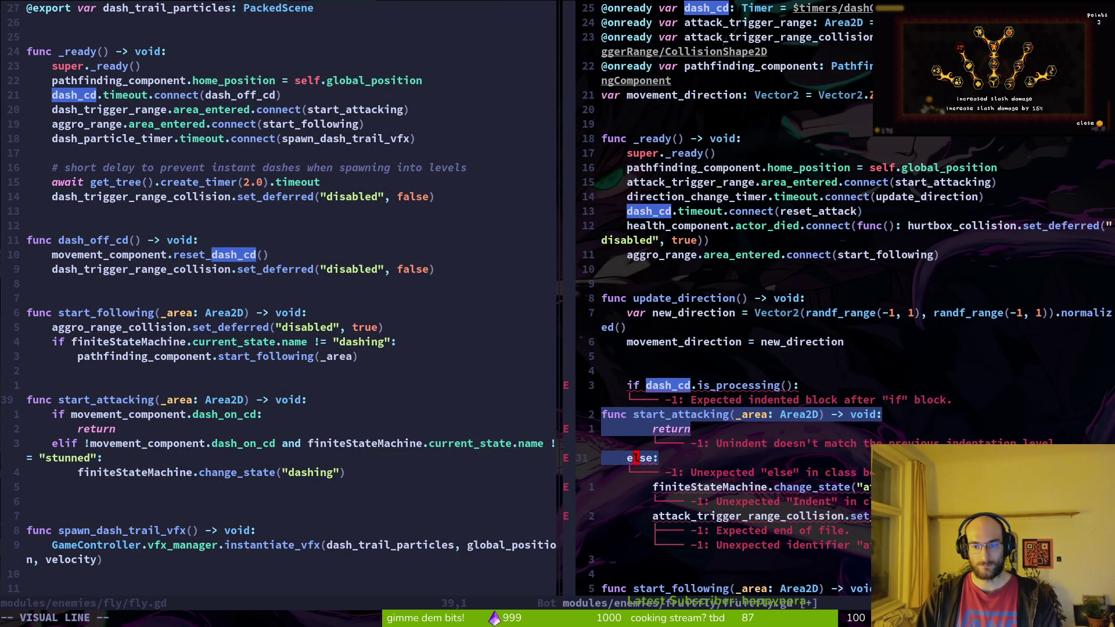
{"action": "key", "text": "p"}
{"action": "key", "text": "j"}
{"action": "key", "text": "j"}
{"action": "key", "text": "j"}
{"action": "key", "text": "d"}
{"action": "key", "text": "d"}
{"action": "key", "text": "p"}
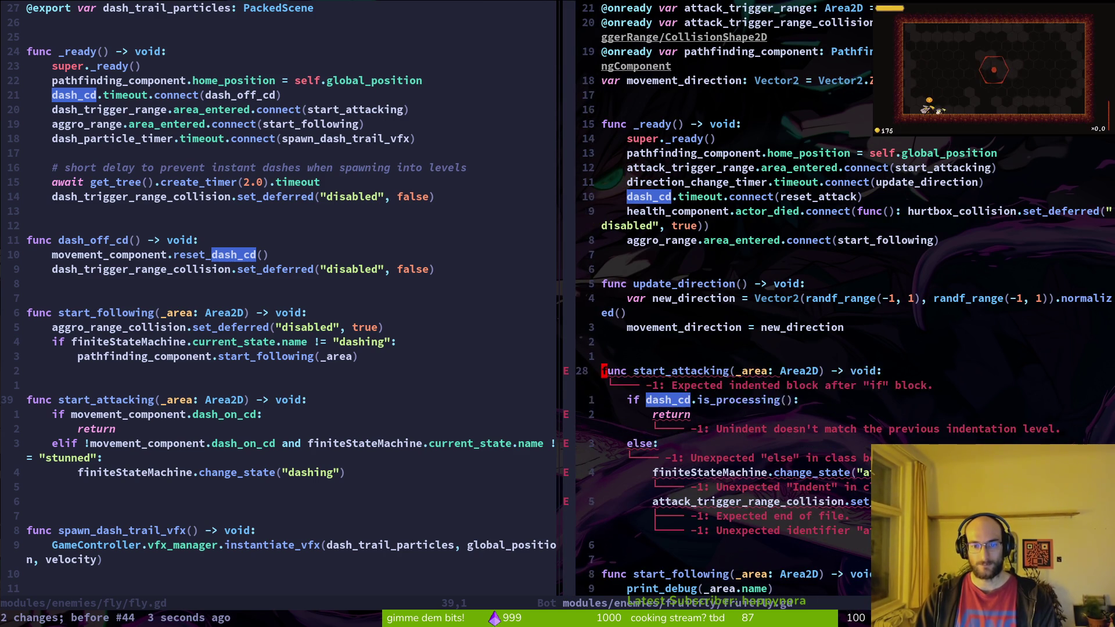
{"action": "key", "text": "u"}
Step: Replace fruitfly's start_attacking block with fly's copied version and save
{"action": "key", "text": "V"}
{"action": "key", "text": "j"}
{"action": "key", "text": "j"}
{"action": "key", "text": "j"}
{"action": "type", "text": "p"}
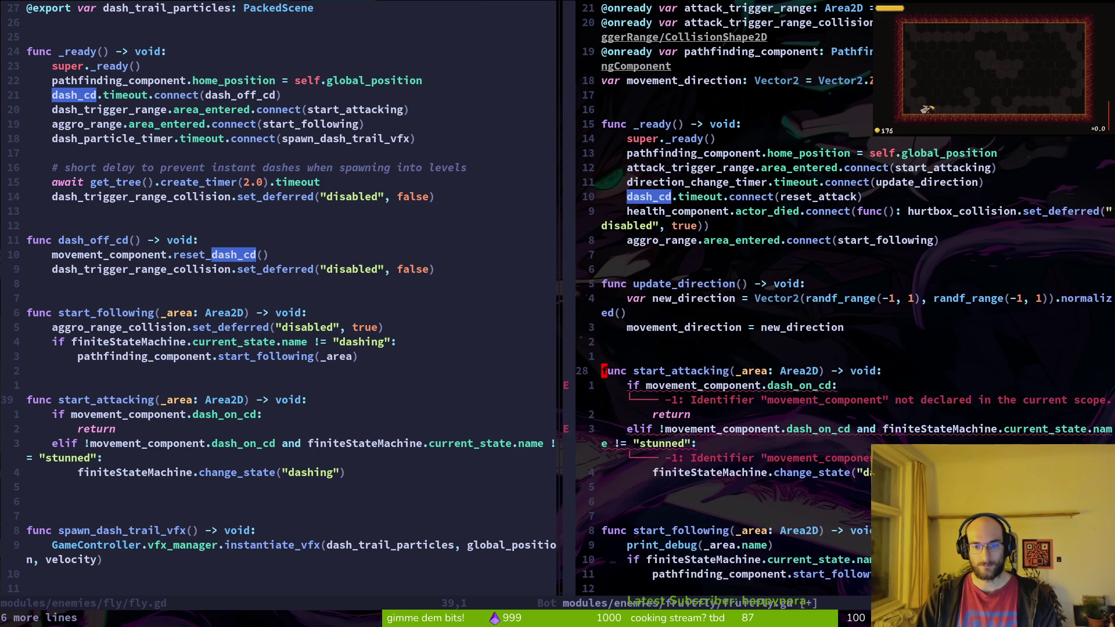
{"action": "type", "text": ":w"}
{"action": "key", "text": "Return"}
Step: Review the new elif and change_state lines, then return to fruitfly's _ready function
{"action": "key", "text": "j"}
{"action": "key", "text": "j"}
{"action": "key", "text": "j"}
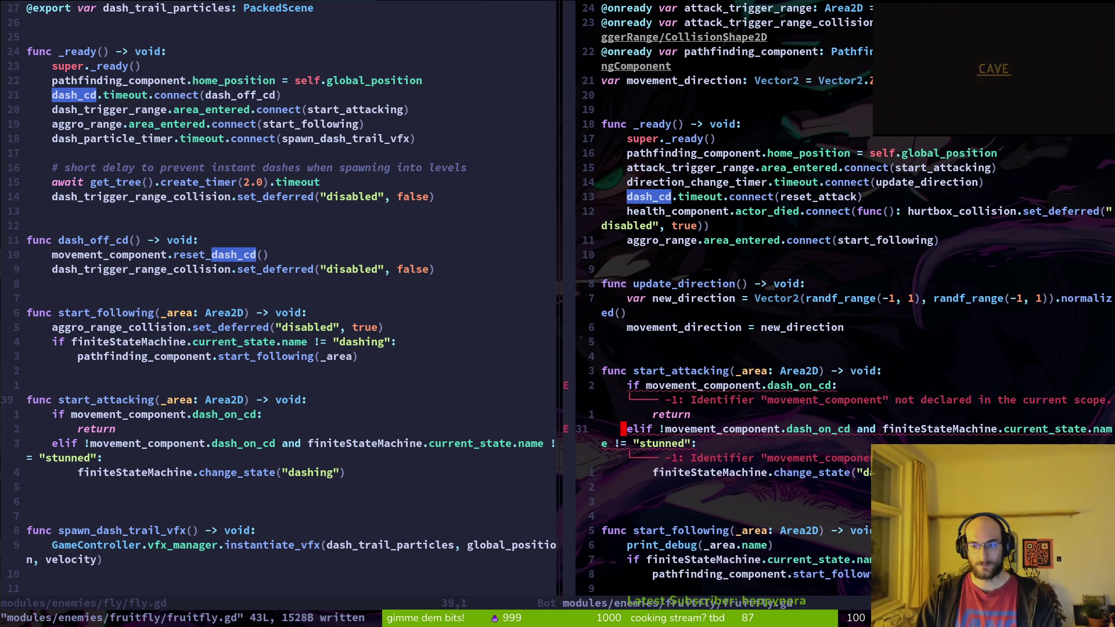
{"action": "key", "text": "j"}
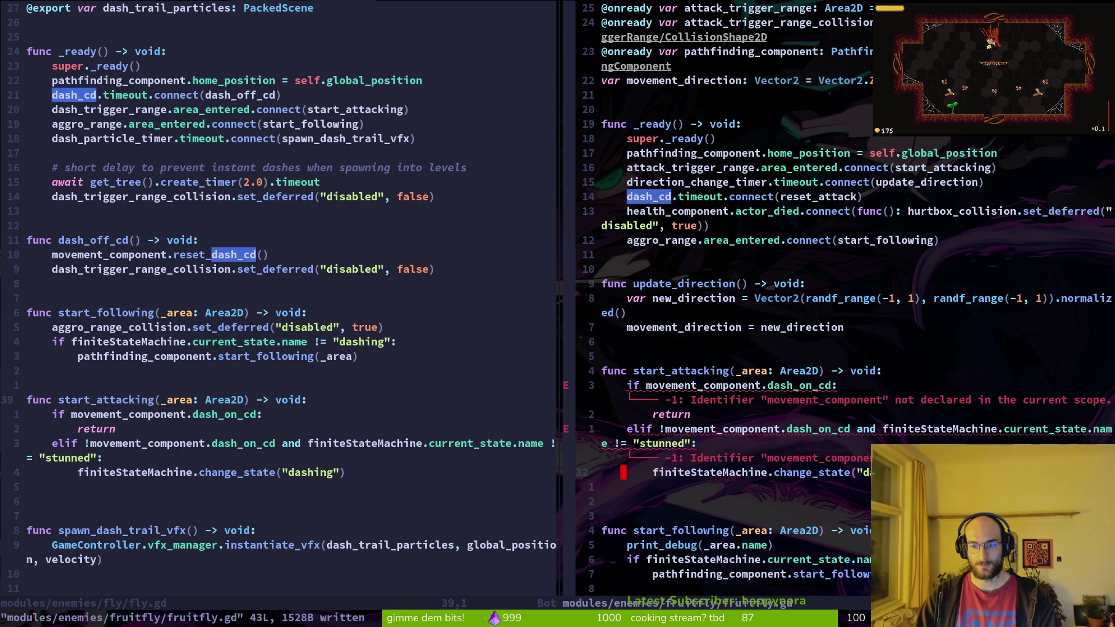
{"action": "key", "text": "1"}
{"action": "key", "text": "9"}
{"action": "key", "text": "k"}
{"action": "key", "text": "0"}
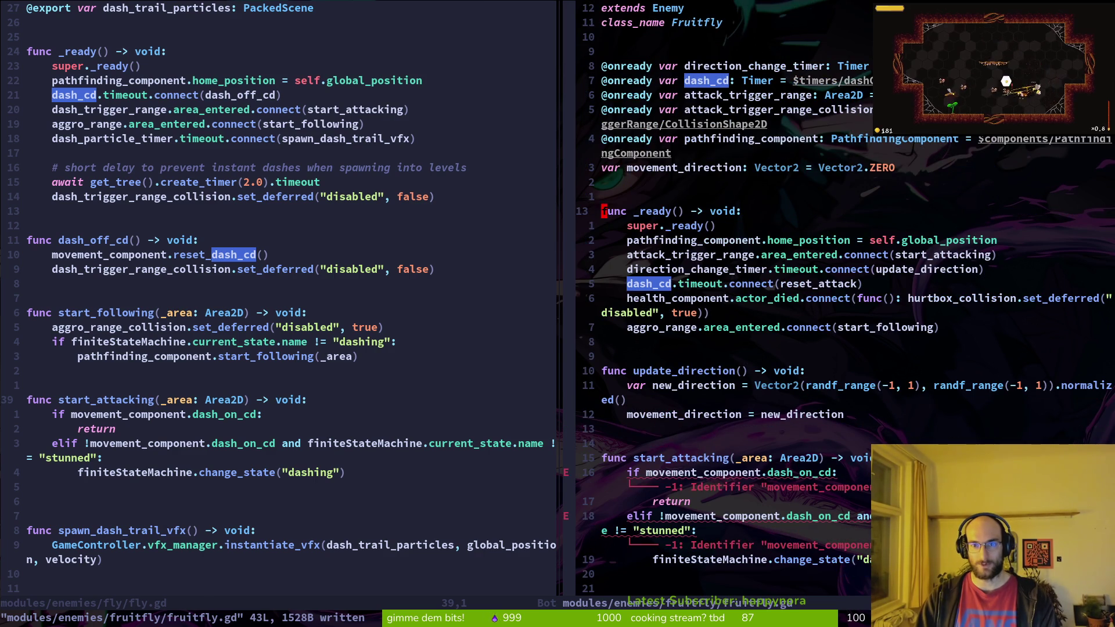
{"action": "key", "text": "ctrl+w"}
{"action": "key", "text": "h"}
{"action": "key", "text": "3"}
{"action": "key", "text": "5"}
{"action": "key", "text": "k"}
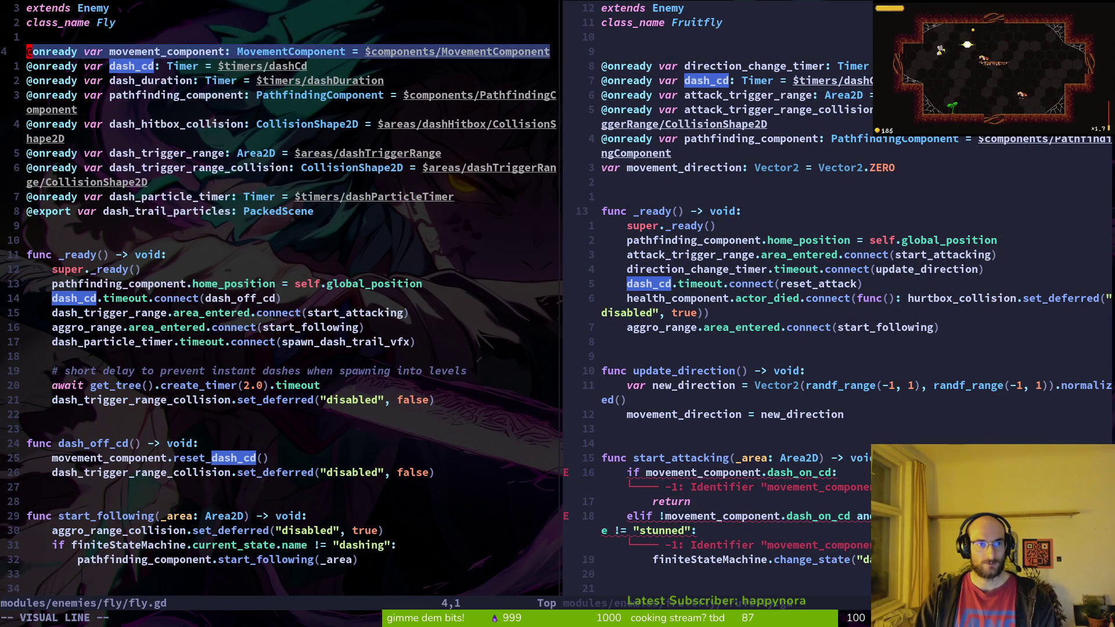
{"action": "key", "text": "ctrl+w"}
{"action": "key", "text": "l"}
{"action": "key", "text": "k"}
{"action": "key", "text": "k"}
{"action": "type", "text": "7kp:w"}
{"action": "key", "text": "Return"}
Step: Delete the extra blank line near start_following and save
{"action": "key", "text": "ctrl+d"}
{"action": "key", "text": "ctrl+d"}
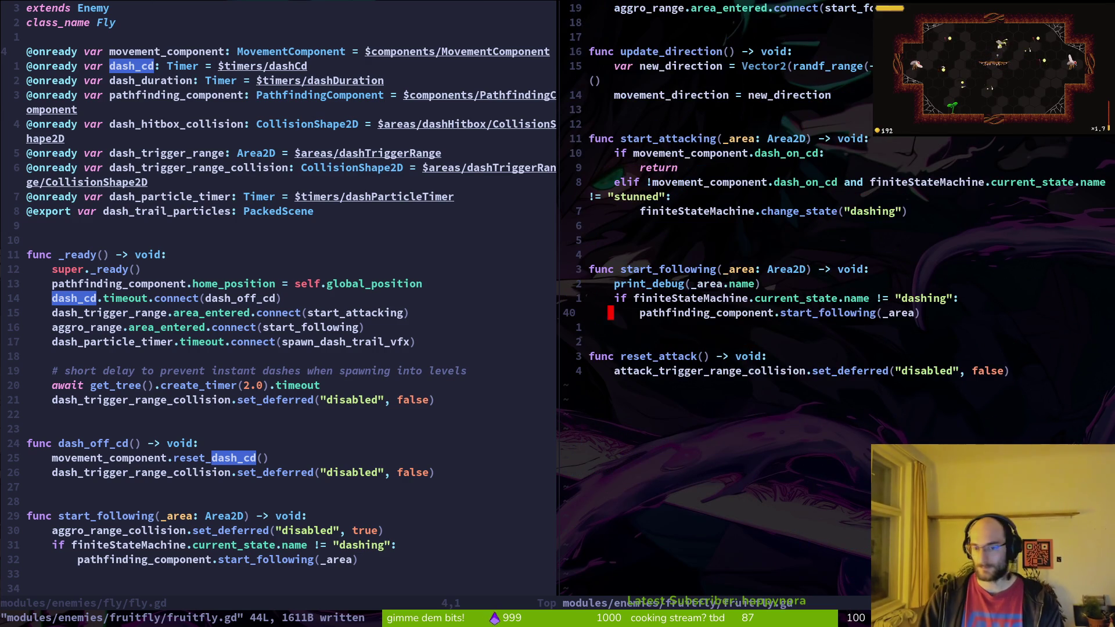
{"action": "key", "text": "k"}
{"action": "key", "text": "k"}
{"action": "key", "text": "k"}
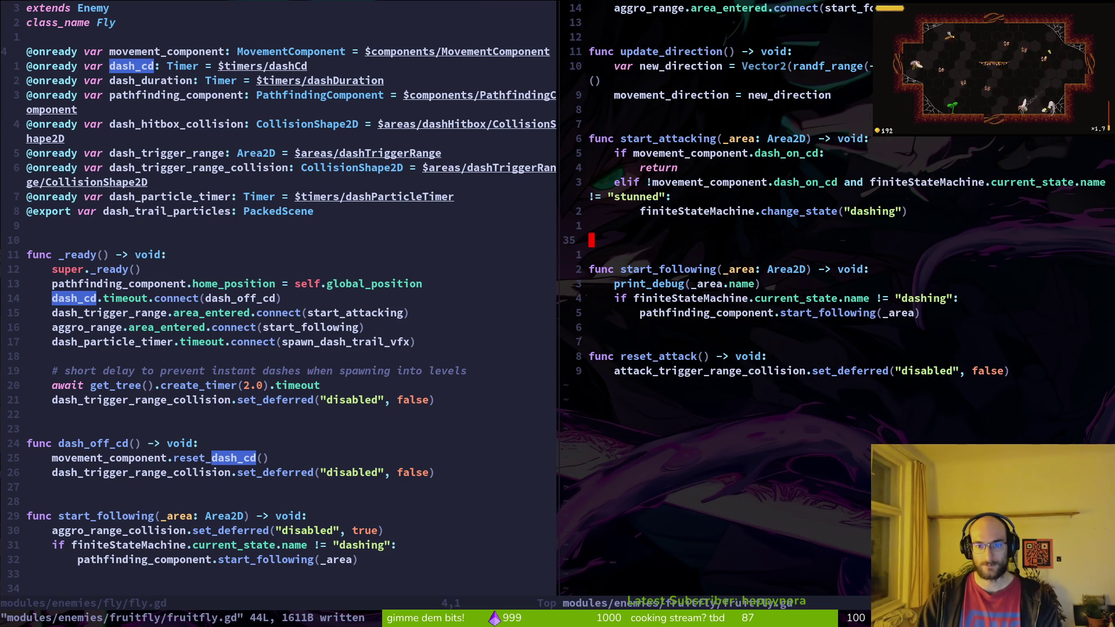
{"action": "key", "text": "d"}
{"action": "key", "text": "d"}
{"action": "type", "text": ":w"}
{"action": "key", "text": "Return"}
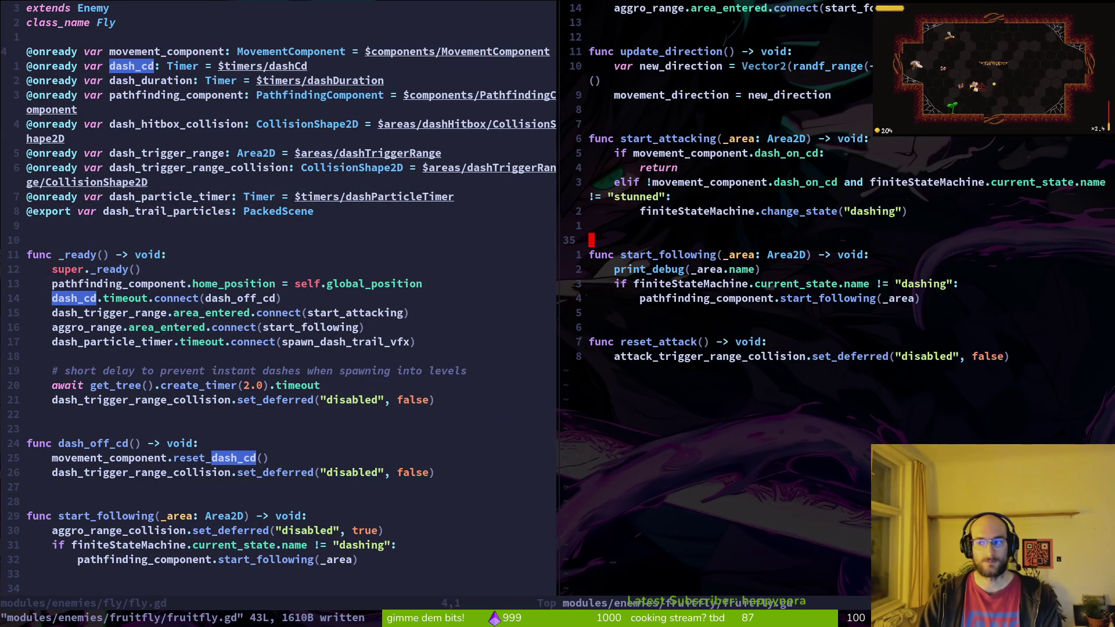
Step: Delete the print_debug line from start_following and save
{"action": "key", "text": "k"}
{"action": "key", "text": "k"}
{"action": "key", "text": "k"}
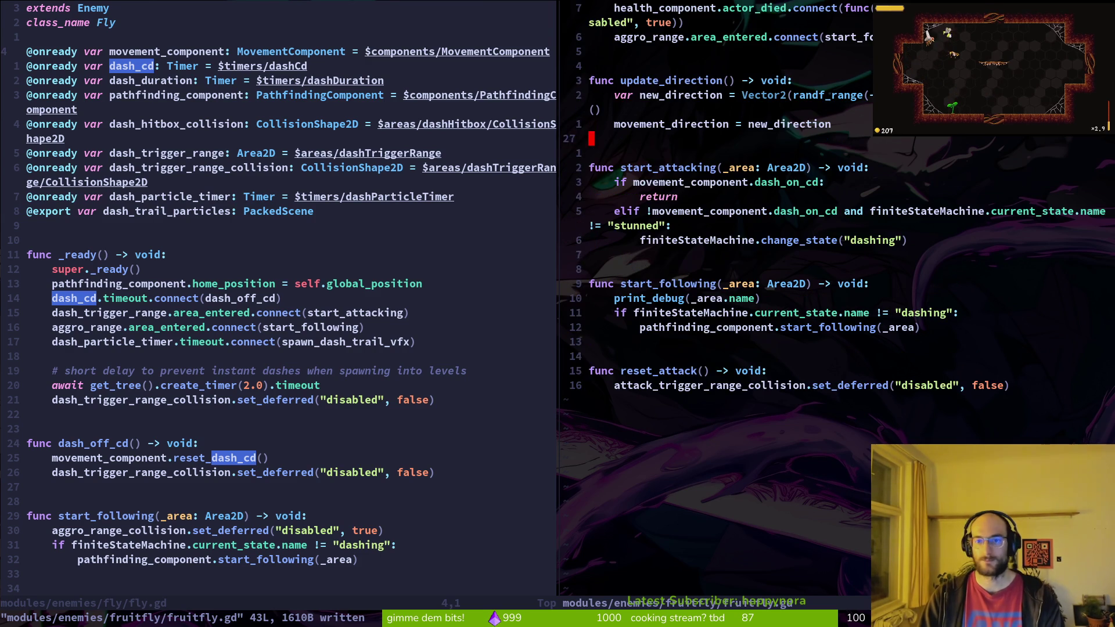
{"action": "key", "text": "j"}
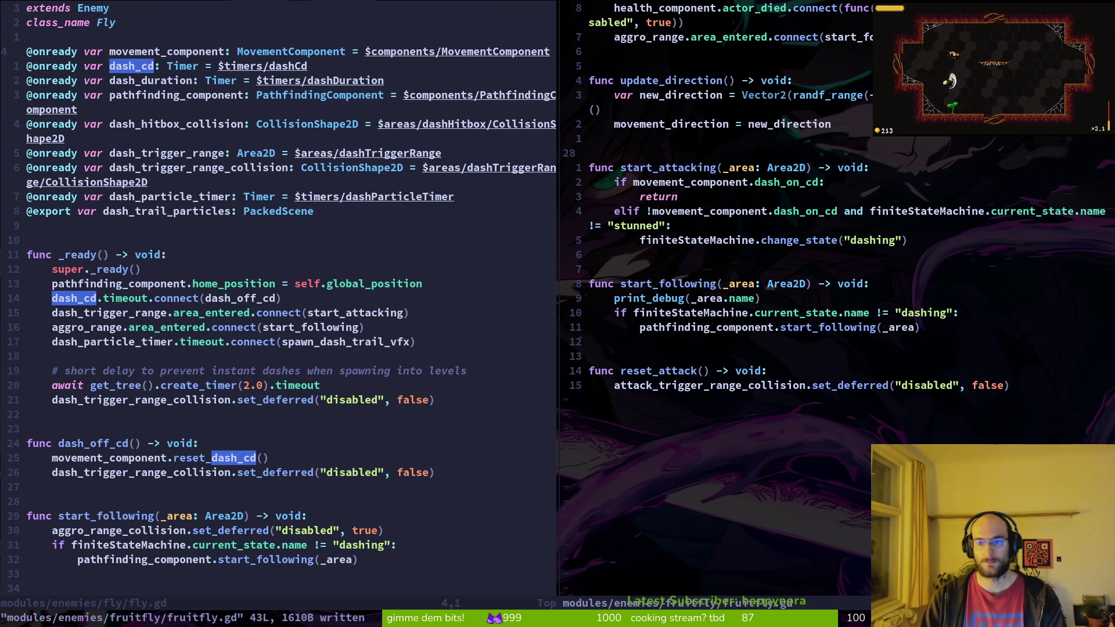
{"action": "key", "text": "j"}
{"action": "key", "text": "j"}
{"action": "key", "text": "j"}
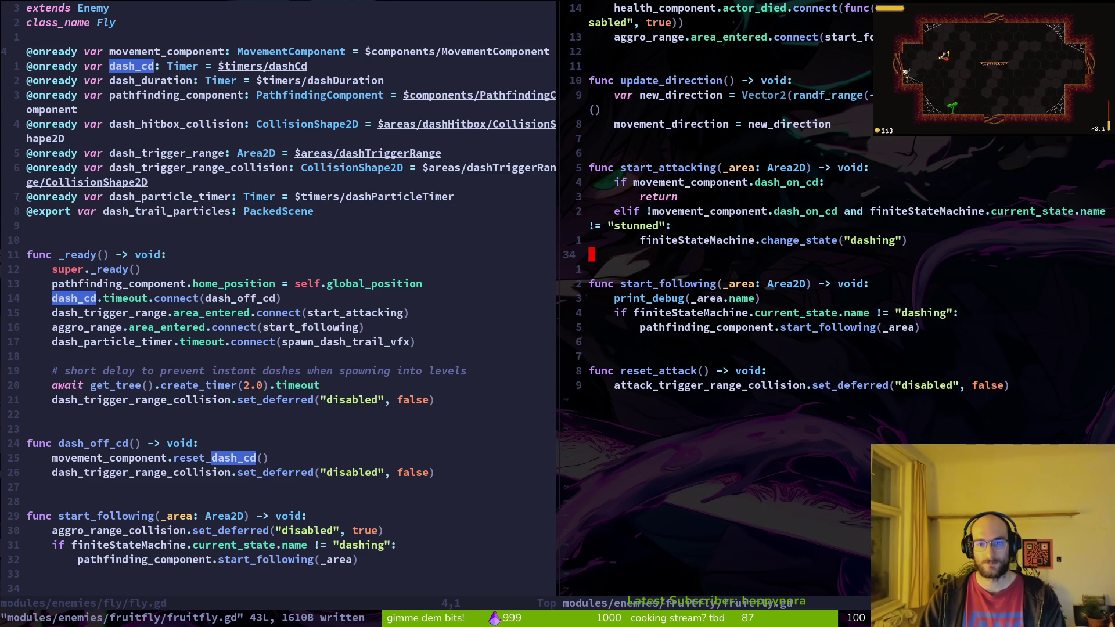
{"action": "key", "text": "d"}
{"action": "key", "text": "d"}
{"action": "type", "text": ":w"}
{"action": "key", "text": "Return"}
Step: Move to fly.gd and locate its aggro_range disable line in start_following
{"action": "key", "text": "ctrl+w"}
{"action": "type", "text": "h"}
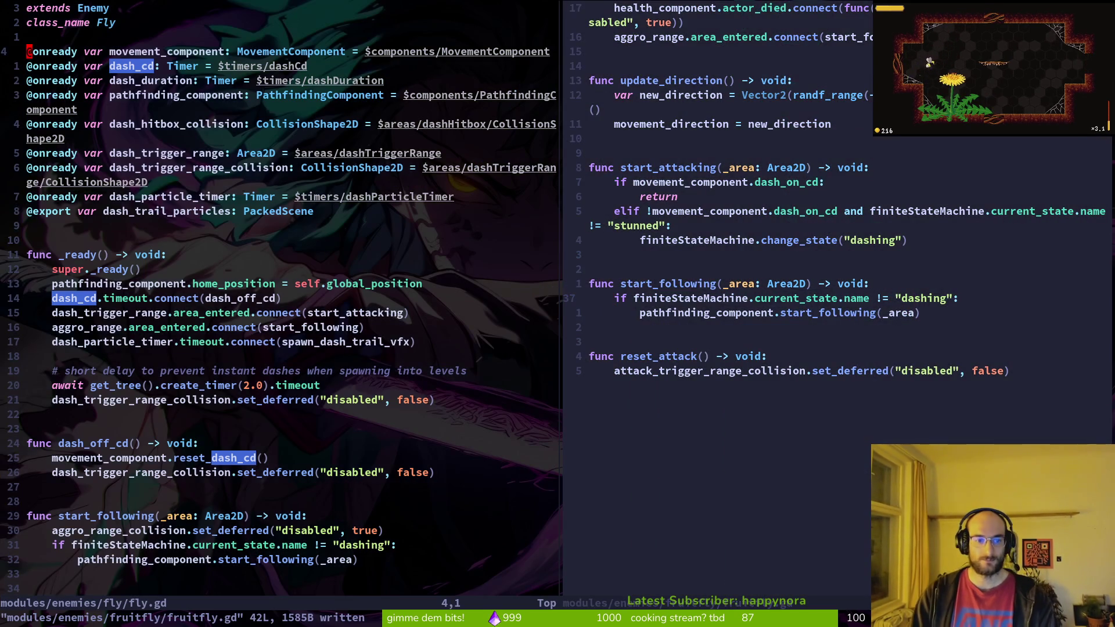
{"action": "type", "text": ":wq"}
{"action": "key", "text": "Escape"}
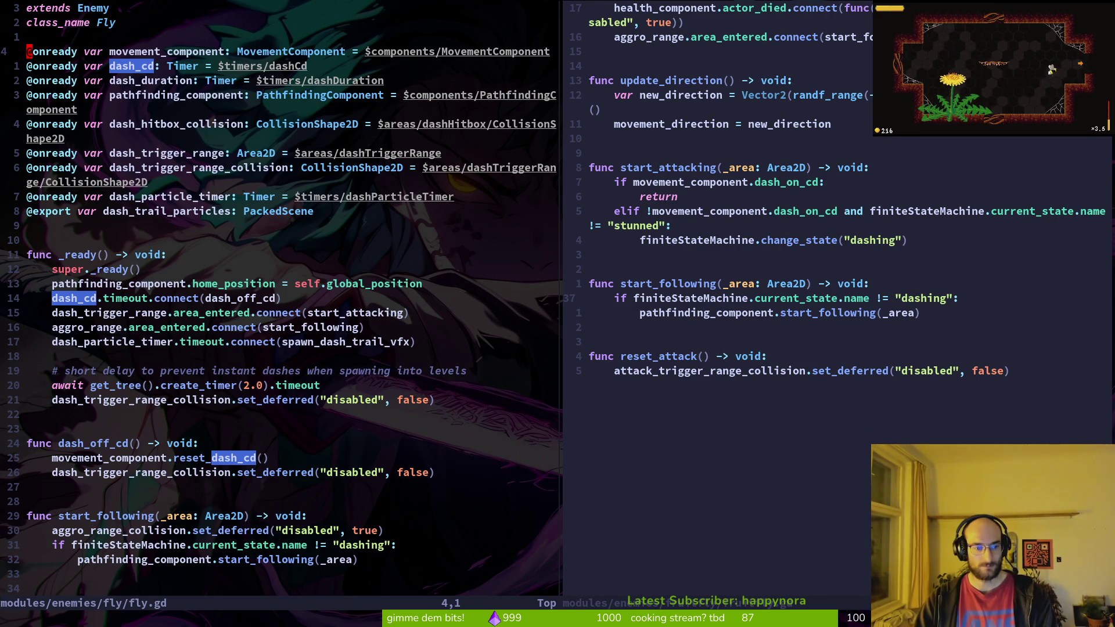
{"action": "key", "text": "1"}
{"action": "key", "text": "8"}
{"action": "key", "text": "j"}
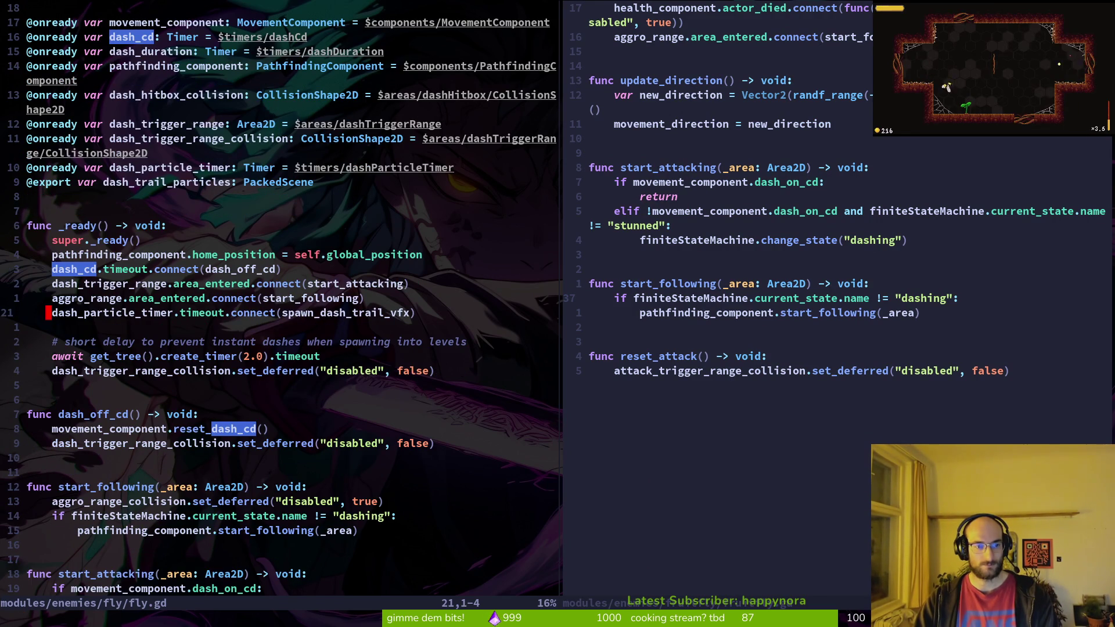
{"action": "key", "text": "j"}
{"action": "key", "text": "j"}
{"action": "key", "text": "j"}
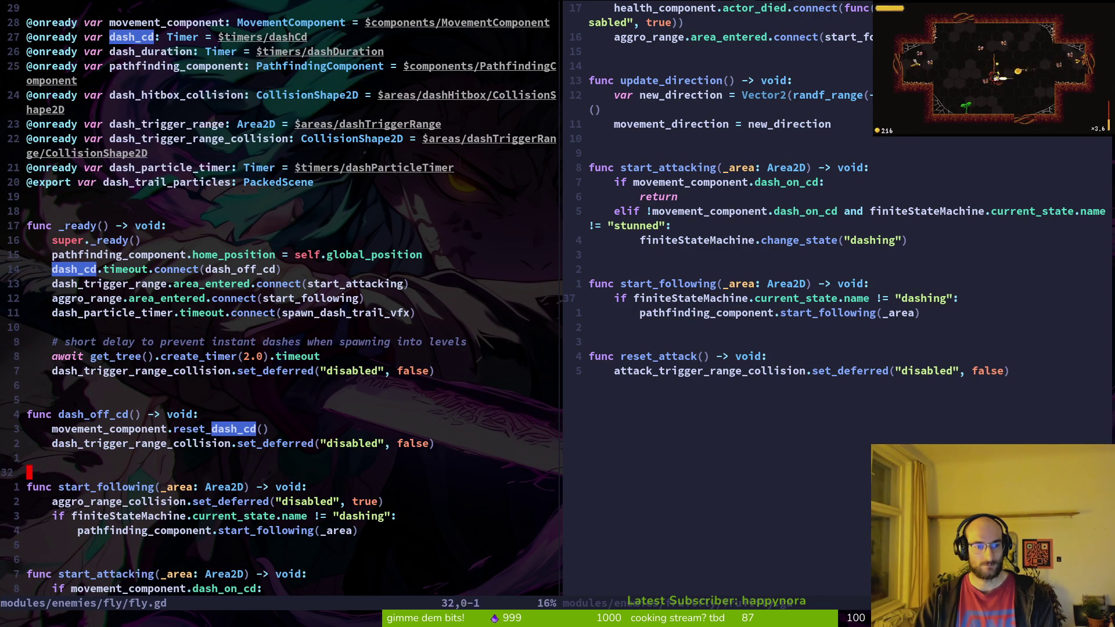
{"action": "key", "text": "shift+v"}
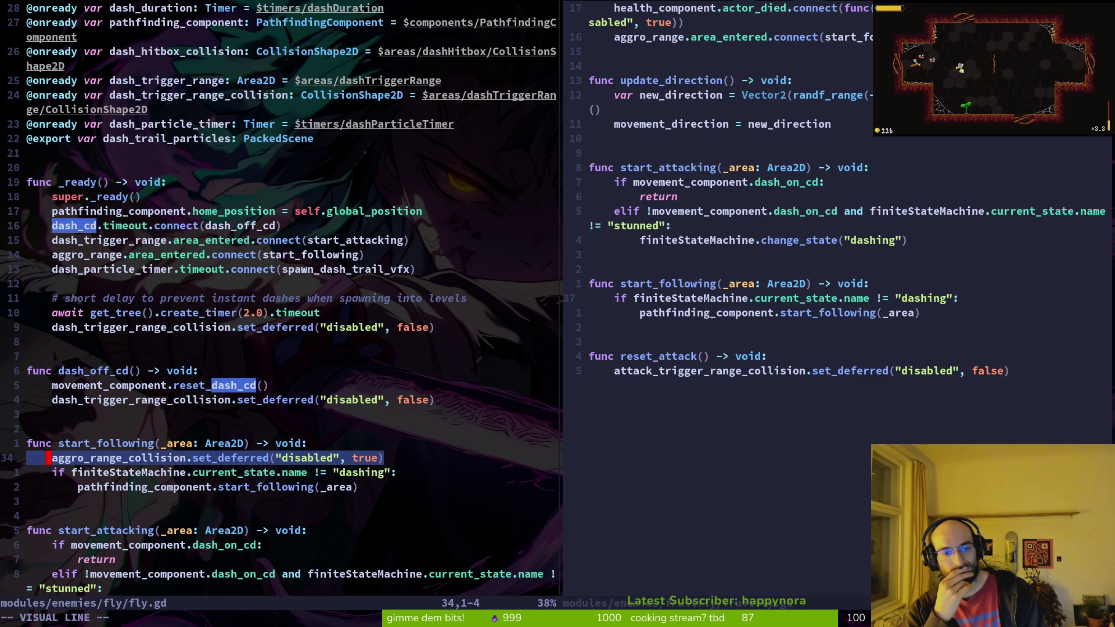
Step: Copy fly.gd's aggro_range_collision set_deferred line and switch between the two panes
{"action": "key", "text": "Escape"}
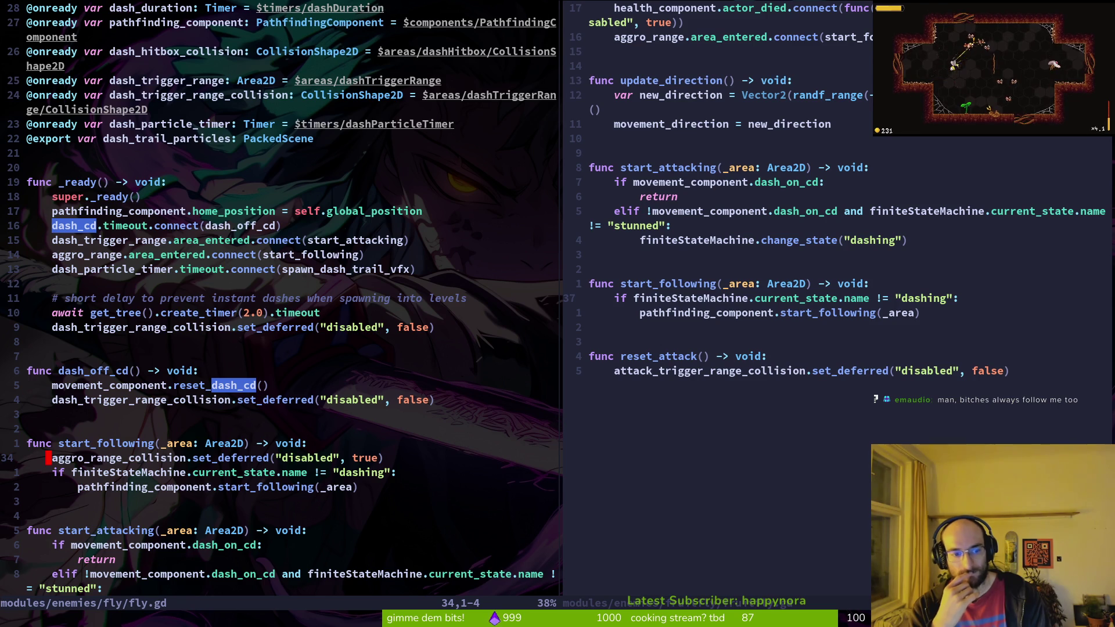
{"action": "key", "text": "shift+v"}
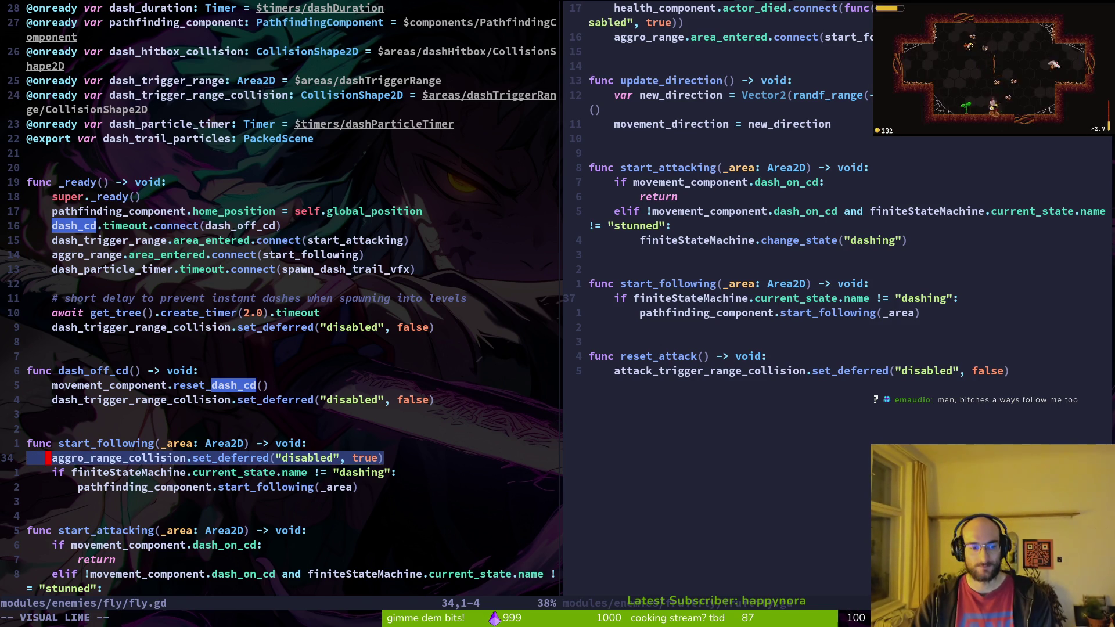
{"action": "key", "text": "Escape"}
{"action": "key", "text": "shift+v"}
{"action": "key", "text": "y"}
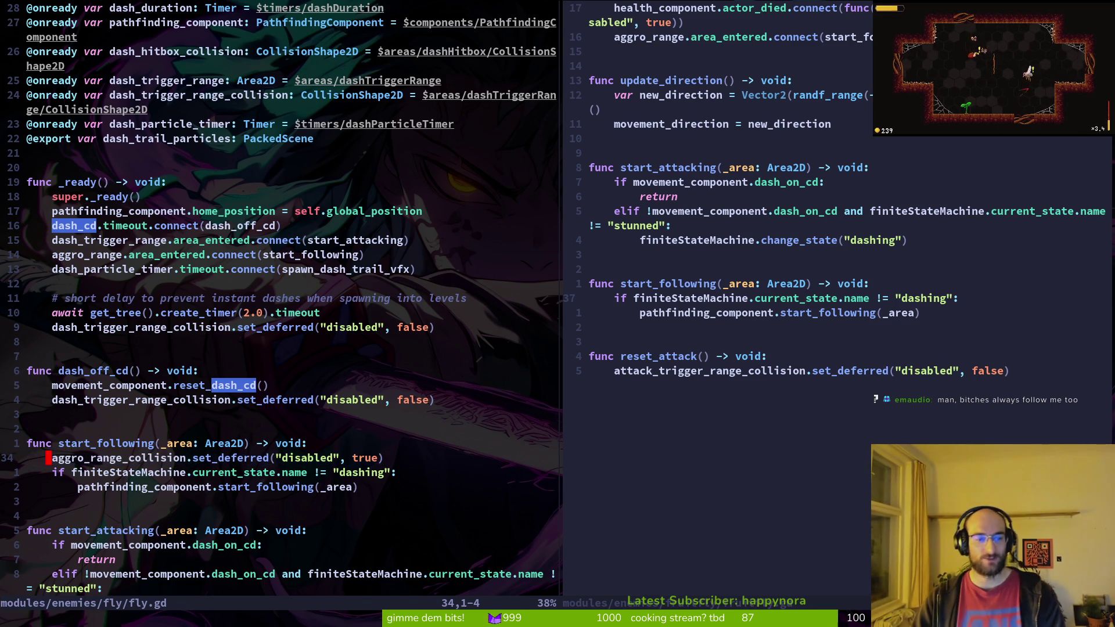
{"action": "key", "text": "ctrl+w"}
{"action": "key", "text": "l"}
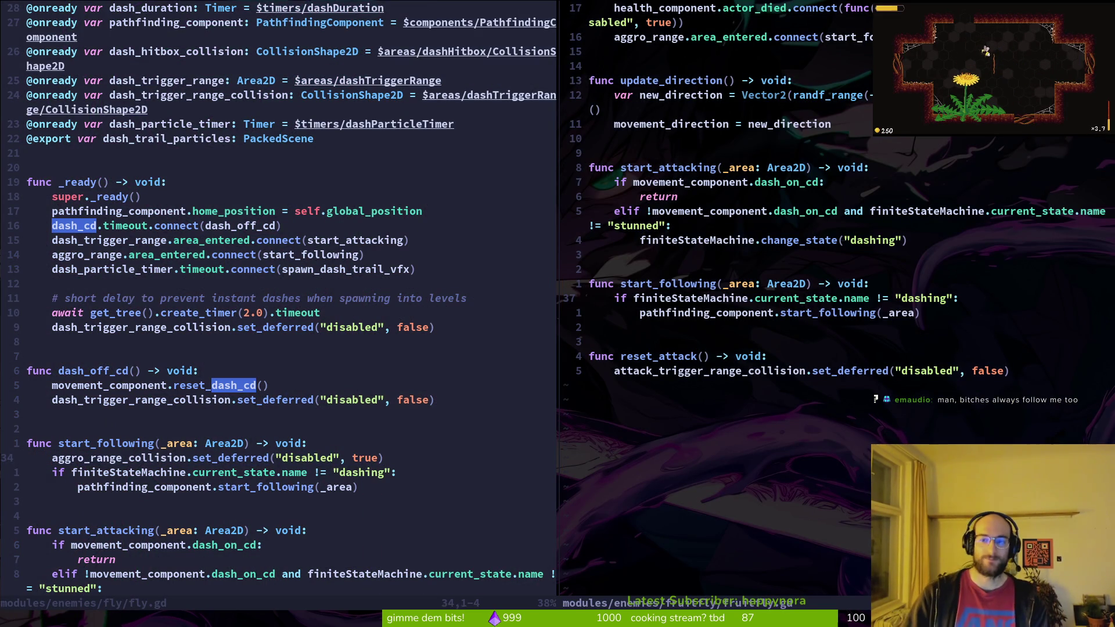
{"action": "key", "text": "ctrl+w"}
Step: Open the fly's modules/enemies/fly/dashing.gd with the project file finder
{"action": "key", "text": "h"}
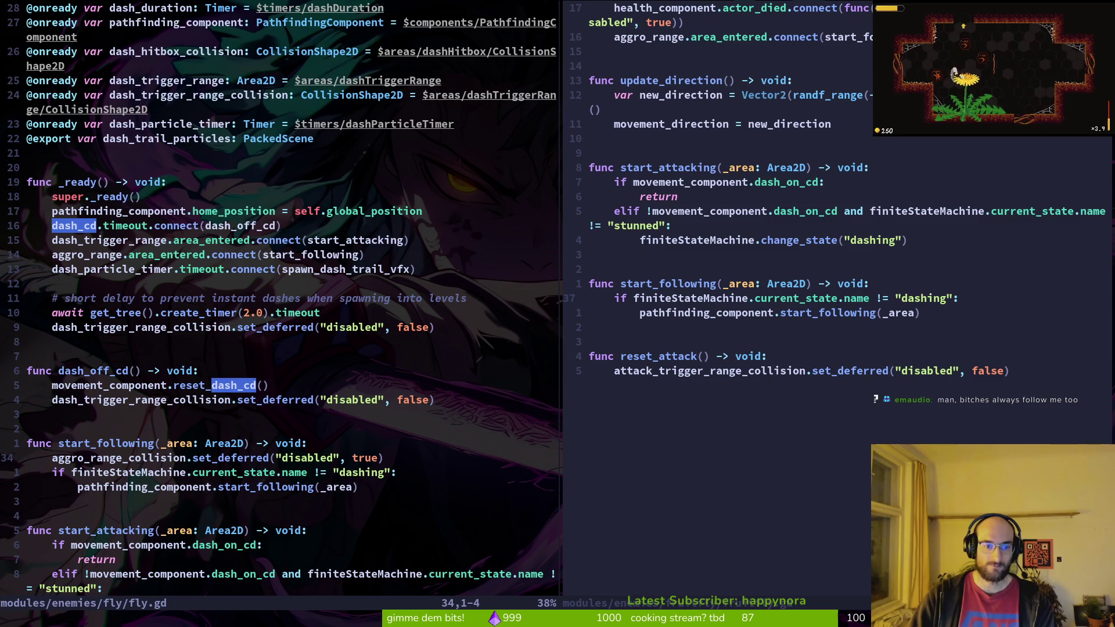
{"action": "key", "text": "space"}
{"action": "key", "text": "f"}
{"action": "key", "text": "f"}
{"action": "type", "text": "dashing"}
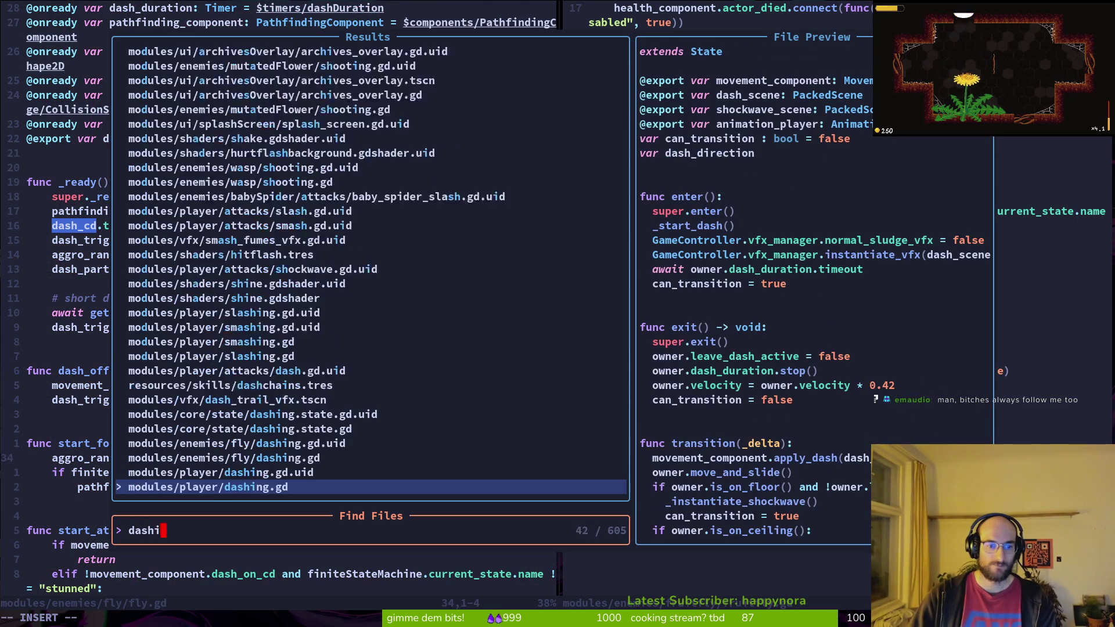
{"action": "key", "text": "Up"}
{"action": "key", "text": "Up"}
{"action": "key", "text": "Return"}
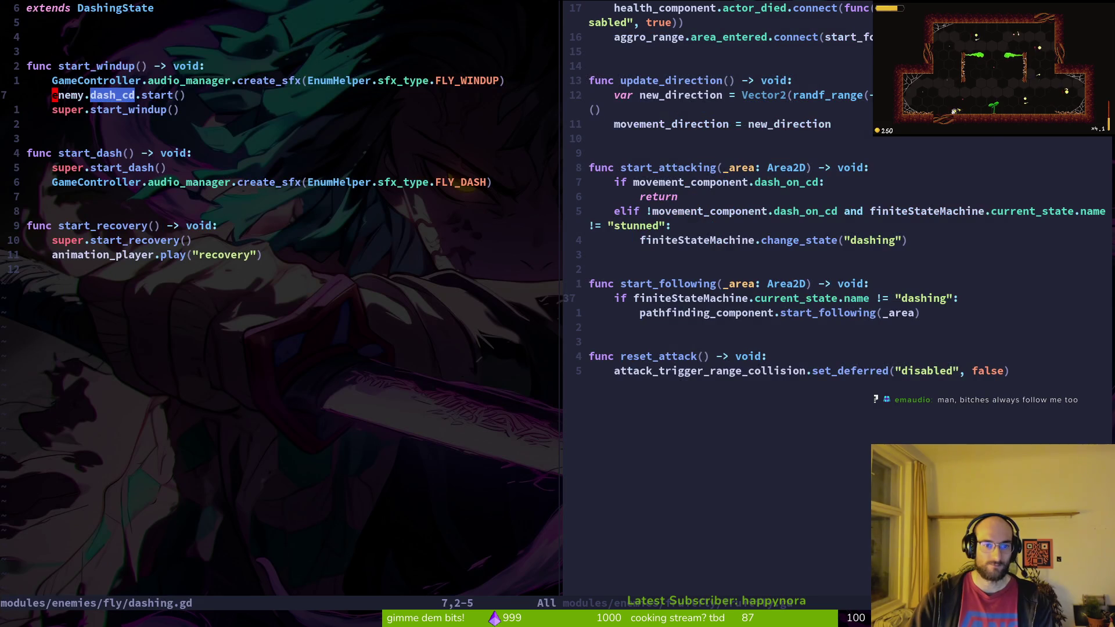
Step: Open the shared dashing.state.gd, jump to its end and copy line 43
{"action": "key", "text": "space"}
{"action": "key", "text": "f"}
{"action": "key", "text": "f"}
{"action": "type", "text": "dashstate"}
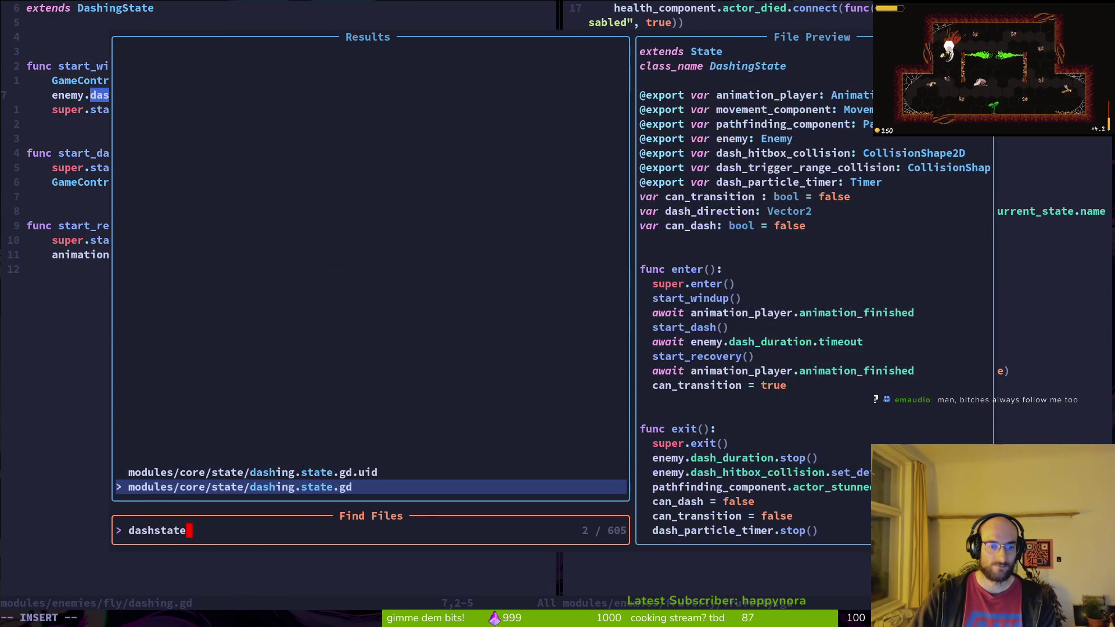
{"action": "key", "text": "Return"}
{"action": "key", "text": "ctrl+d"}
{"action": "key", "text": "ctrl+d"}
{"action": "key", "text": "k"}
{"action": "key", "text": "k"}
{"action": "key", "text": "k"}
{"action": "key", "text": "y"}
{"action": "key", "text": "y"}
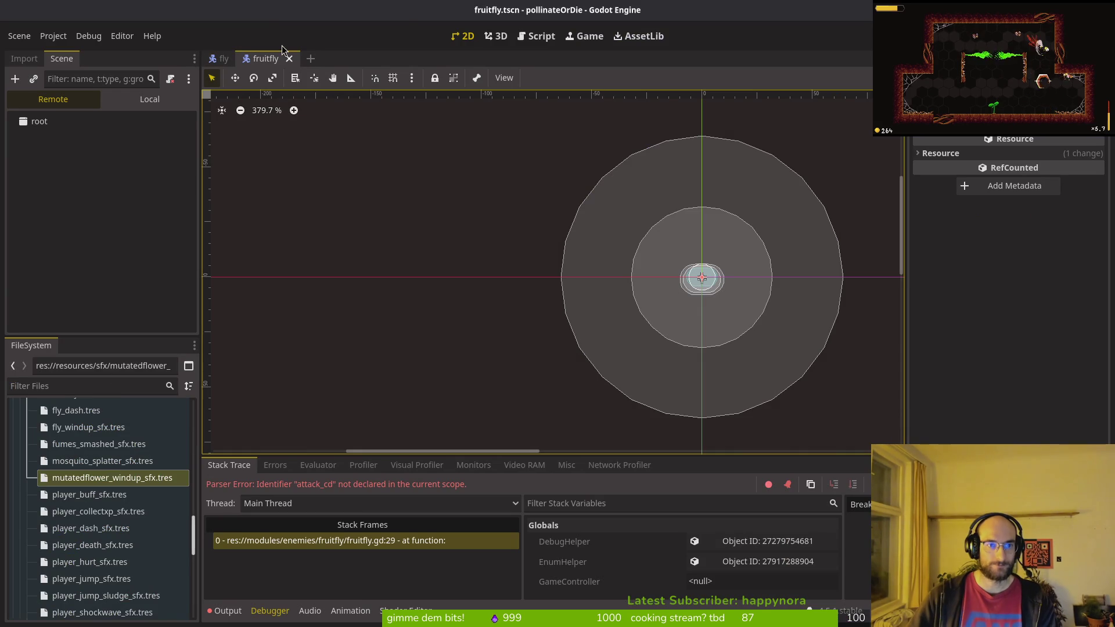
Step: Add a new Timer node under the fruitfly's timers node
{"action": "left_click", "coordinate": [150, 100]}
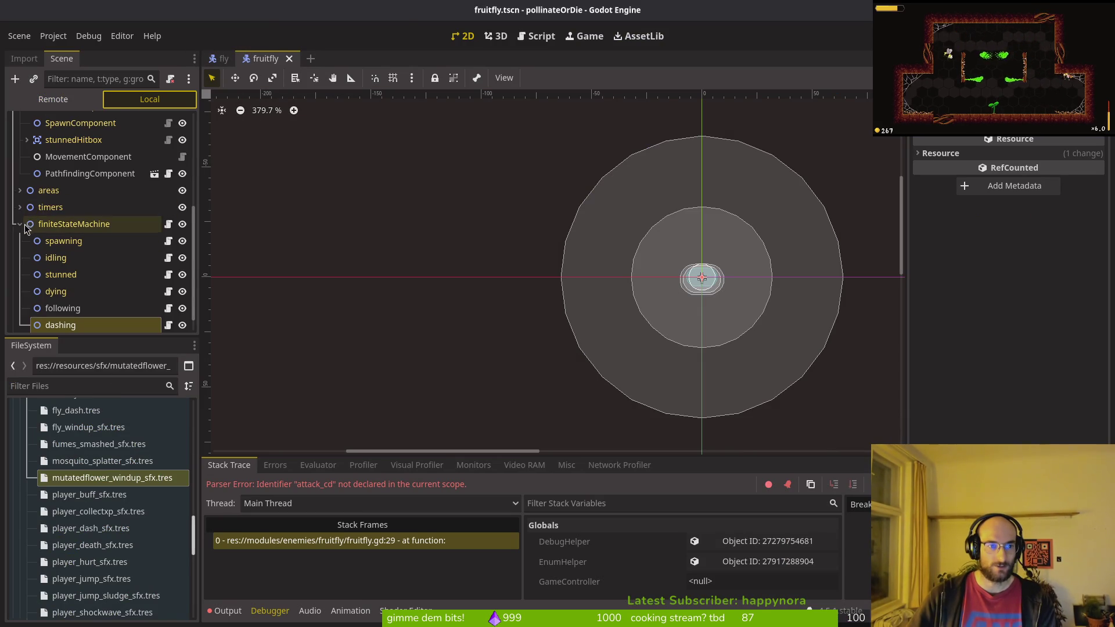
{"action": "left_click", "coordinate": [20, 208]}
{"action": "left_click", "coordinate": [20, 288]}
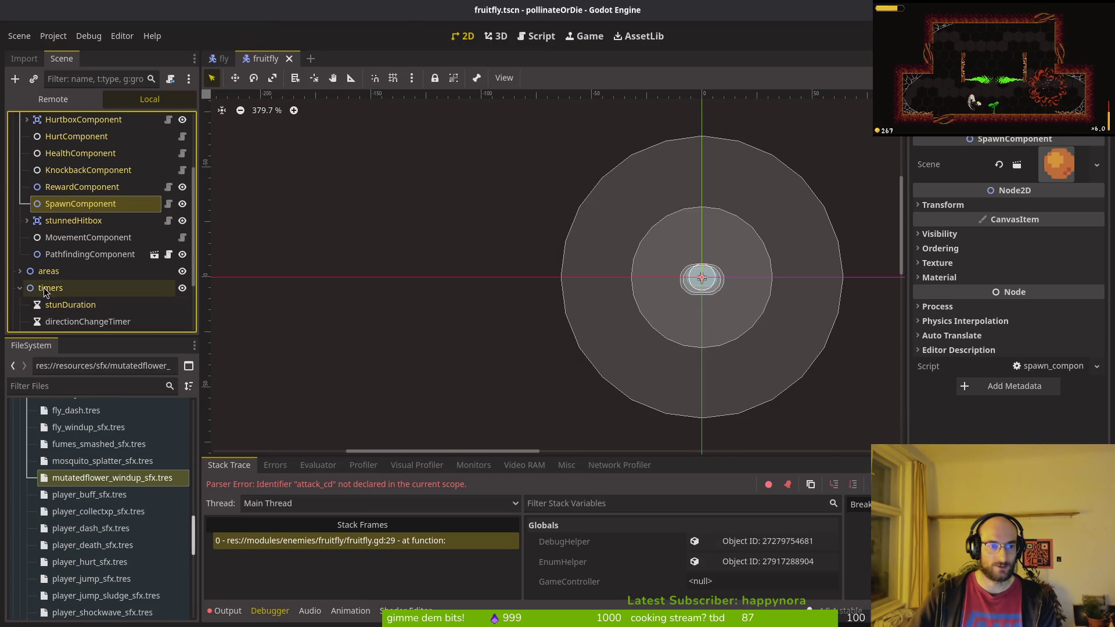
{"action": "scroll", "coordinate": [73, 285], "scroll_direction": "down", "scroll_amount": 3}
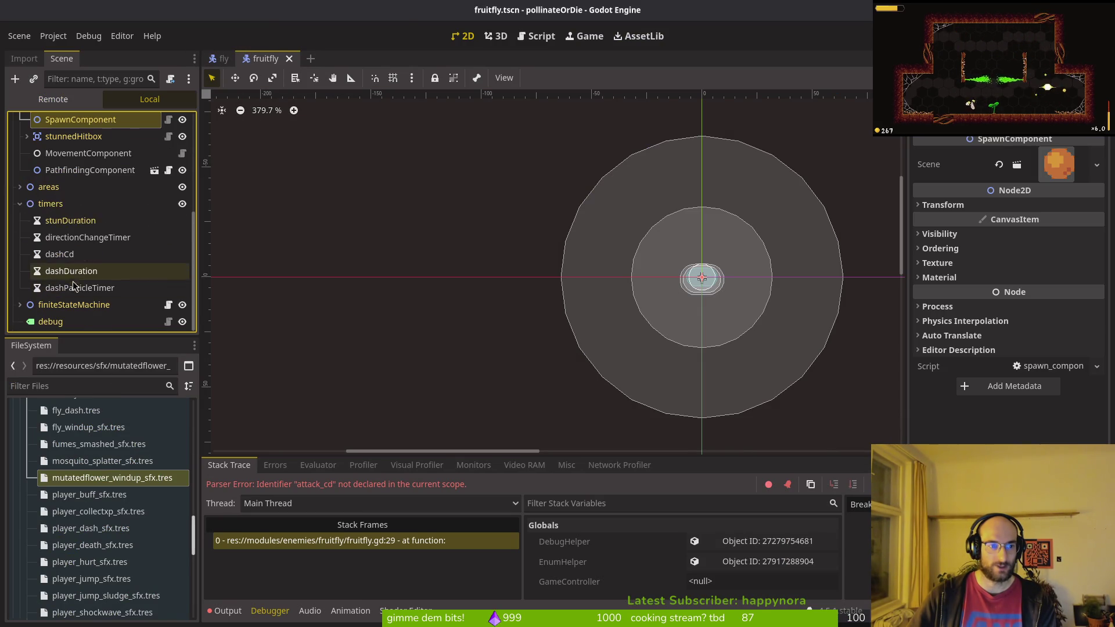
{"action": "left_click", "coordinate": [53, 211]}
{"action": "key", "text": "ctrl+a"}
{"action": "type", "text": "movemcom"}
{"action": "key", "text": "ctrl+a"}
{"action": "type", "text": "timer"}
{"action": "key", "text": "Return"}
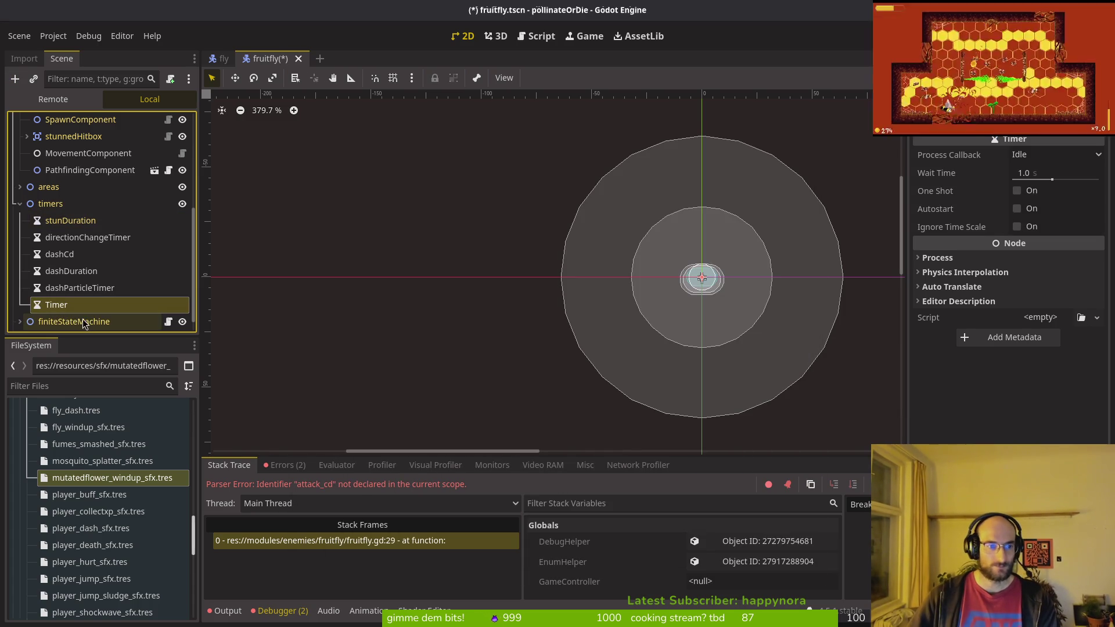
Step: Rename the timer dashFrequencyTimer, give it a 3.0 s wait time with Autostart, and save
{"action": "key", "text": "F2"}
{"action": "type", "text": "dash"}
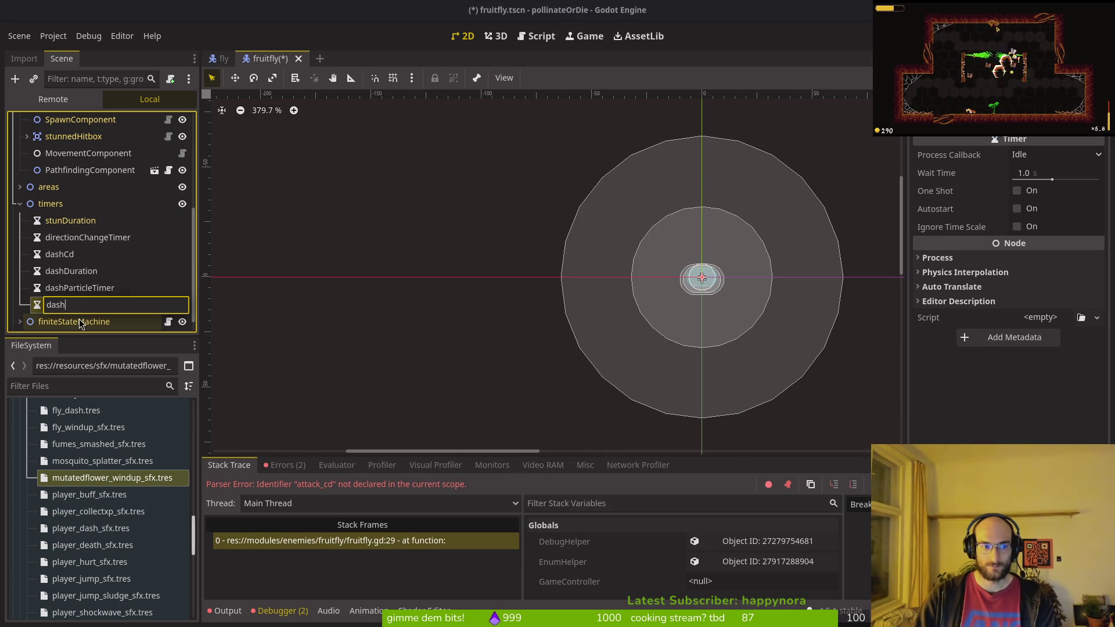
{"action": "type", "text": "FrequencyTimer"}
{"action": "key", "text": "Return"}
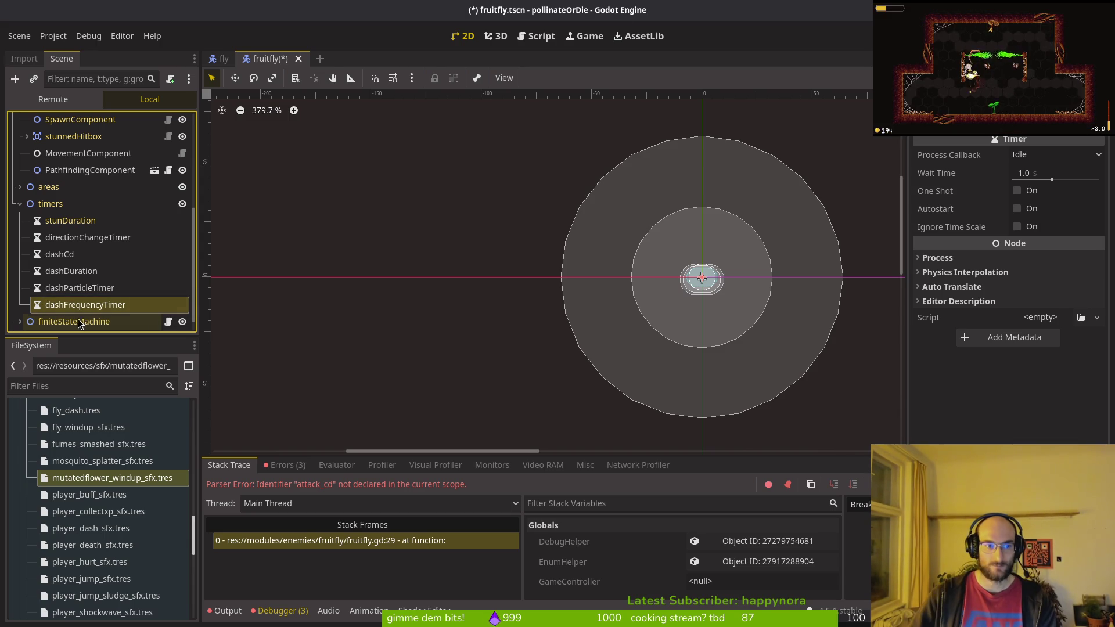
{"action": "left_click", "coordinate": [1052, 169]}
{"action": "type", "text": "3"}
{"action": "key", "text": "Return"}
{"action": "key", "text": "ctrl+s"}
{"action": "left_click", "coordinate": [1020, 214]}
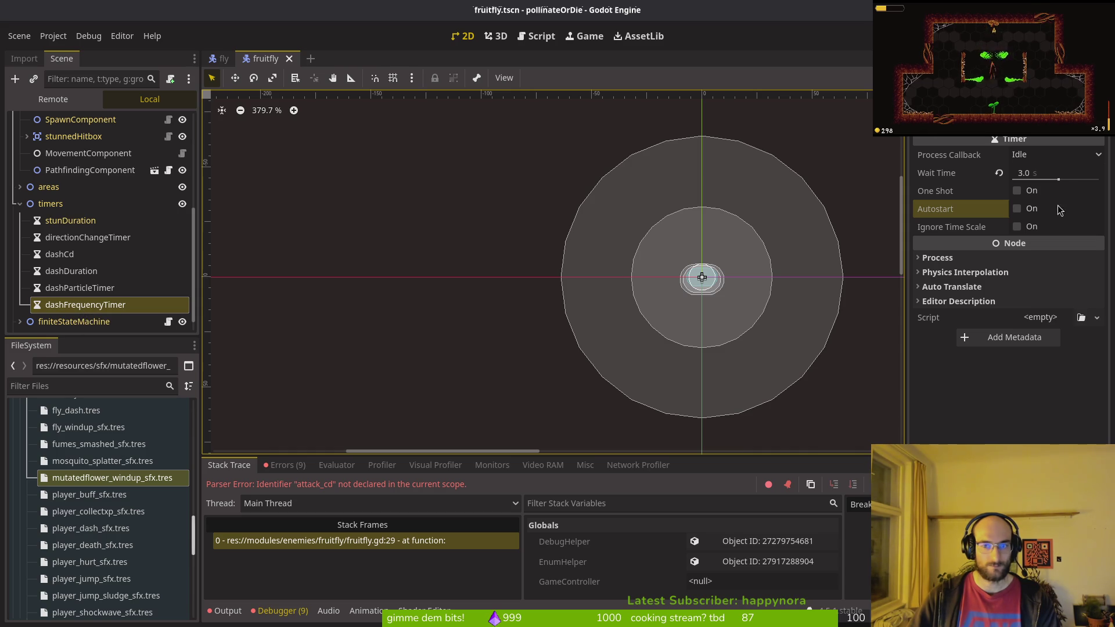
{"action": "left_click", "coordinate": [1017, 212]}
{"action": "key", "text": "ctrl+s"}
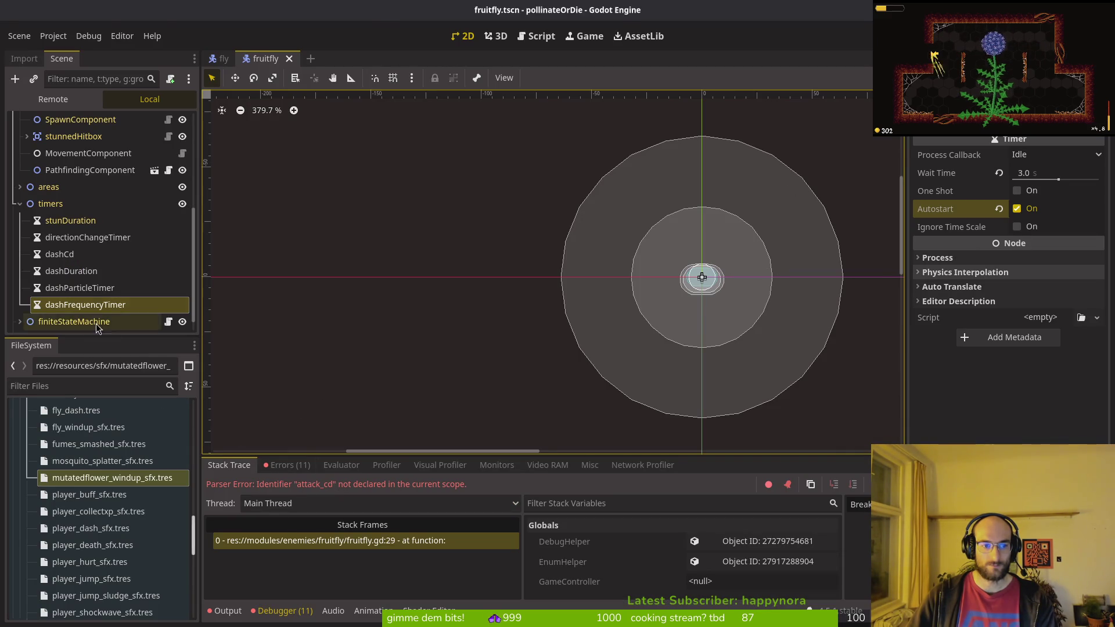
{"action": "key", "text": "alt+Tab"}
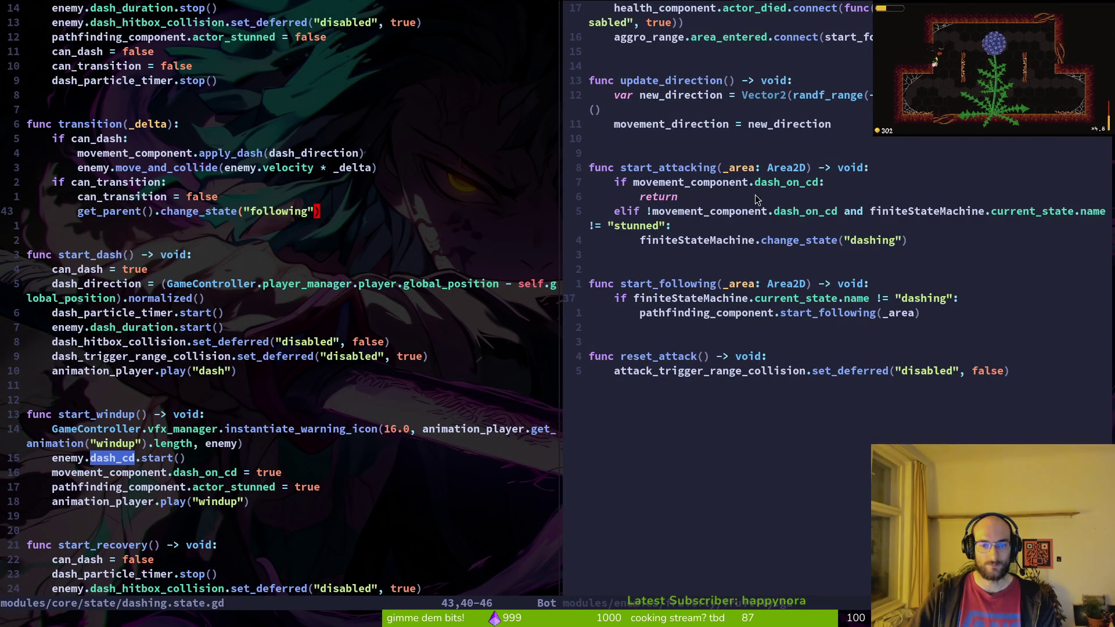
{"action": "key", "text": "g"}
{"action": "key", "text": "d"}
{"action": "key", "text": "y"}
{"action": "key", "text": "y"}
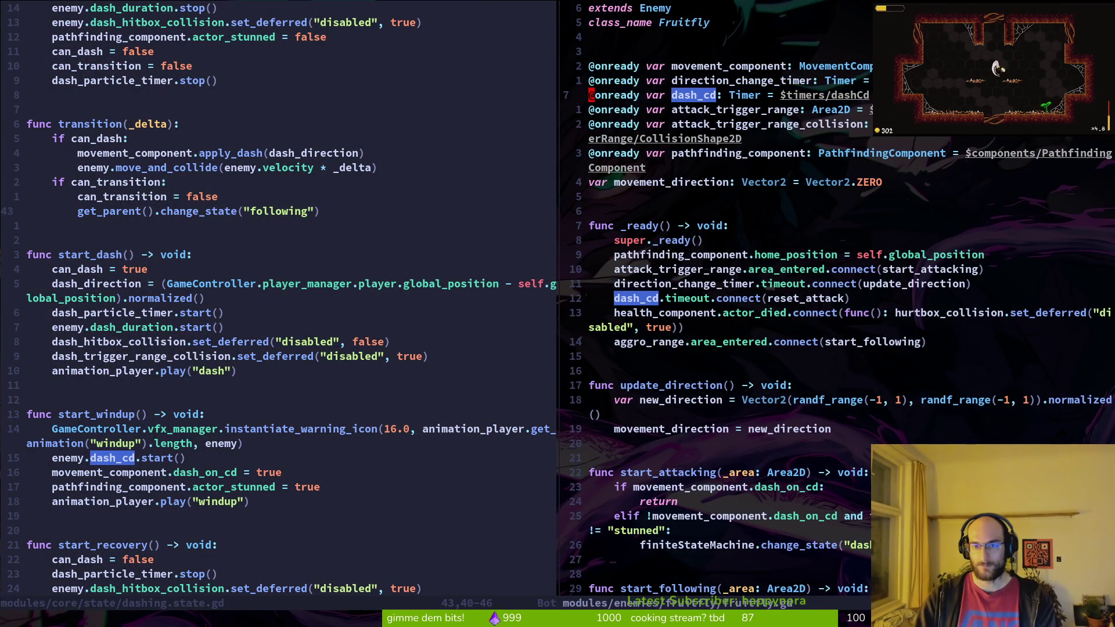
{"action": "key", "text": "P"}
{"action": "key", "text": "w"}
{"action": "key", "text": "w"}
{"action": "key", "text": "w"}
{"action": "type", "text": "jcwdash_fre"}
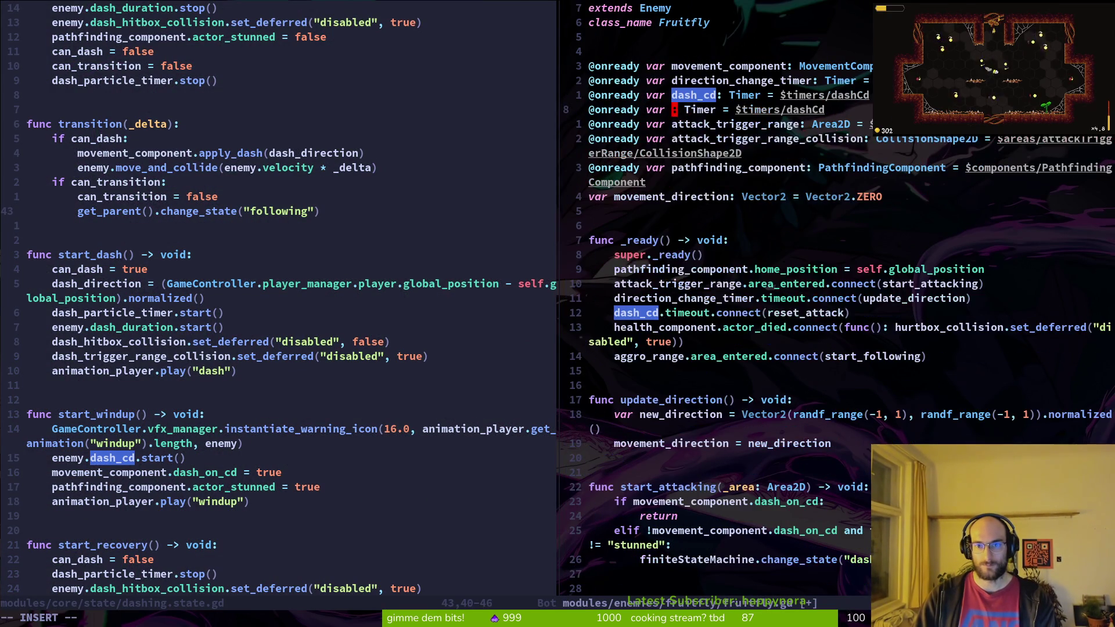
{"action": "type", "text": "quency"}
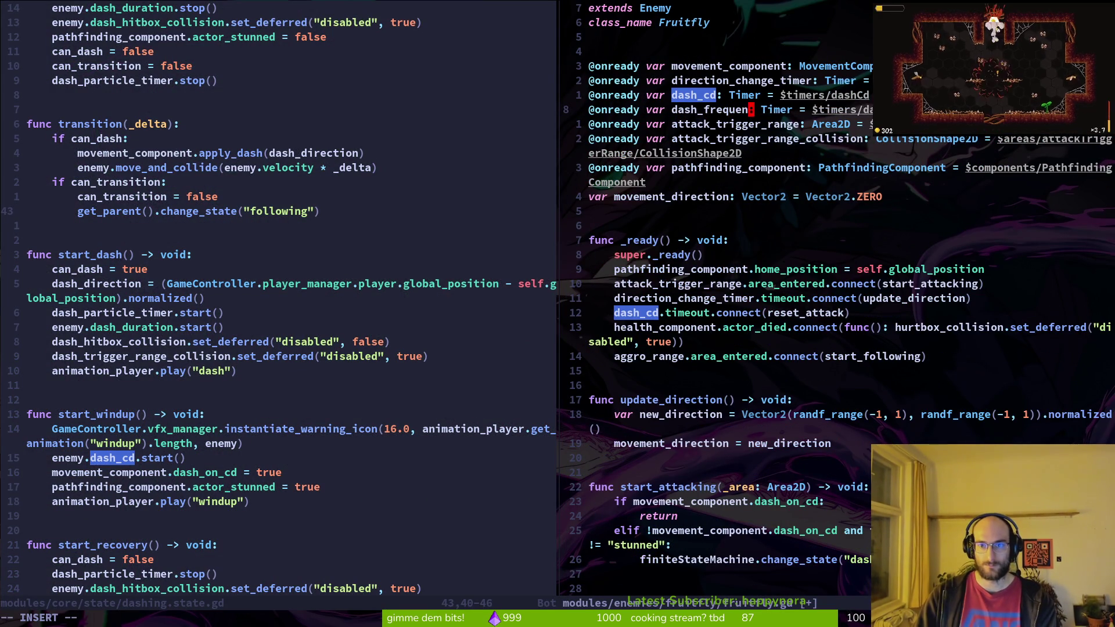
{"action": "key", "text": "Escape"}
{"action": "key", "text": "w"}
{"action": "key", "text": "w"}
{"action": "key", "text": "w"}
Step: Point dash_frequency at timers/dashFrequencyTimer from completion and save fruitfly.gd
{"action": "key", "text": "A"}
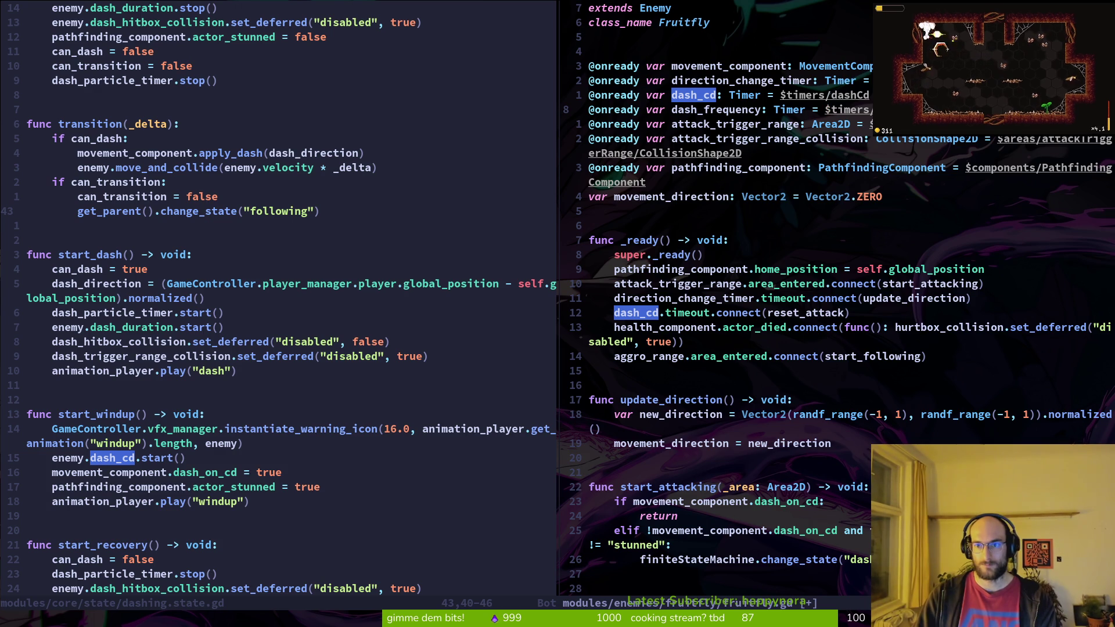
{"action": "key", "text": "BackSpace"}
{"action": "key", "text": "BackSpace"}
{"action": "key", "text": "BackSpace"}
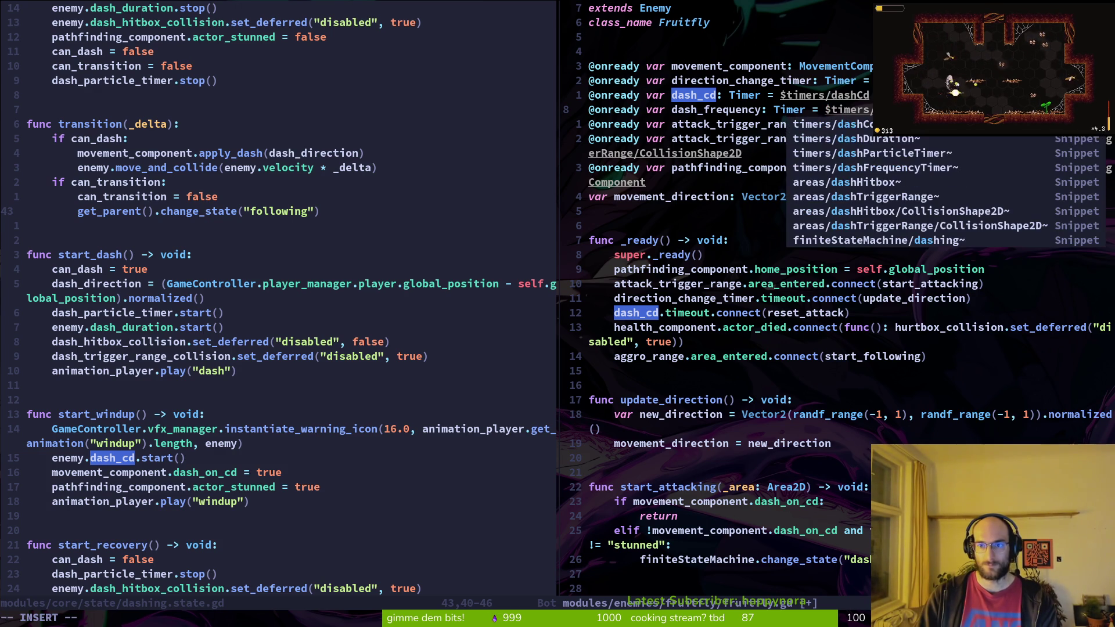
{"action": "key", "text": "Tab"}
{"action": "key", "text": "Tab"}
{"action": "key", "text": "Tab"}
{"action": "key", "text": "Escape"}
{"action": "type", "text": ":w"}
{"action": "key", "text": "Return"}
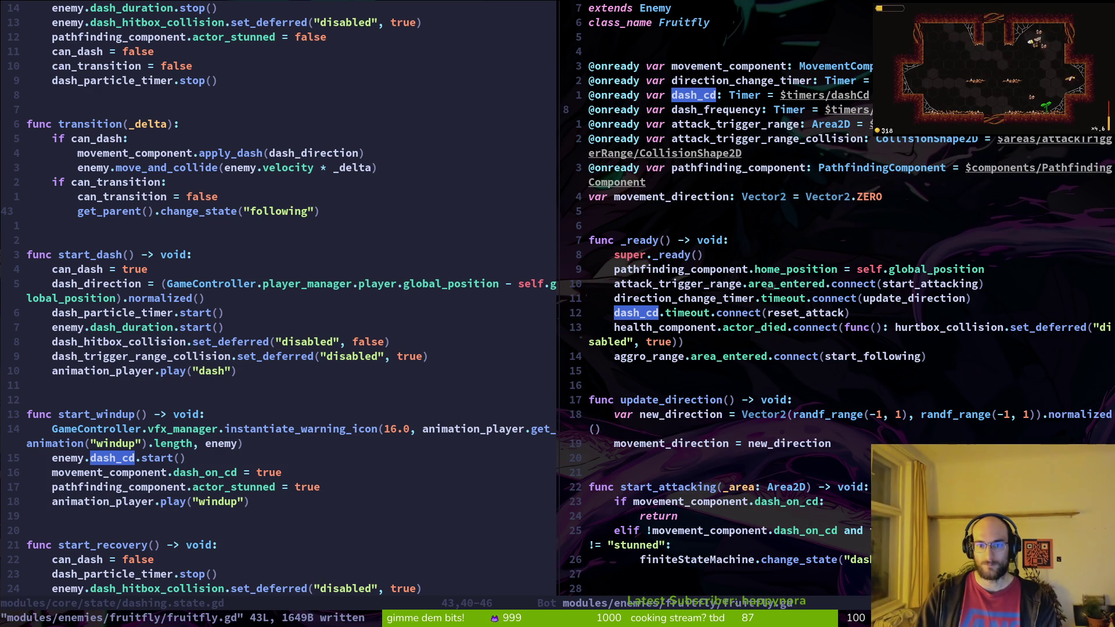
Step: Duplicate the dash_cd.timeout.connect line and change its timer to dash_frequency
{"action": "key", "text": "n"}
{"action": "key", "text": "y"}
{"action": "key", "text": "y"}
{"action": "key", "text": "p"}
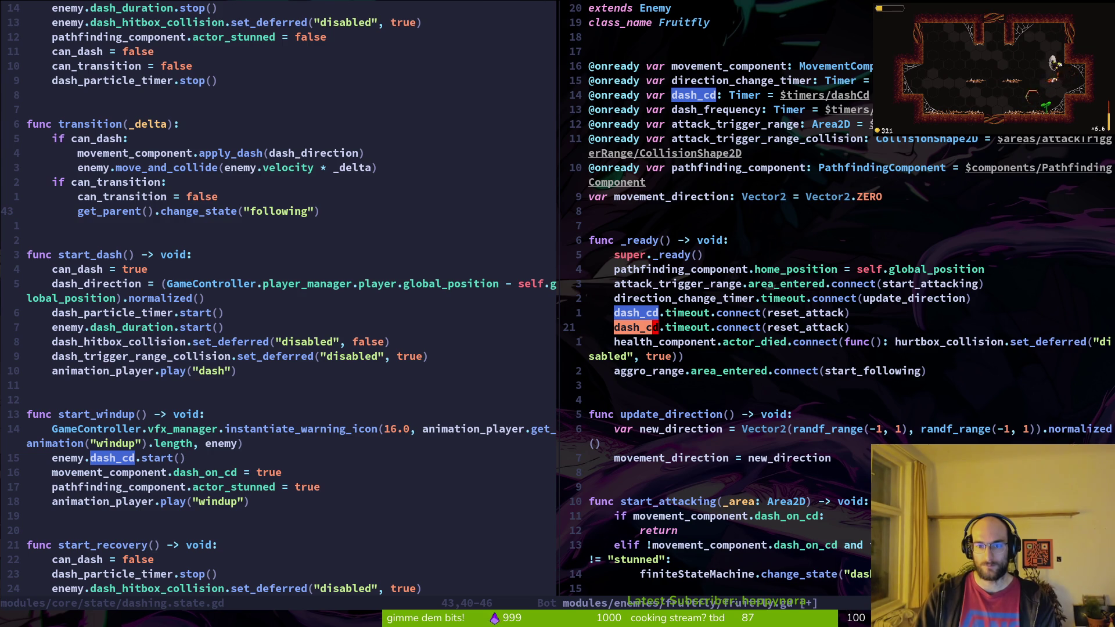
{"action": "key", "text": "i"}
{"action": "key", "text": "BackSpace"}
{"action": "key", "text": "BackSpace"}
{"action": "key", "text": "BackSpace"}
{"action": "type", "text": "h_f"}
{"action": "key", "text": "Return"}
{"action": "key", "text": "Escape"}
Step: Connect dash_frequency's timeout to start_attacking instead of reset_attack and save
{"action": "key", "text": "d"}
{"action": "key", "text": "i"}
{"action": "key", "text": "w"}
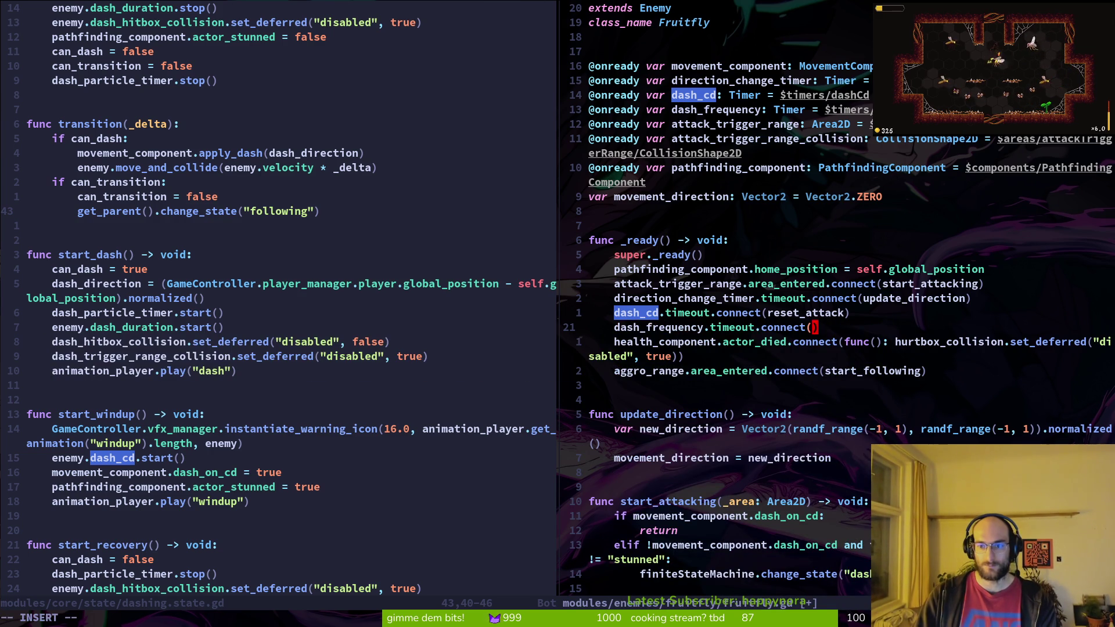
{"action": "key", "text": "i"}
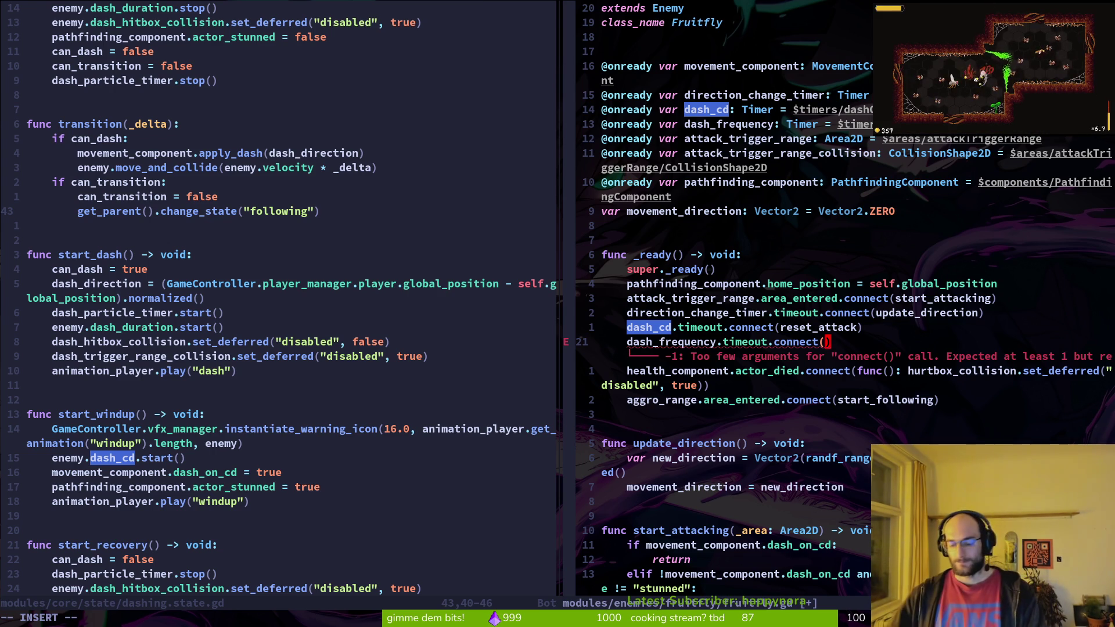
{"action": "type", "text": "start"}
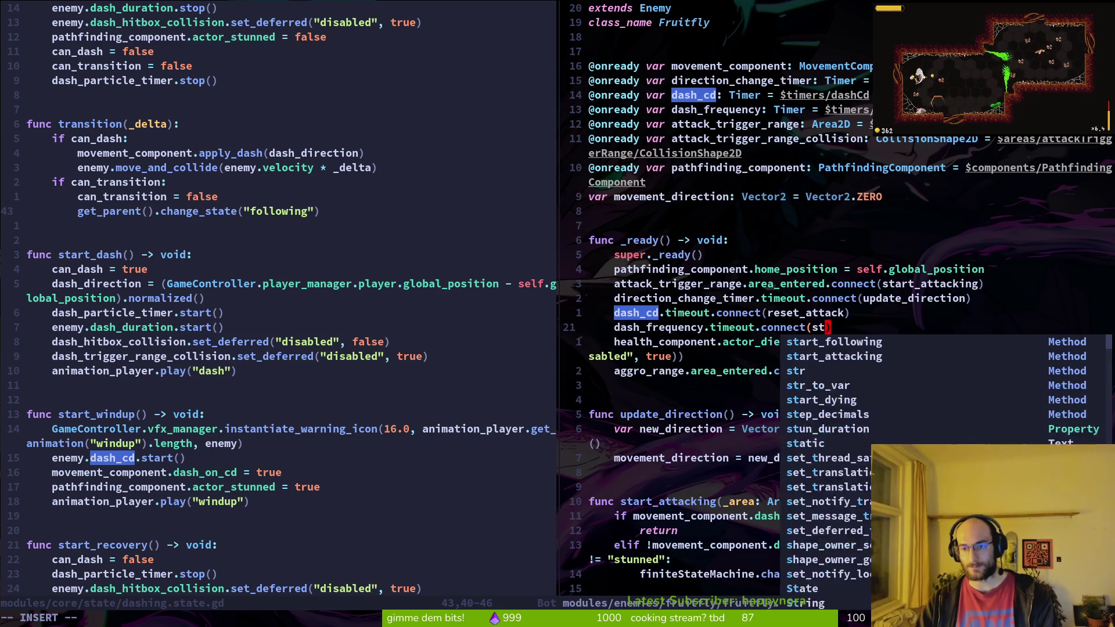
{"action": "key", "text": "Tab"}
{"action": "key", "text": "Return"}
{"action": "key", "text": "Escape"}
{"action": "type", "text": ":w"}
{"action": "key", "text": "Return"}
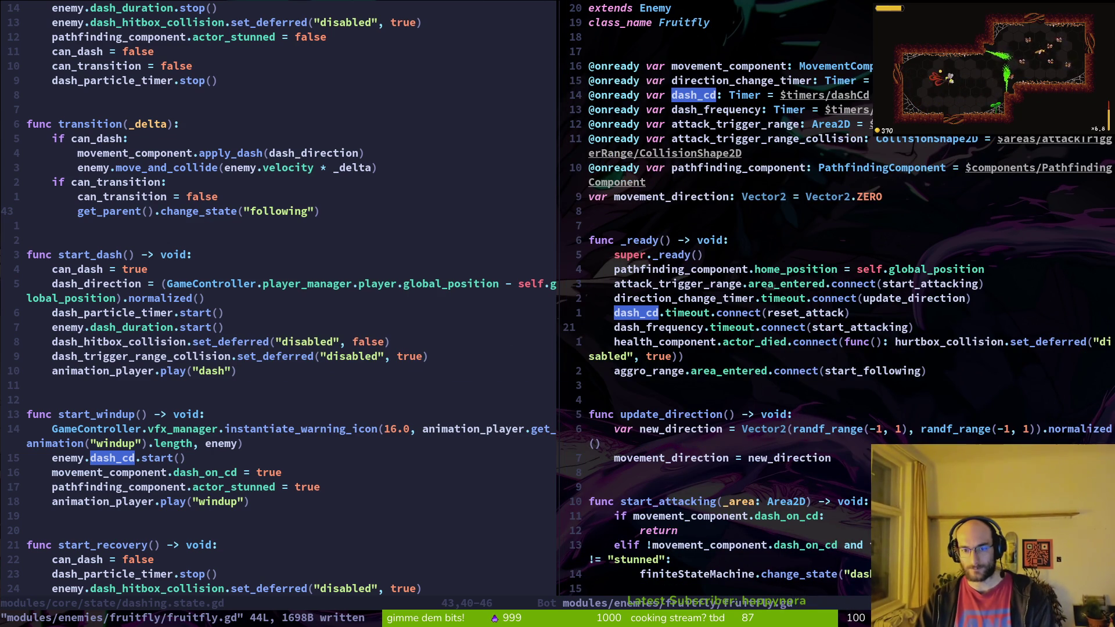
Step: Review start_attacking's early-return and elif checks alongside the dashing state script
{"action": "key", "text": "j"}
{"action": "key", "text": "j"}
{"action": "key", "text": "j"}
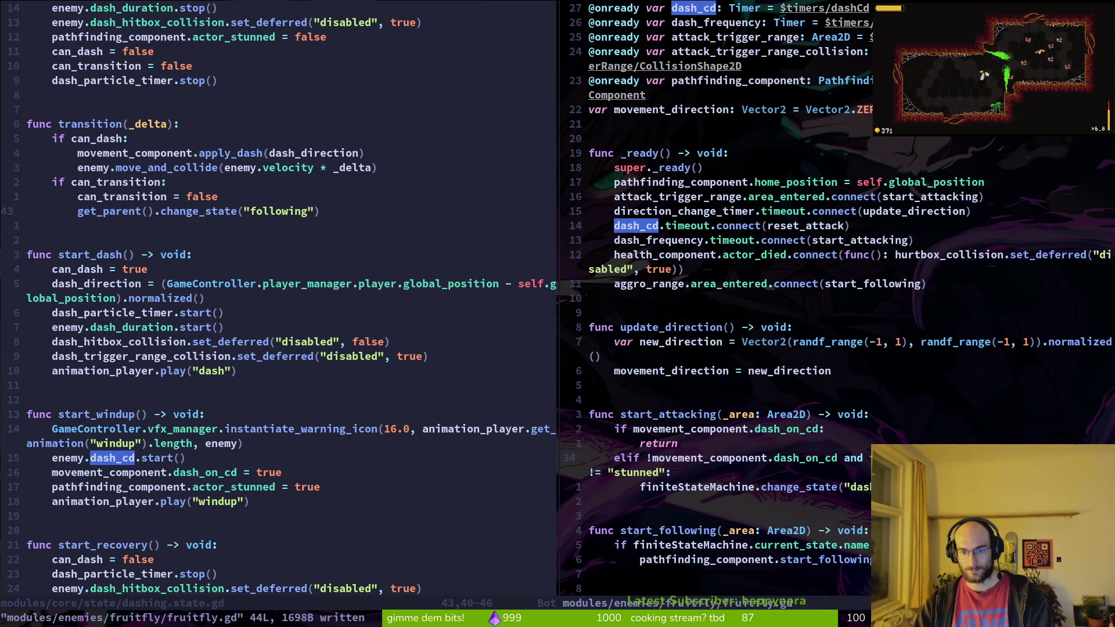
{"action": "key", "text": "k"}
{"action": "key", "text": "k"}
{"action": "key", "text": "k"}
{"action": "key", "text": "j"}
{"action": "key", "text": "j"}
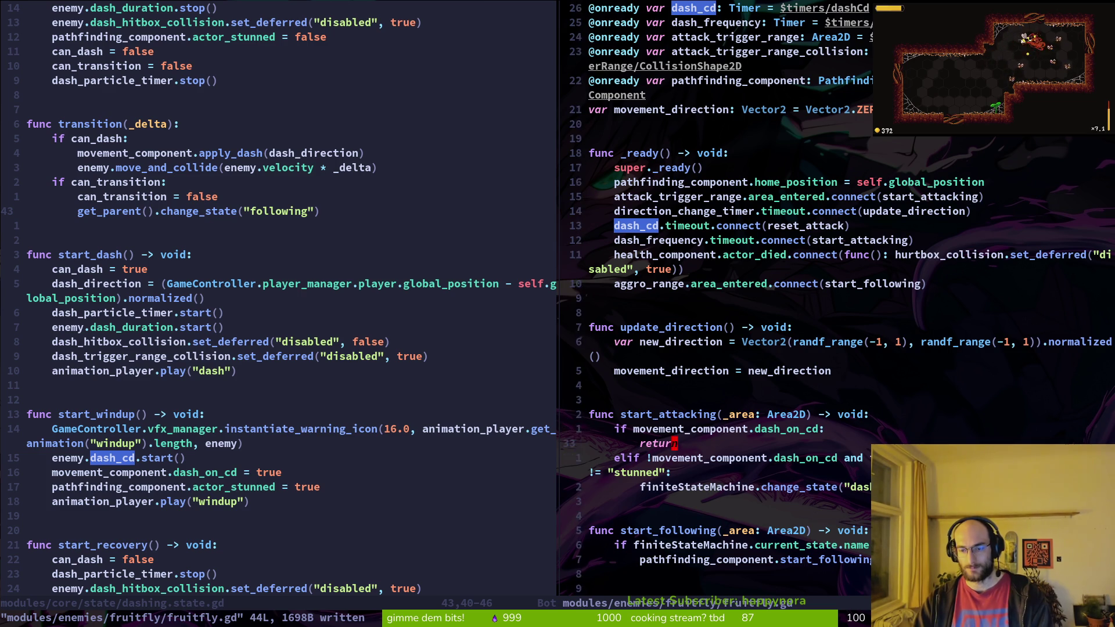
{"action": "key", "text": "j"}
{"action": "key", "text": "ctrl+w"}
{"action": "key", "text": "h"}
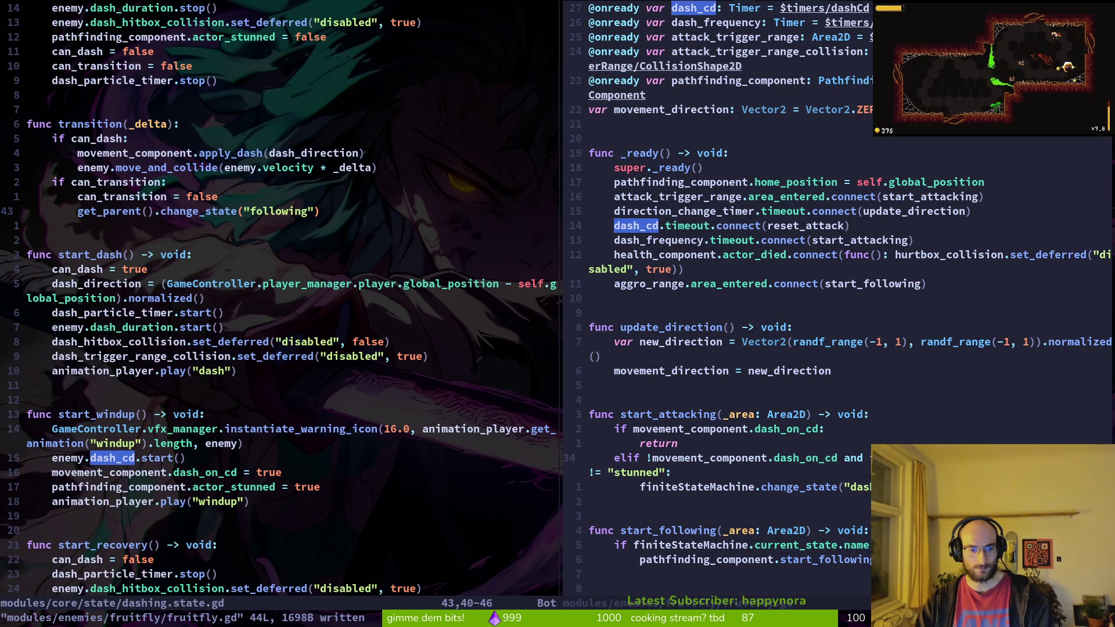
{"action": "key", "text": "ctrl+w"}
{"action": "key", "text": "l"}
Step: Locate the area_entered connection to start_attacking and save fruitfly.gd
{"action": "key", "text": "k"}
{"action": "key", "text": "k"}
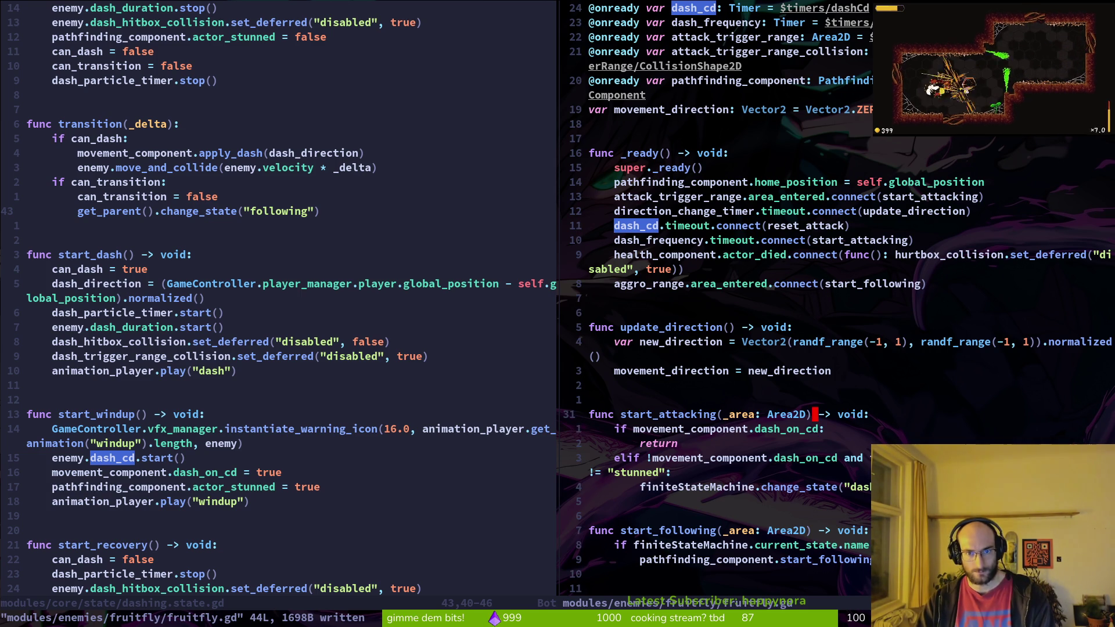
{"action": "key", "text": "1"}
{"action": "key", "text": "7"}
{"action": "key", "text": "k"}
{"action": "key", "text": "3"}
{"action": "key", "text": "j"}
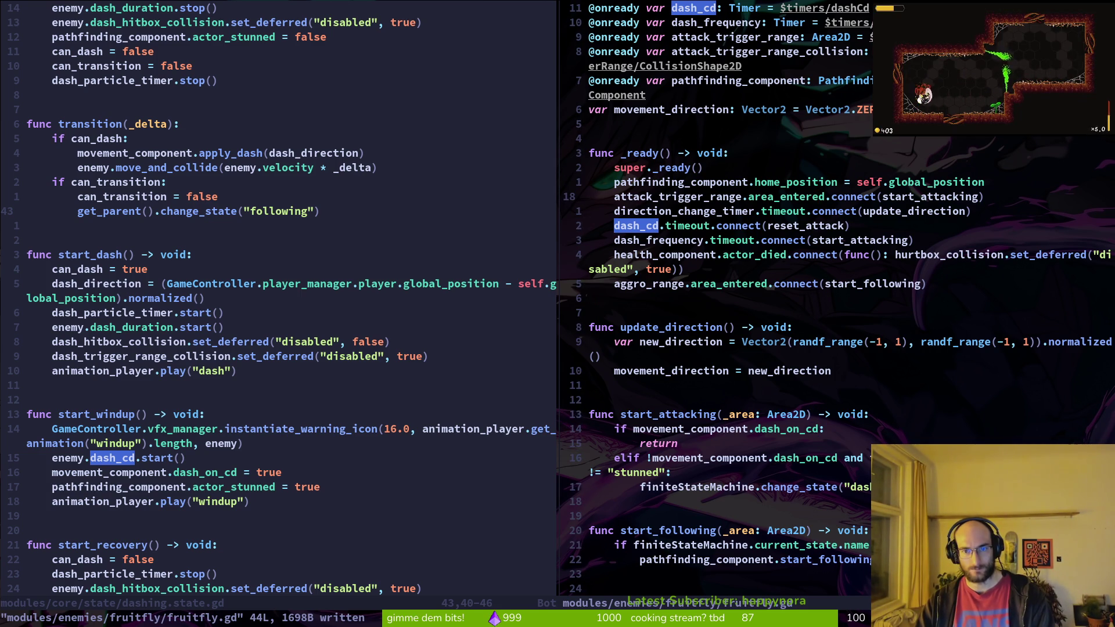
{"action": "key", "text": "shift+v"}
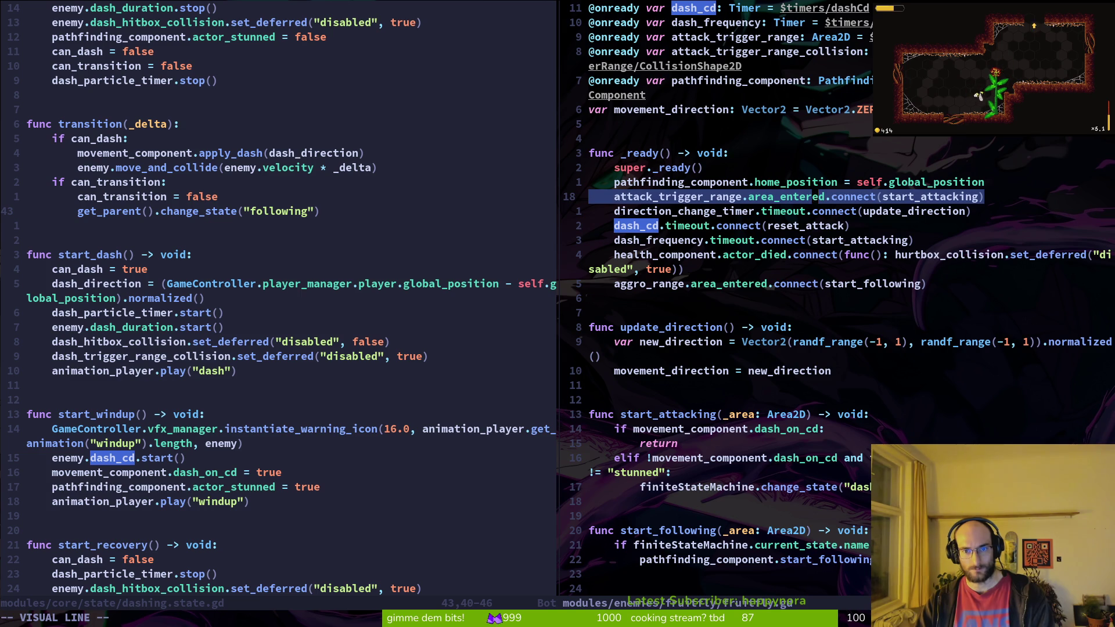
{"action": "key", "text": "Escape"}
{"action": "type", "text": ":w"}
{"action": "key", "text": "Return"}
{"action": "key", "text": "j"}
{"action": "key", "text": "j"}
{"action": "key", "text": "j"}
{"action": "key", "text": "j"}
Step: Comment out the dash_frequency.timeout.connect(start_attacking) line with # and save
{"action": "key", "text": "k"}
{"action": "key", "text": "k"}
{"action": "key", "text": "k"}
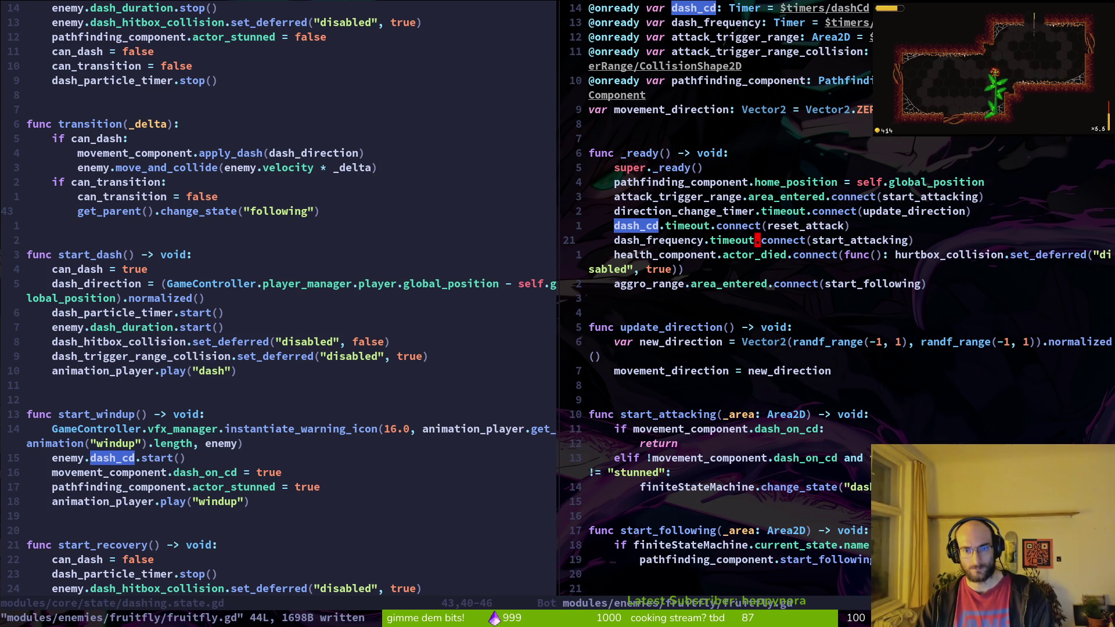
{"action": "type", "text": "I#"}
{"action": "key", "text": "Escape"}
{"action": "type", "text": ":w"}
{"action": "key", "text": "Return"}
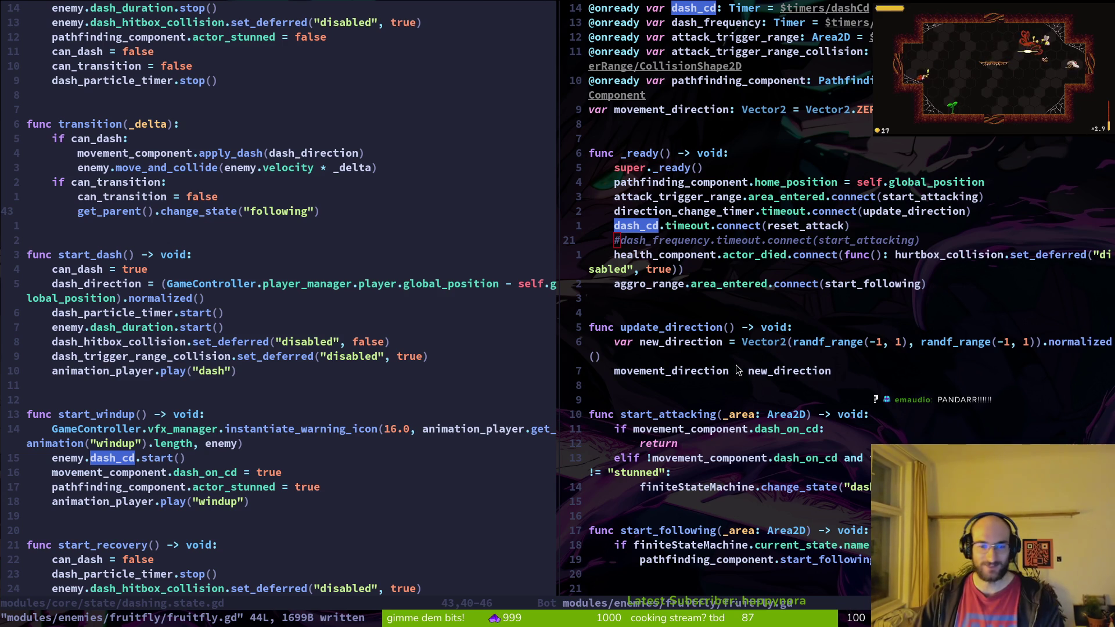
{"action": "scroll", "coordinate": [752, 341], "scroll_direction": "down", "scroll_amount": 3}
{"action": "scroll", "coordinate": [774, 425], "scroll_direction": "up", "scroll_amount": 5}
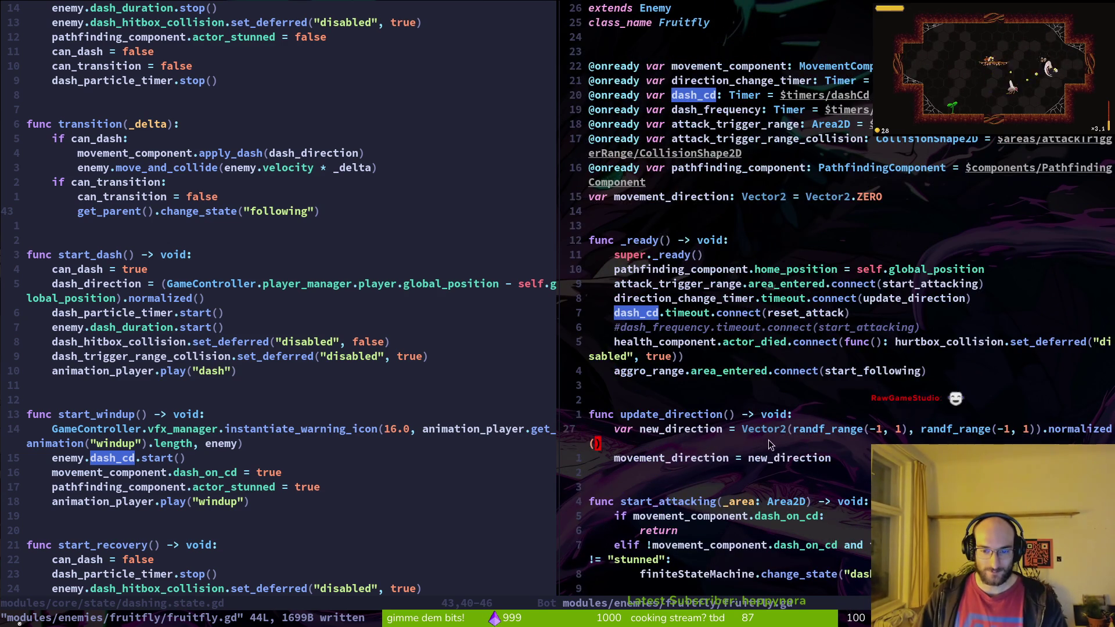
{"action": "scroll", "coordinate": [772, 430], "scroll_direction": "down", "scroll_amount": 6}
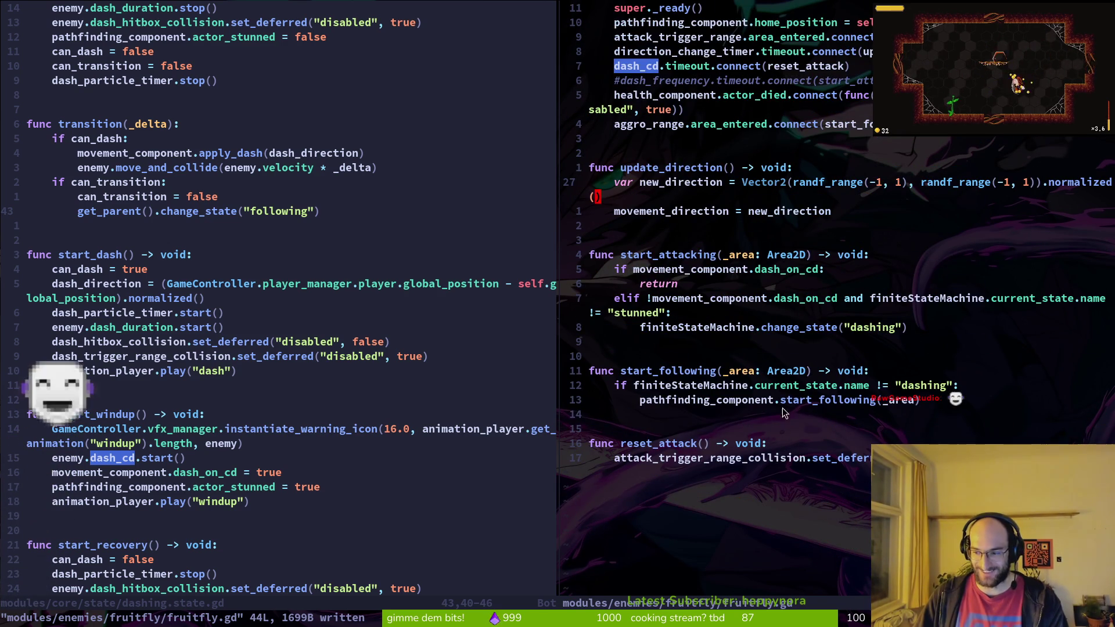
{"action": "scroll", "coordinate": [840, 356], "scroll_direction": "up", "scroll_amount": 3}
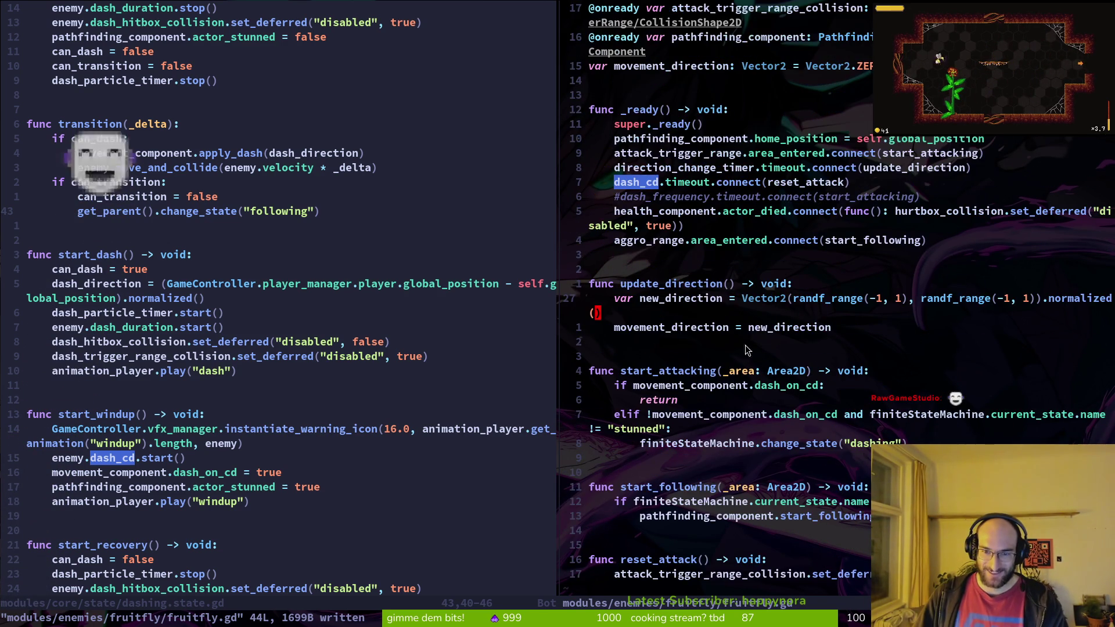
{"action": "left_click", "coordinate": [245, 283]}
{"action": "left_click", "coordinate": [671, 328]}
{"action": "scroll", "coordinate": [671, 329], "scroll_direction": "up", "scroll_amount": 3}
{"action": "scroll", "coordinate": [212, 195], "scroll_direction": "up", "scroll_amount": 9}
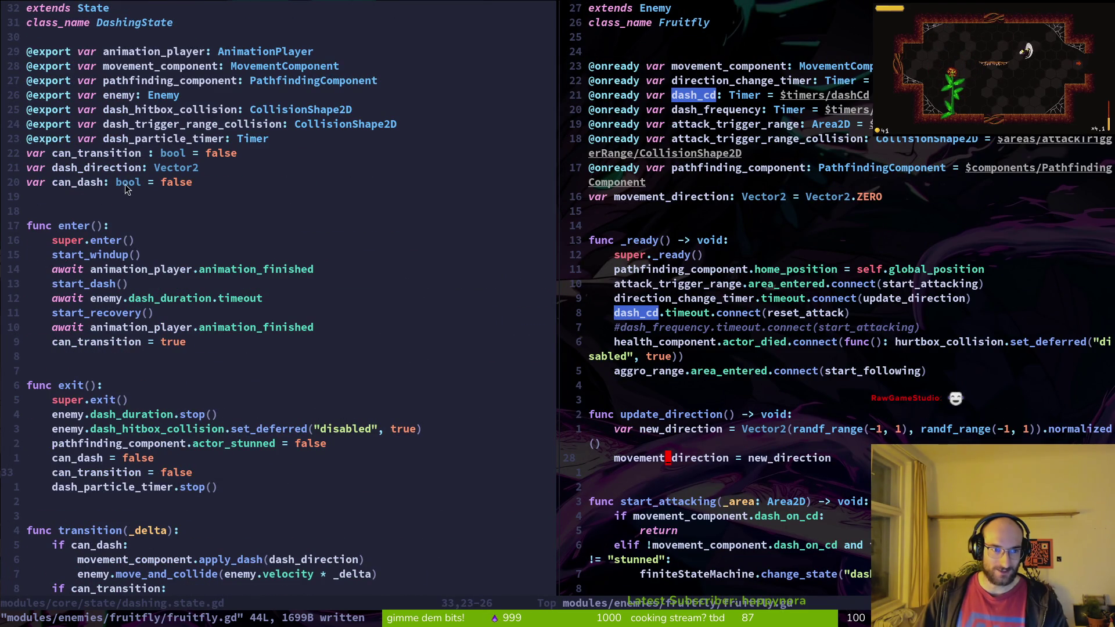
{"action": "left_click", "coordinate": [82, 182]}
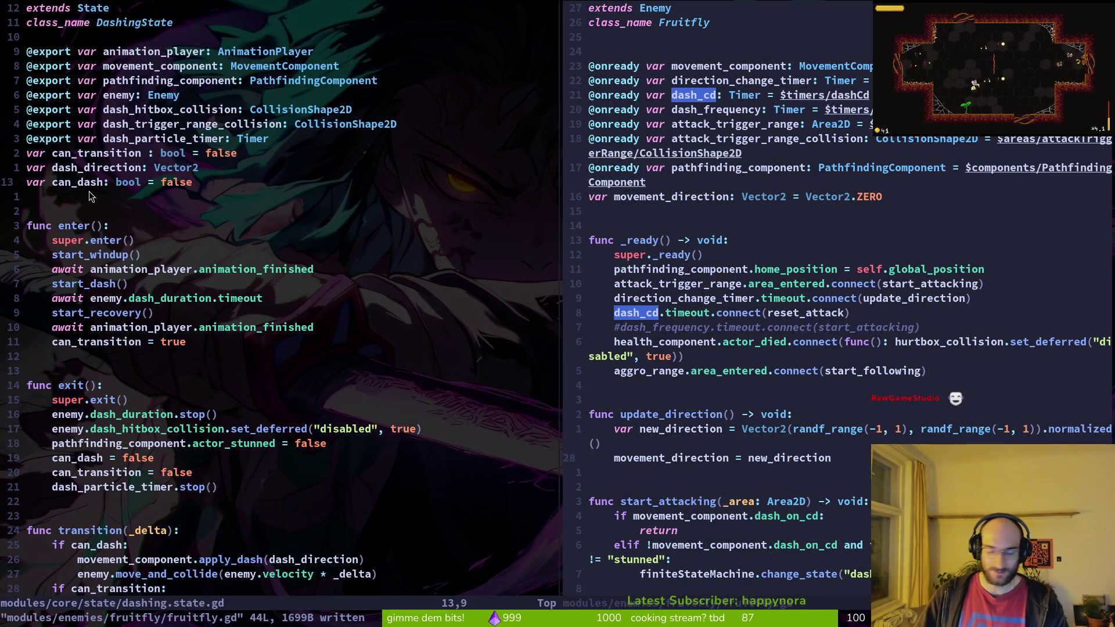
{"action": "key", "text": "v"}
{"action": "key", "text": "i"}
{"action": "key", "text": "w"}
{"action": "key", "text": "space"}
{"action": "key", "text": "f"}
{"action": "key", "text": "w"}
{"action": "key", "text": "Return"}
{"action": "key", "text": "Up"}
{"action": "key", "text": "Up"}
{"action": "key", "text": "Up"}
{"action": "key", "text": "Up"}
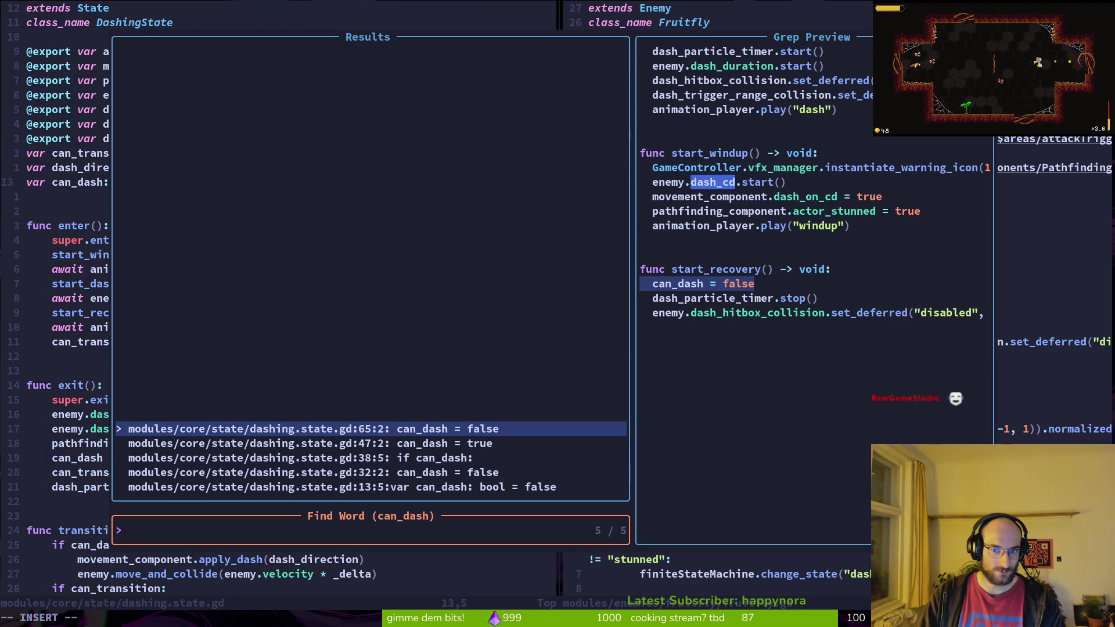
{"action": "key", "text": "Up"}
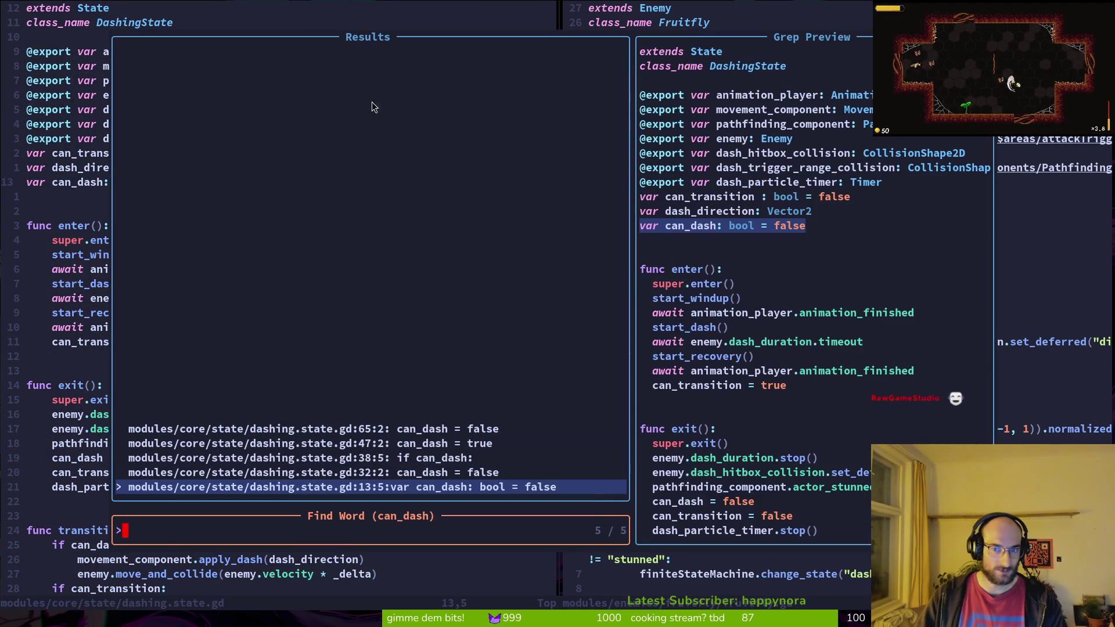
{"action": "key", "text": "Return"}
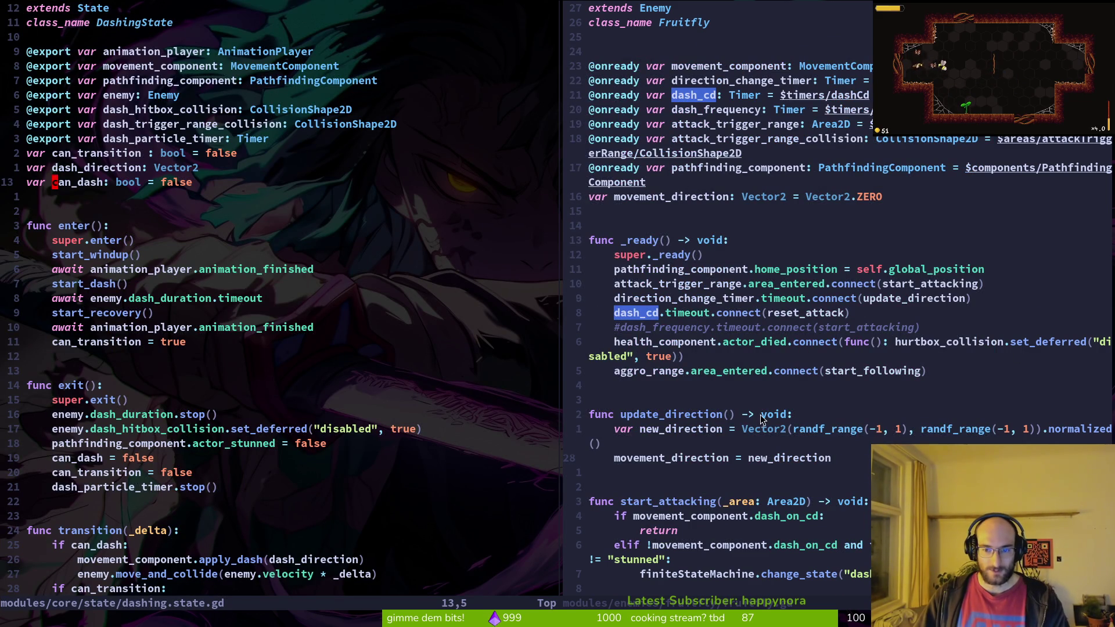
{"action": "scroll", "coordinate": [598, 394], "scroll_direction": "down", "scroll_amount": 1}
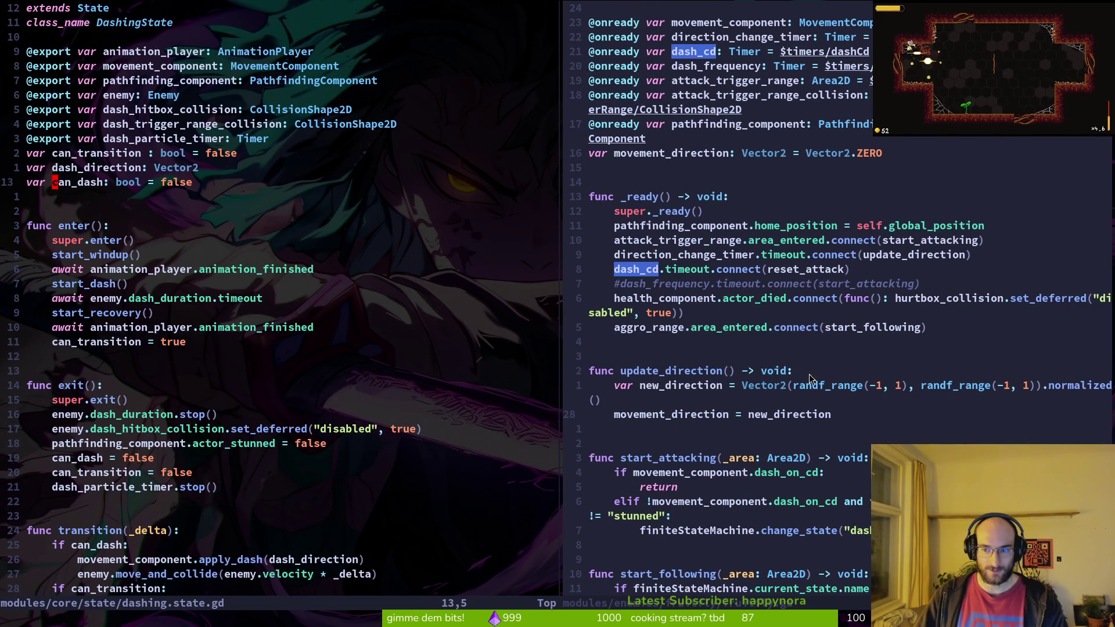
{"action": "scroll", "coordinate": [856, 356], "scroll_direction": "down", "scroll_amount": 3}
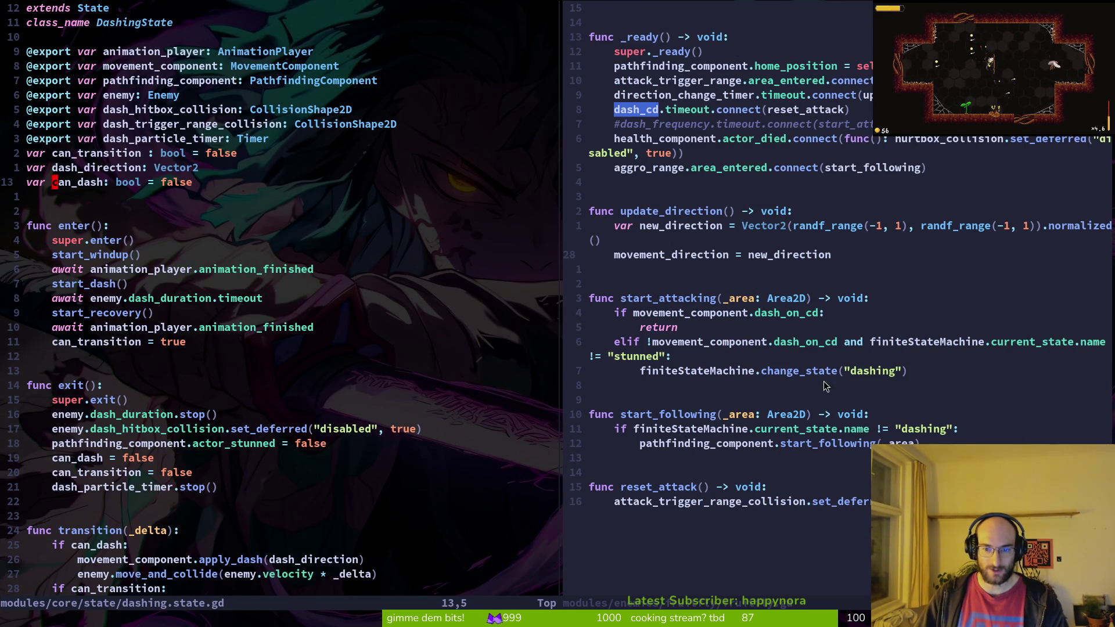
{"action": "scroll", "coordinate": [757, 468], "scroll_direction": "up", "scroll_amount": 4}
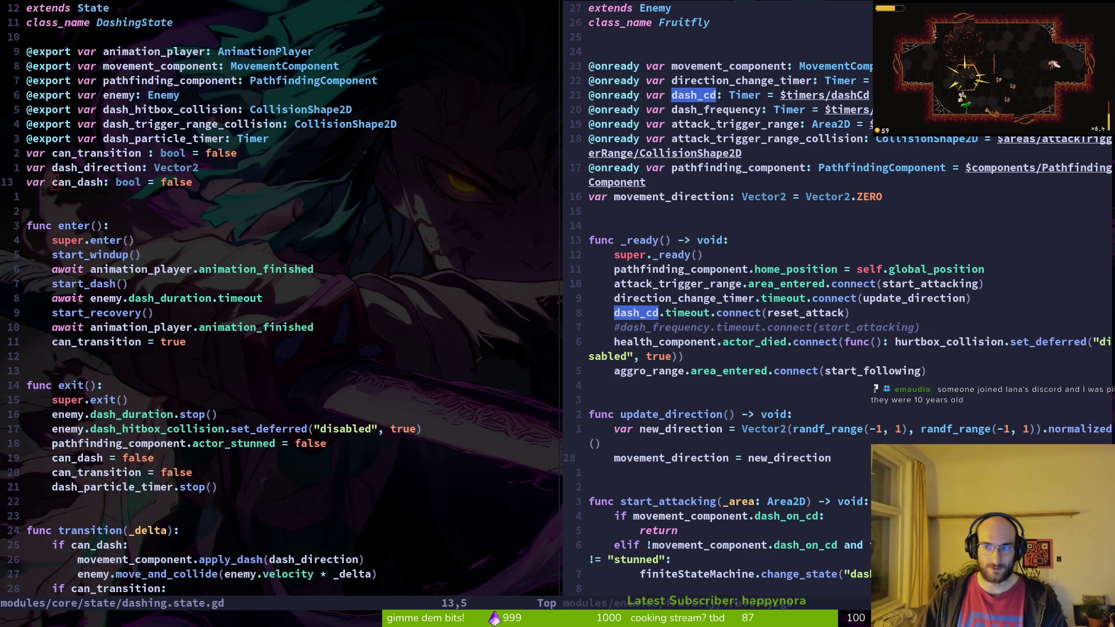
{"action": "key", "text": "alt+Tab"}
Step: Set the fruitfly root node's Speed to 20 and run the game with F5
{"action": "scroll", "coordinate": [99, 291], "scroll_direction": "up", "scroll_amount": 5}
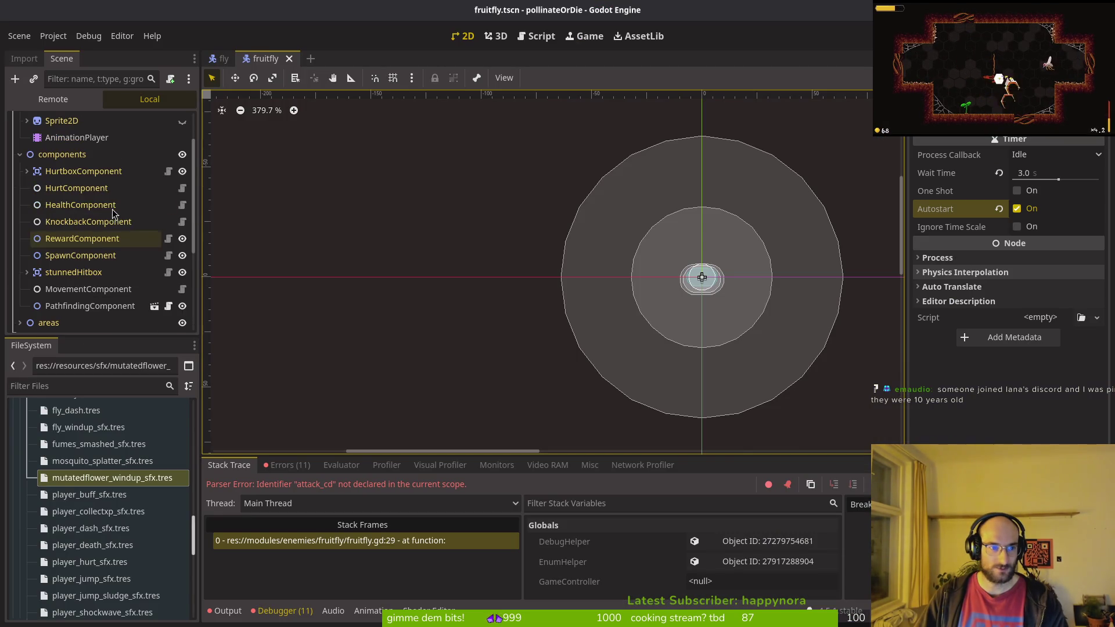
{"action": "left_click", "coordinate": [88, 288]}
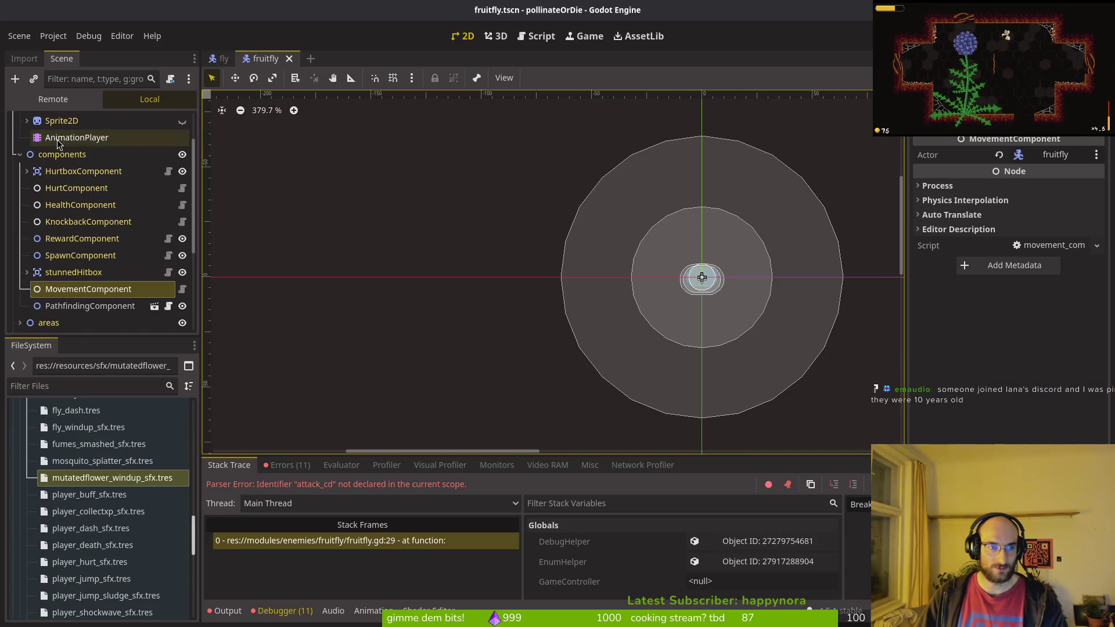
{"action": "scroll", "coordinate": [64, 140], "scroll_direction": "up", "scroll_amount": 3}
{"action": "left_click", "coordinate": [51, 121]}
{"action": "left_click", "coordinate": [1028, 172]}
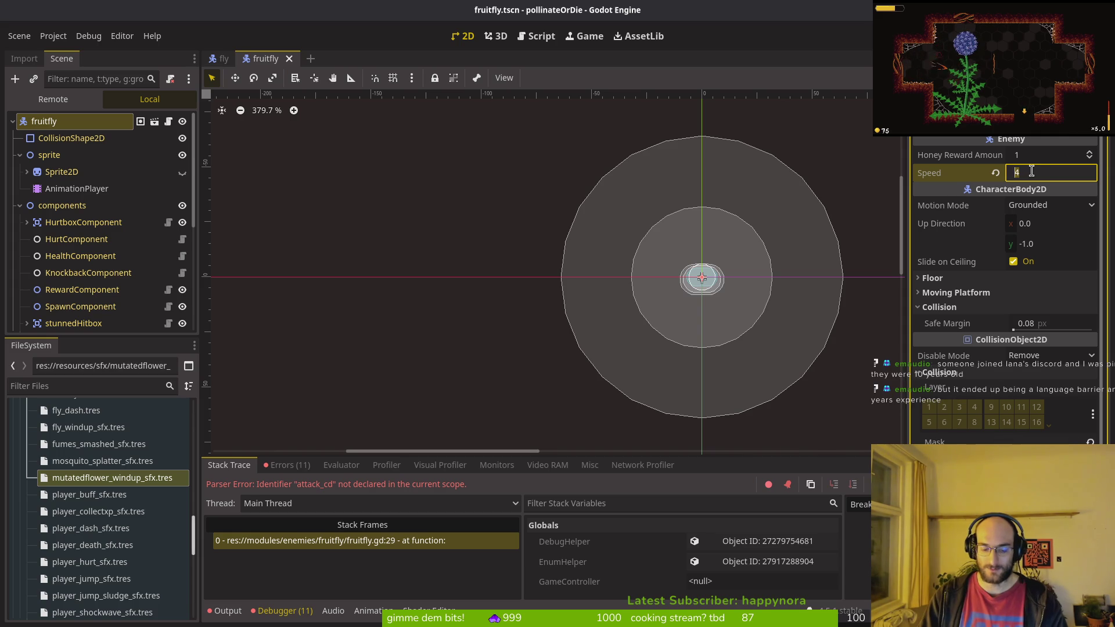
{"action": "type", "text": "20"}
{"action": "key", "text": "Return"}
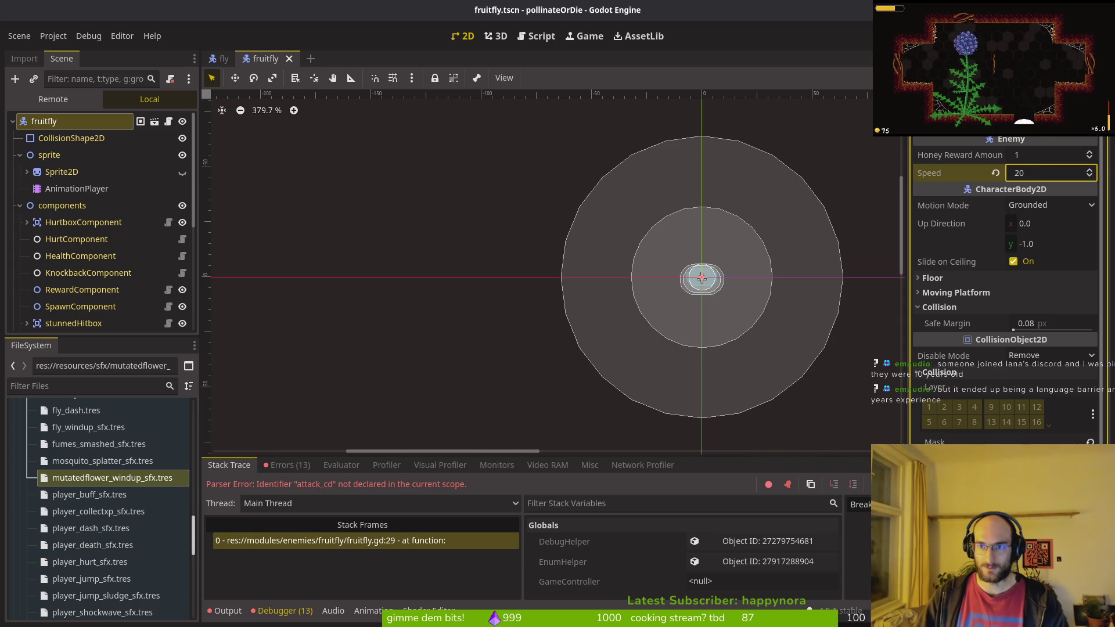
{"action": "key", "text": "F5"}
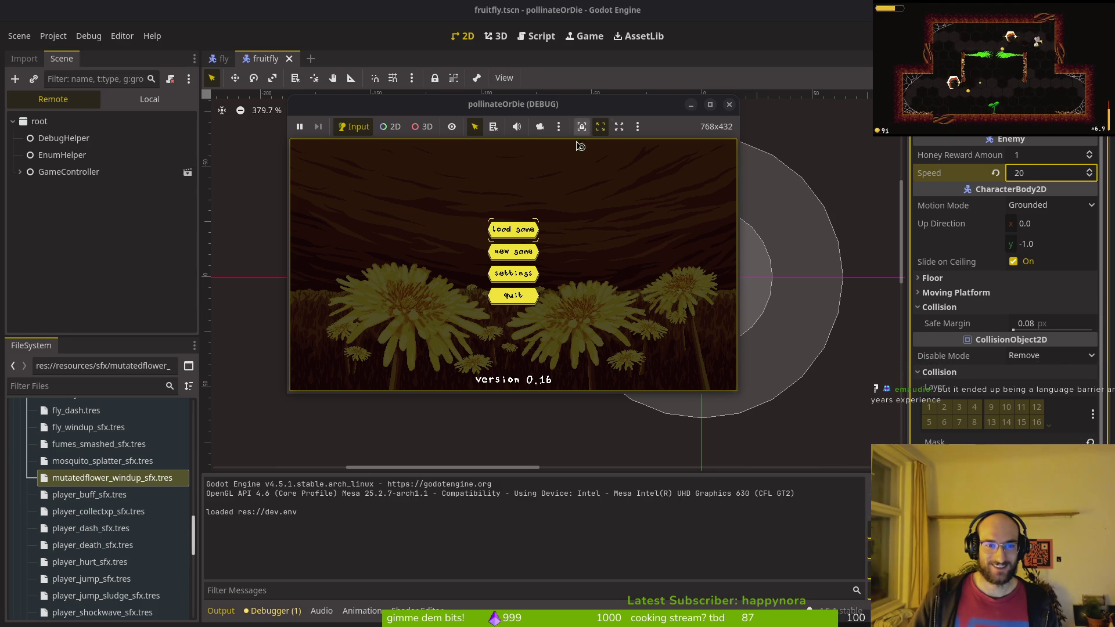
Step: Play in the dev arena, pause, and open then close the settings panel
{"action": "left_click_drag", "start_coordinate": [510, 112], "coordinate": [525, 147]}
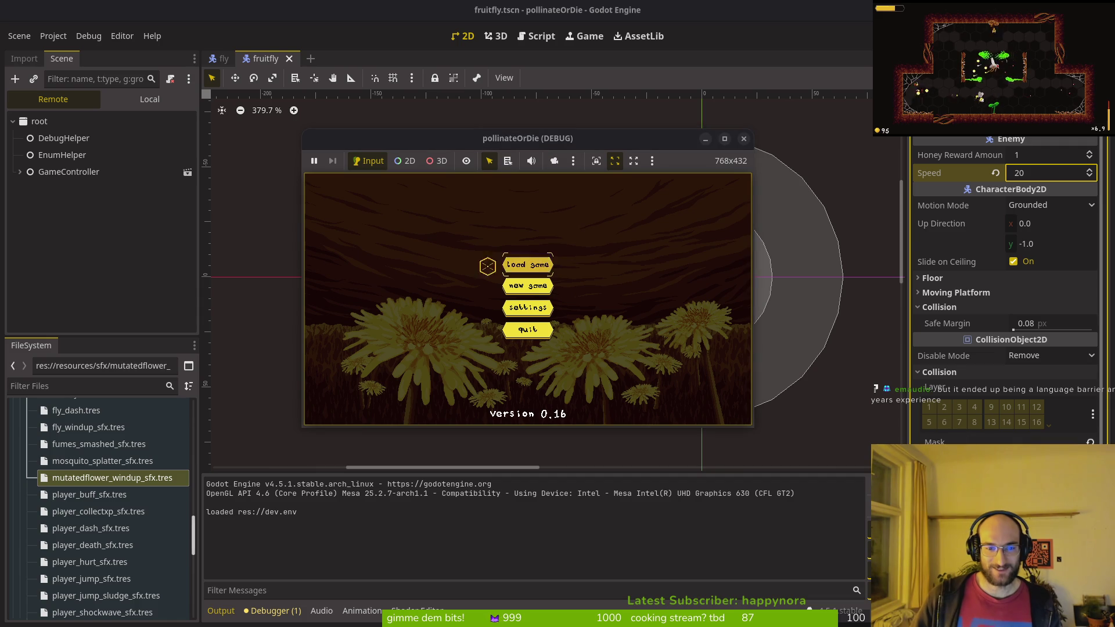
{"action": "key", "text": "Return"}
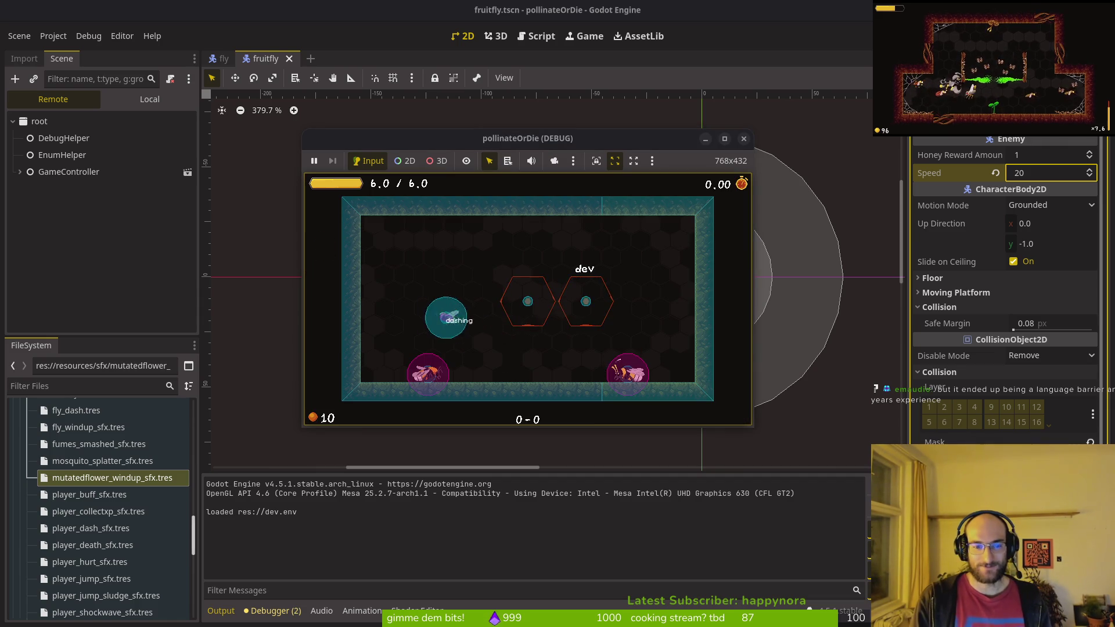
{"action": "key", "text": "Right"}
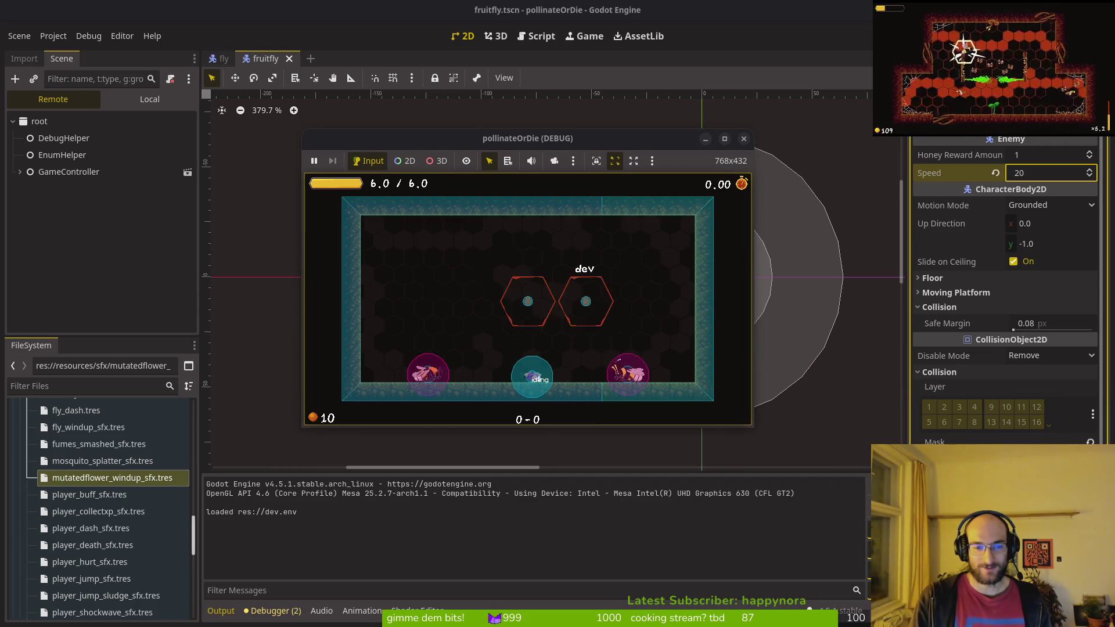
{"action": "key", "text": "Escape"}
{"action": "key", "text": "Return"}
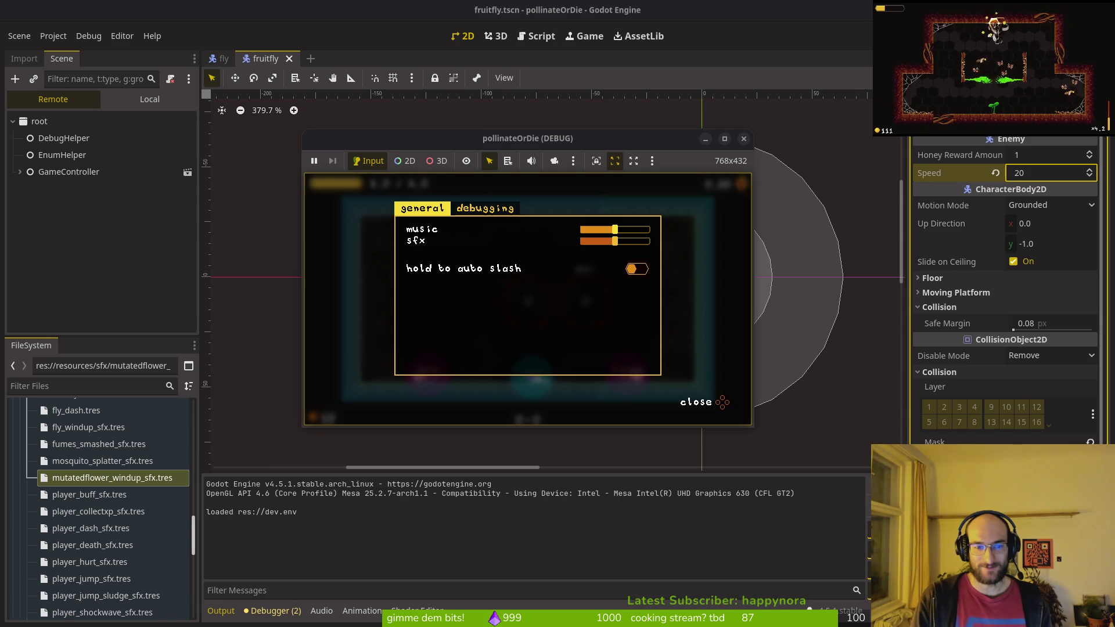
{"action": "key", "text": "Escape"}
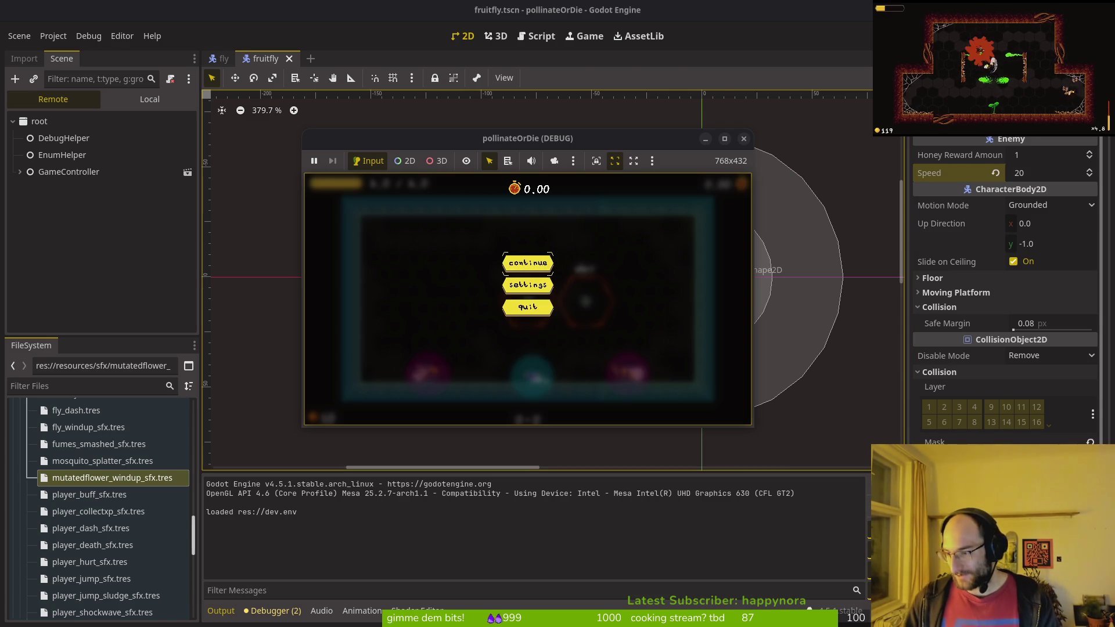
Step: Open debug.helper.gd in Neovim with the project file finder
{"action": "key", "text": "super+1"}
{"action": "key", "text": "ctrl+p"}
{"action": "type", "text": "debug"}
{"action": "key", "text": "Return"}
Step: Change show_collisions from true to false on line 7 of debug.helper.gd and save
{"action": "key", "text": "k"}
{"action": "key", "text": "7"}
{"action": "key", "text": "k"}
{"action": "key", "text": "k"}
{"action": "key", "text": "g"}
{"action": "key", "text": "g"}
{"action": "key", "text": "j"}
{"action": "key", "text": "j"}
{"action": "key", "text": "j"}
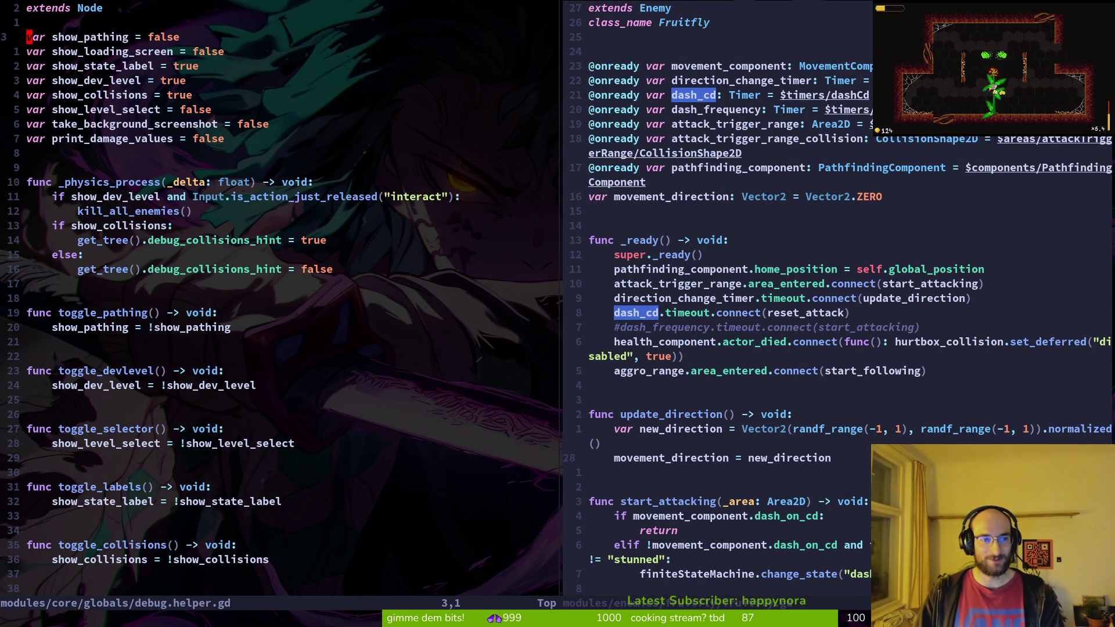
{"action": "key", "text": "k"}
{"action": "key", "text": "k"}
{"action": "key", "text": "j"}
{"action": "key", "text": "j"}
{"action": "key", "text": "j"}
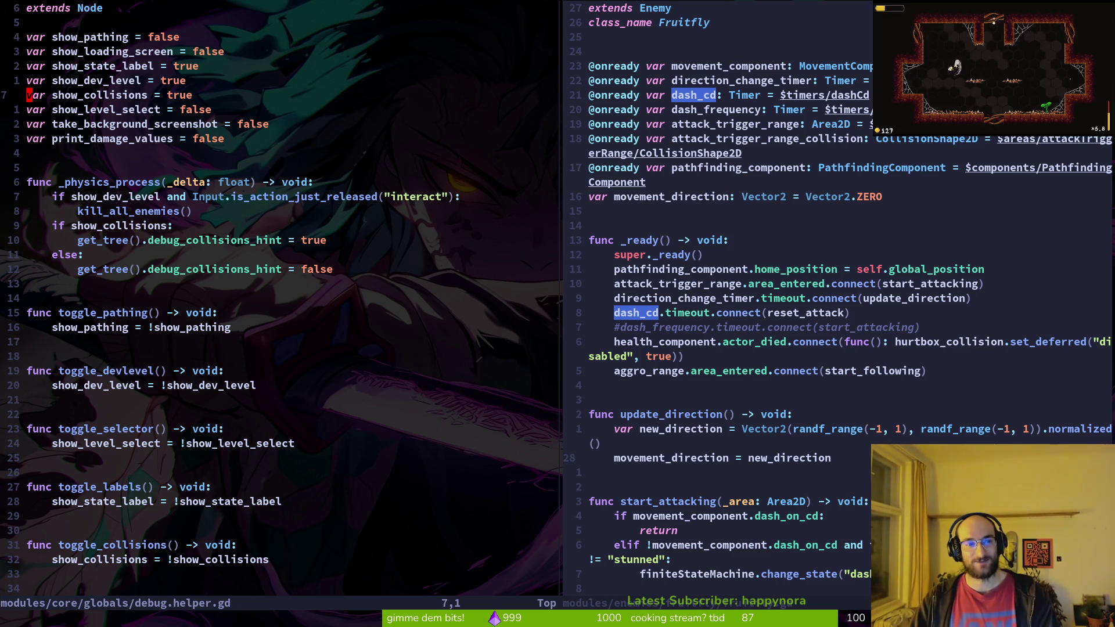
{"action": "key", "text": "w"}
{"action": "key", "text": "w"}
{"action": "type", "text": "cw"}
{"action": "type", "text": "false"}
{"action": "key", "text": "Escape"}
{"action": "type", "text": ":w"}
{"action": "key", "text": "Return"}
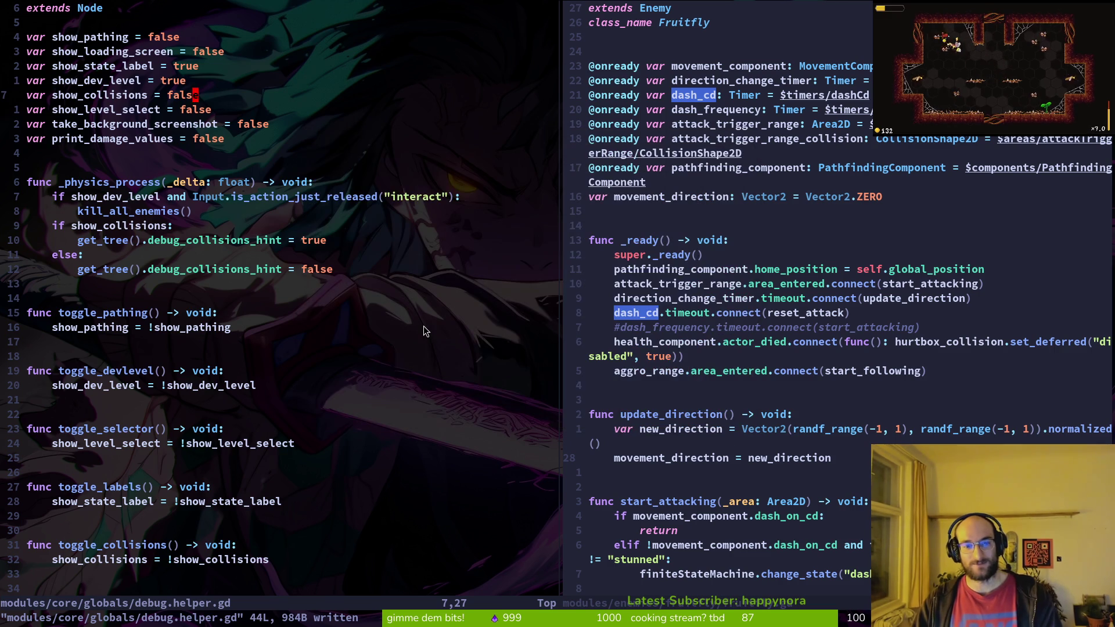
{"action": "key", "text": "alt+Tab"}
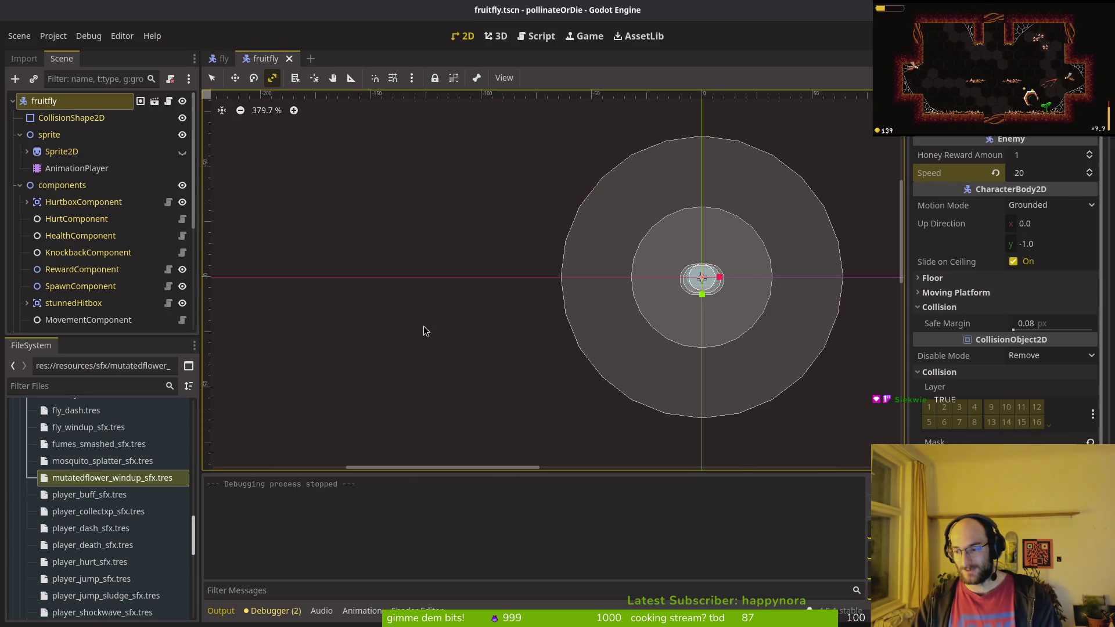
Step: Run the game again, load the saved game, and fly the bee up to trigger the fruitfly
{"action": "key", "text": "F5"}
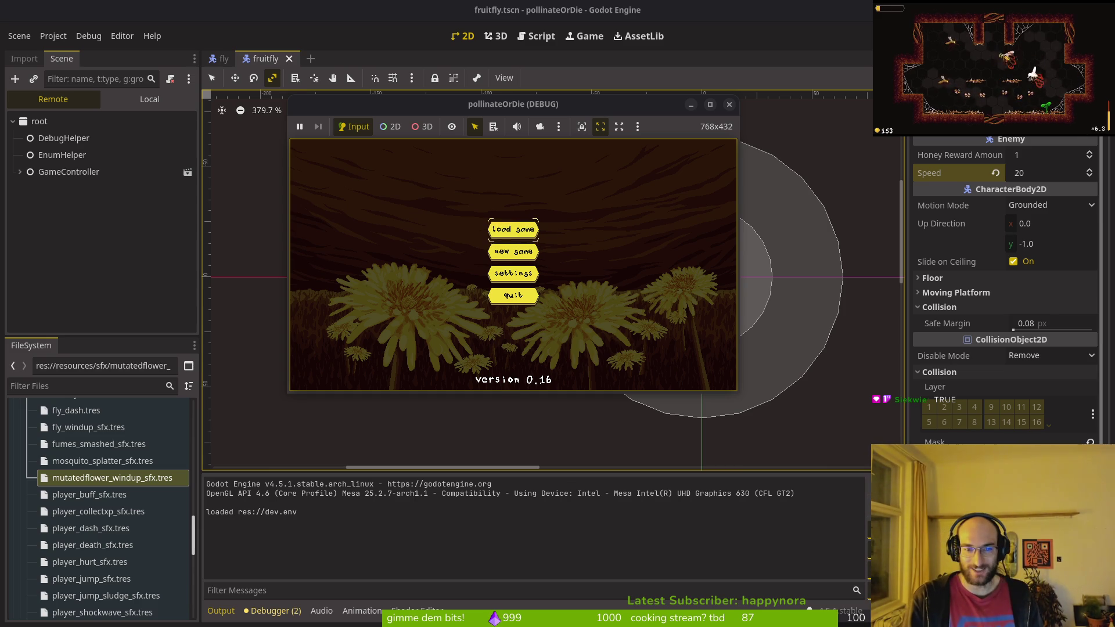
{"action": "left_click", "coordinate": [513, 228]}
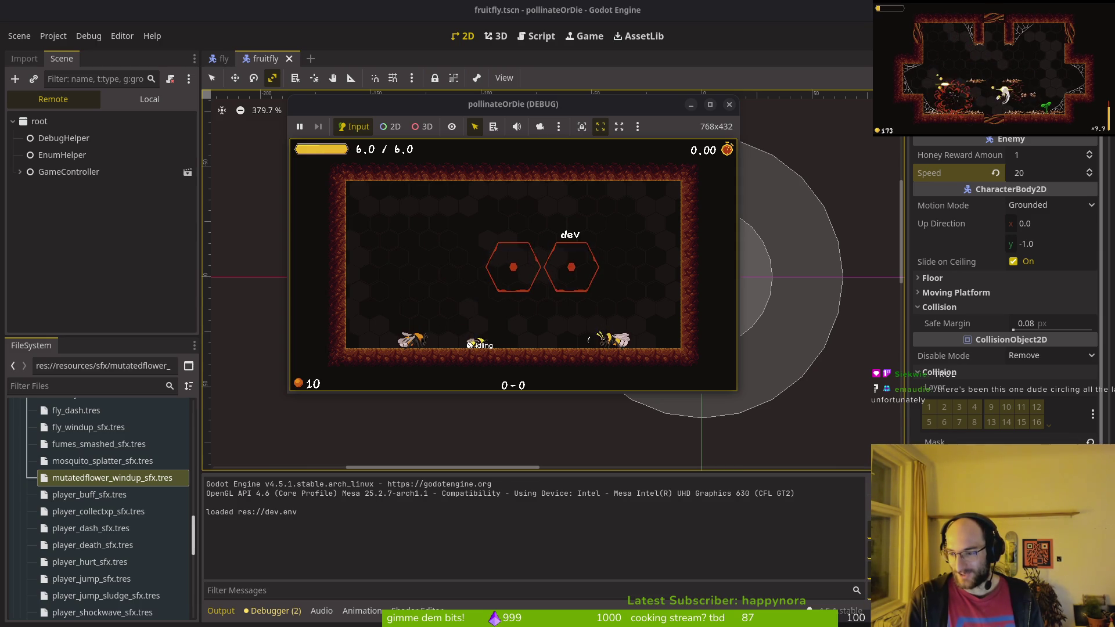
{"action": "key", "text": "space"}
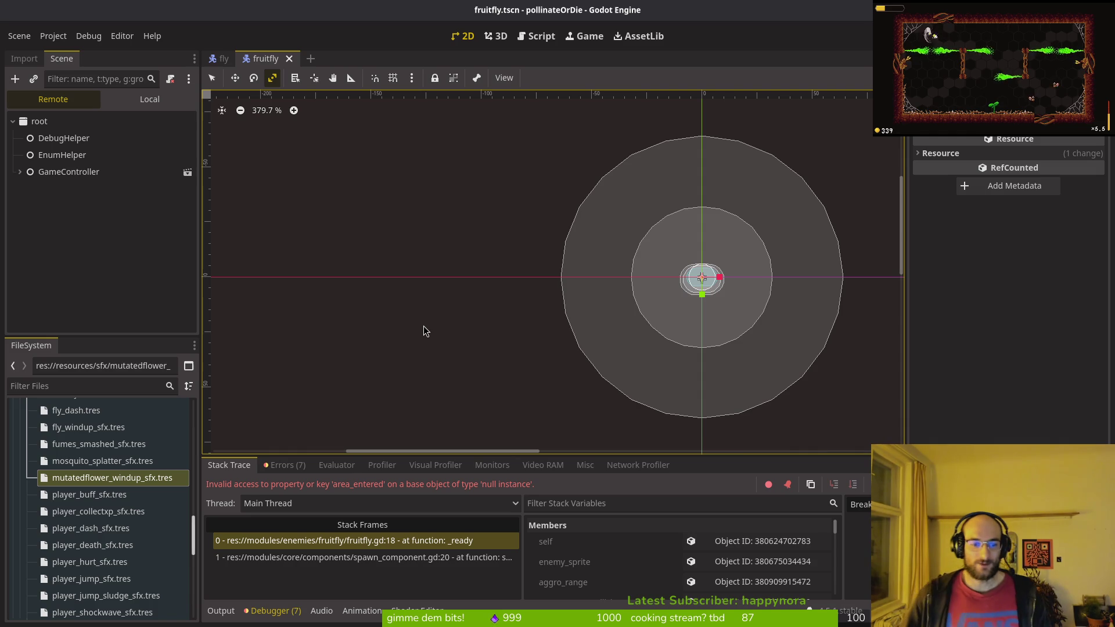
Step: Show fruitfly's Local scene tree with finiteStateMachine expanded, then view the debugger's Errors list
{"action": "left_click", "coordinate": [150, 99]}
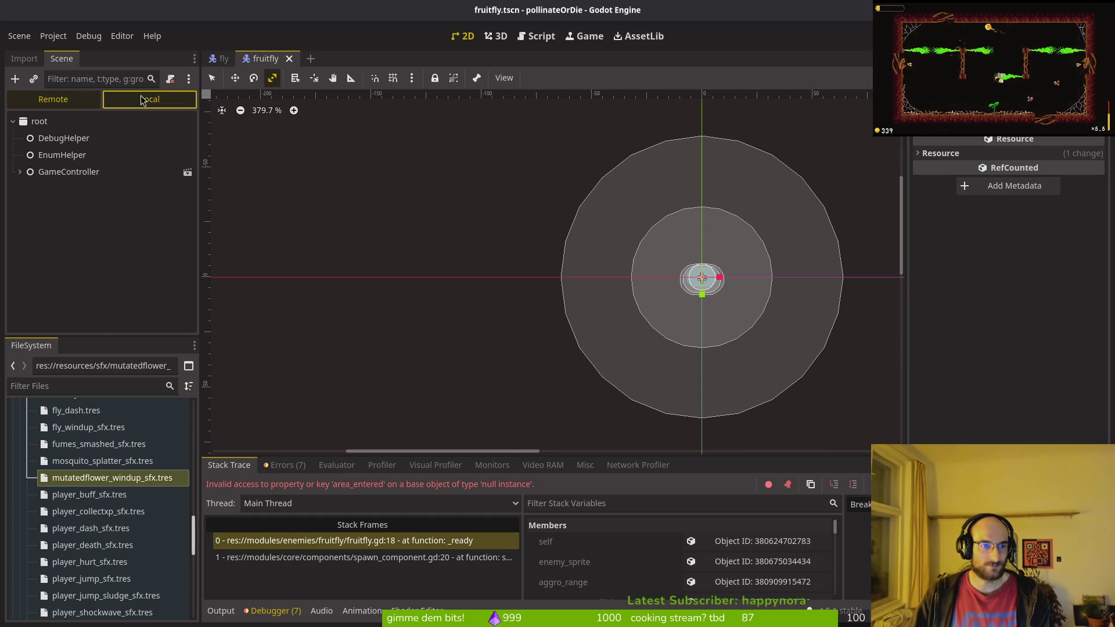
{"action": "scroll", "coordinate": [87, 254], "scroll_direction": "down", "scroll_amount": 5}
{"action": "left_click", "coordinate": [20, 304]}
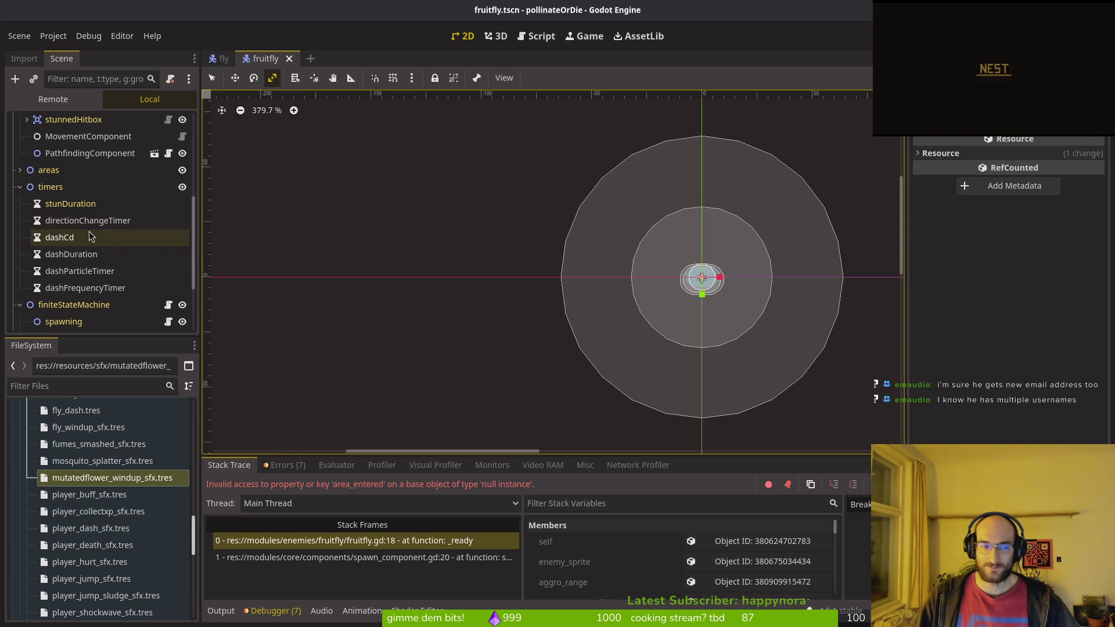
{"action": "scroll", "coordinate": [93, 255], "scroll_direction": "down", "scroll_amount": 1}
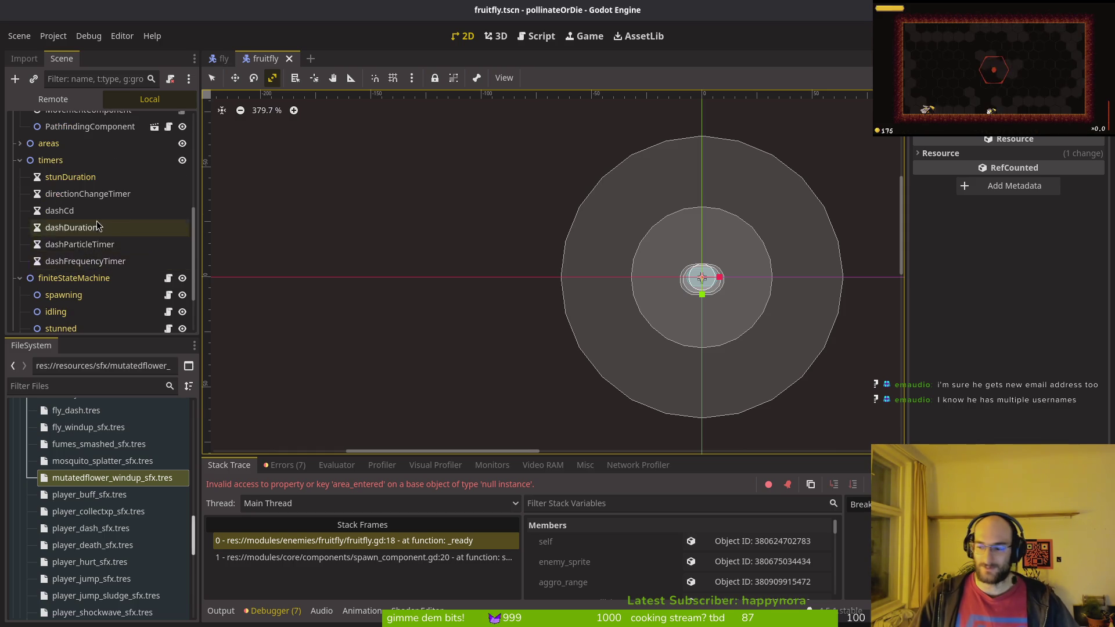
{"action": "scroll", "coordinate": [95, 265], "scroll_direction": "down", "scroll_amount": 3}
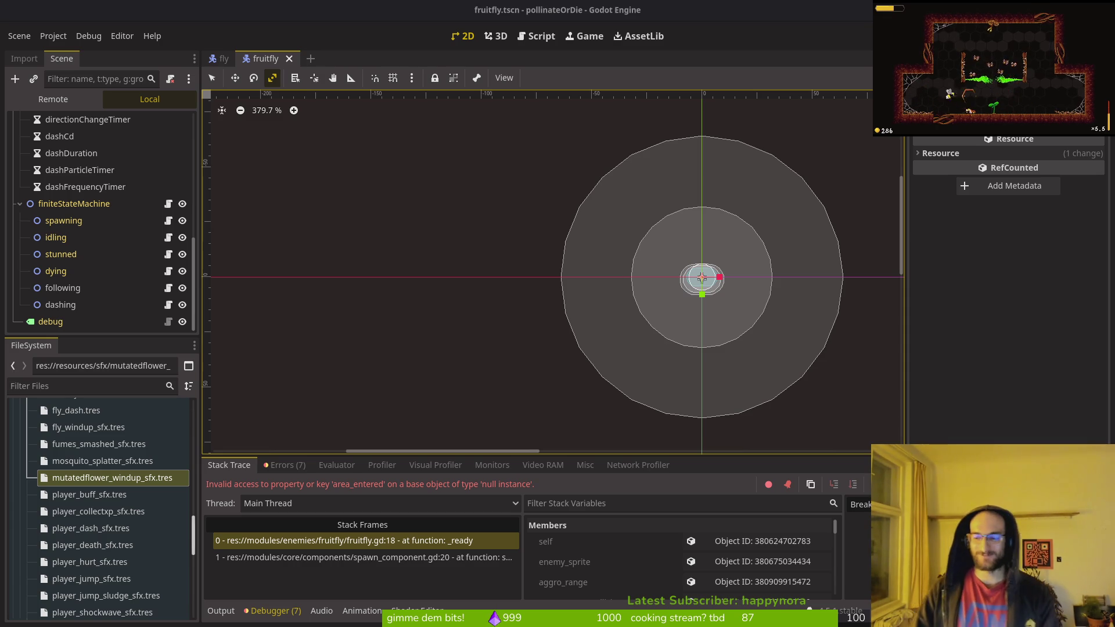
{"action": "left_click", "coordinate": [284, 465]}
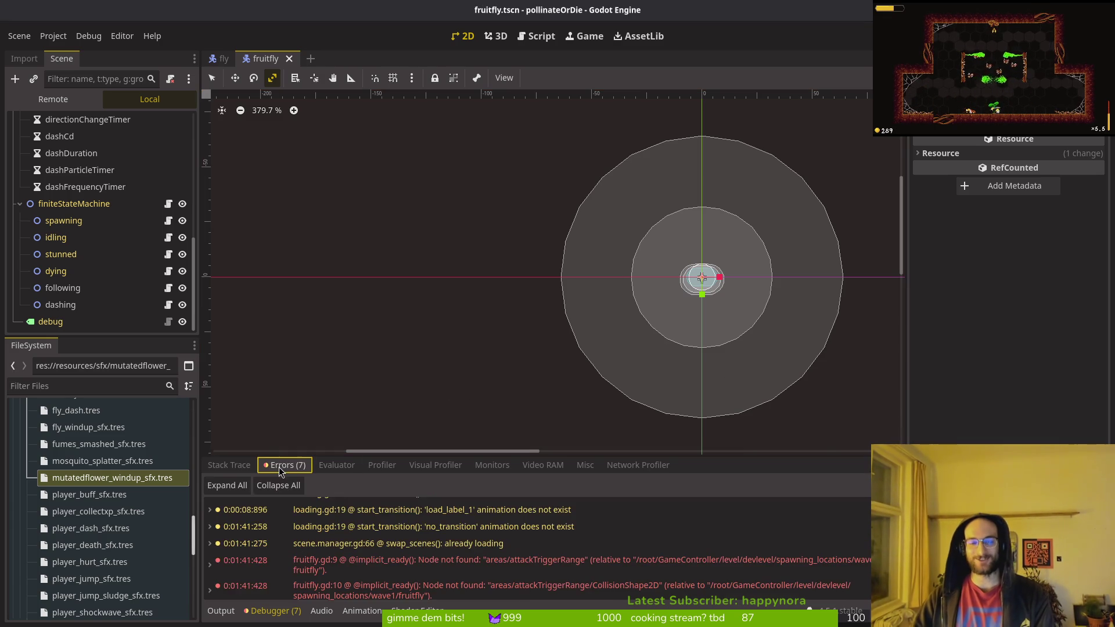
{"action": "scroll", "coordinate": [459, 560], "scroll_direction": "down", "scroll_amount": 2}
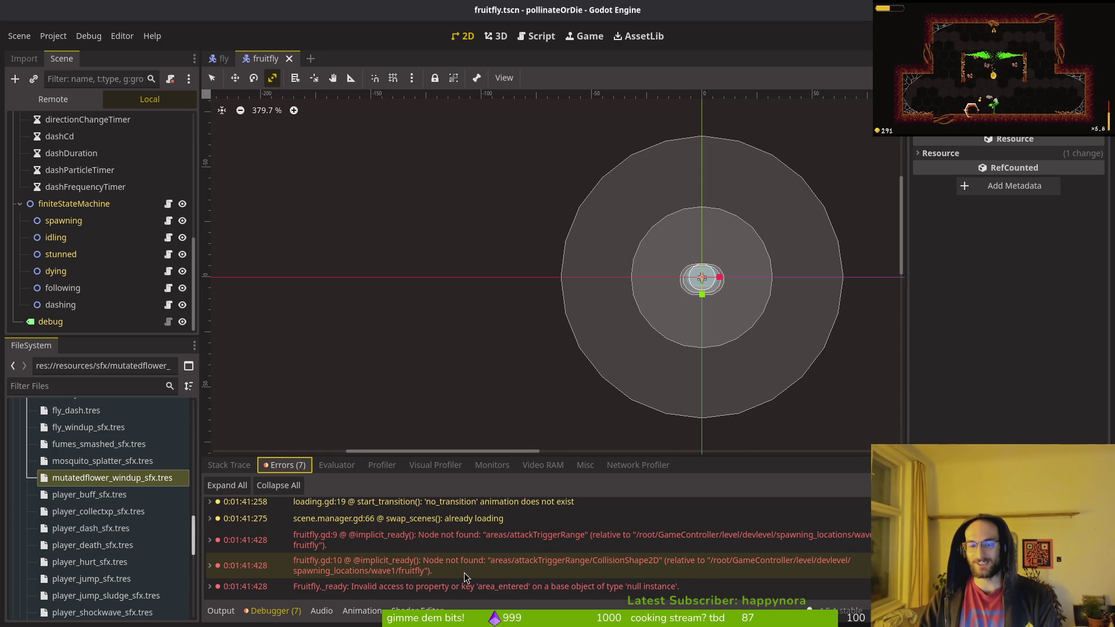
{"action": "mouse_move", "coordinate": [514, 566]}
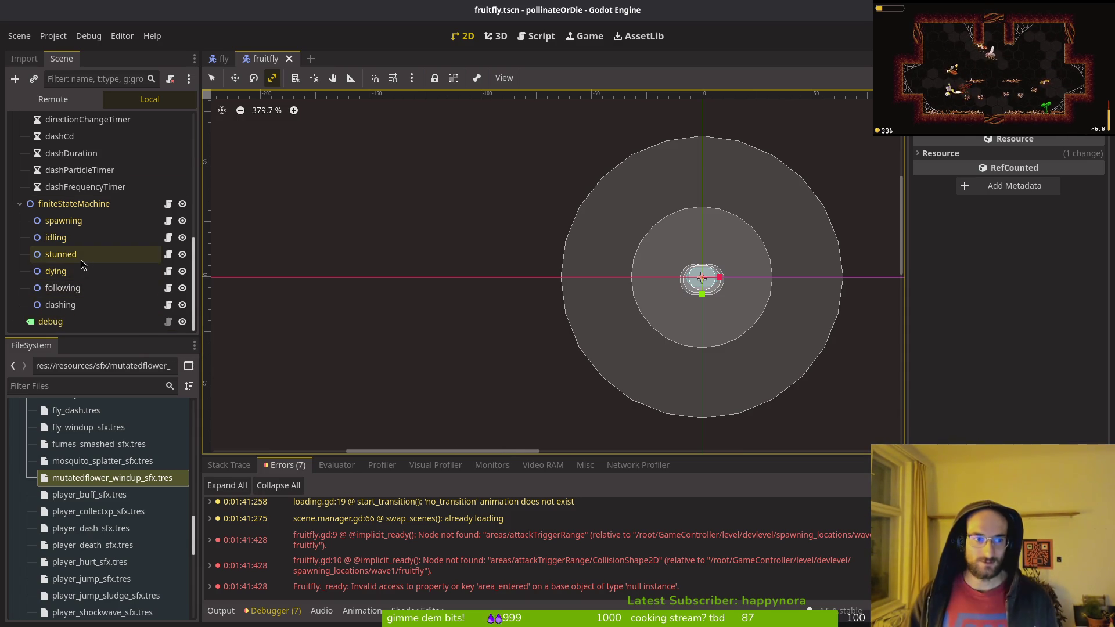
{"action": "scroll", "coordinate": [87, 244], "scroll_direction": "up", "scroll_amount": 2}
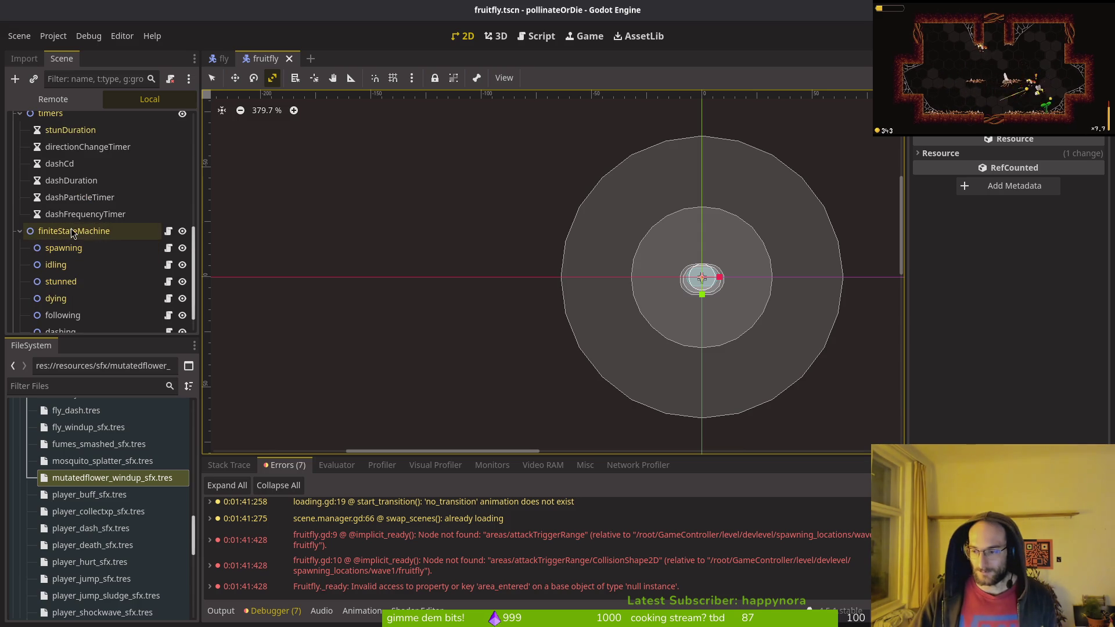